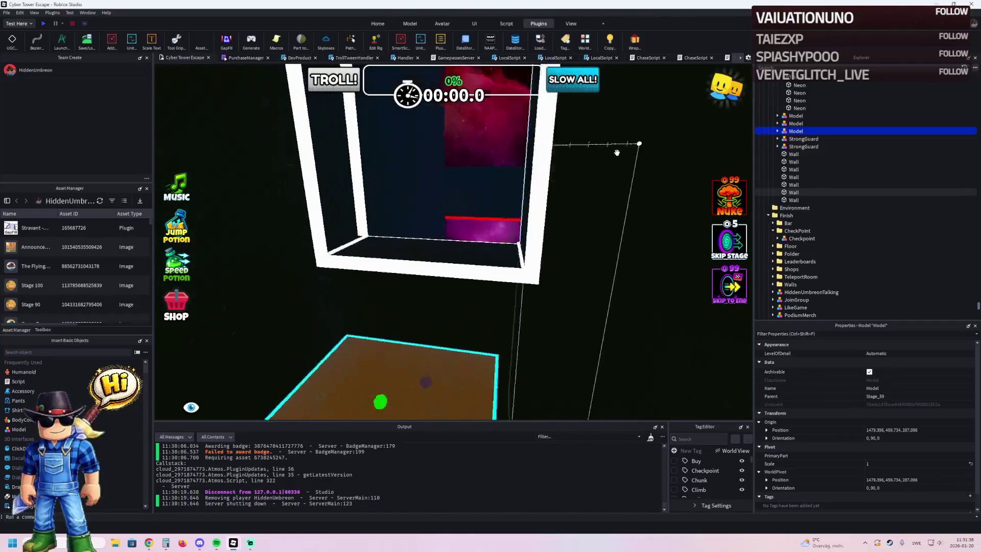
Step: Delete the old cyan path pieces, selecting the run of Part rows in Explorer
click(401, 175)
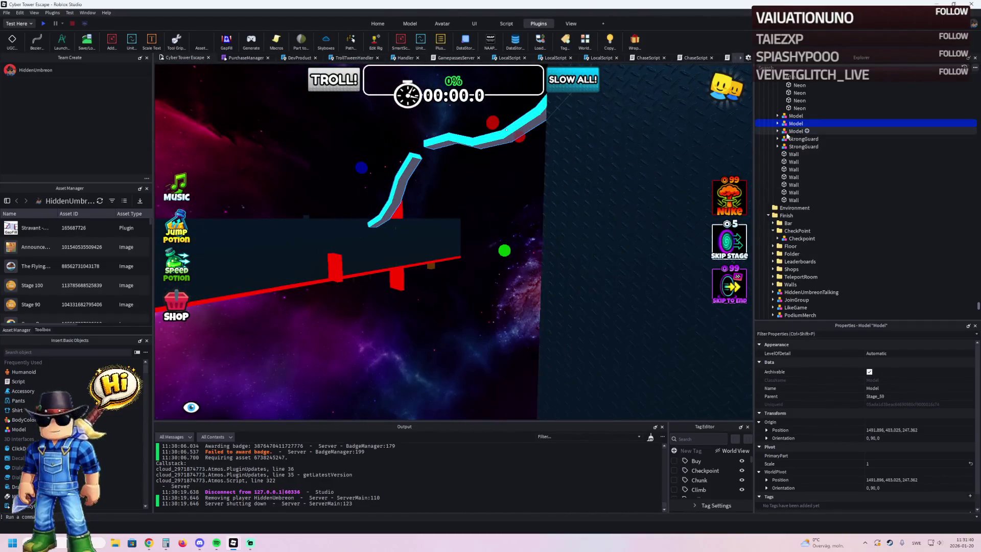
click(798, 139)
shift+click(794, 236)
key(Delete)
Step: Move the remaining grey diamond-plate part into the Model and reposition it in the scene
drag(795, 131, 794, 121)
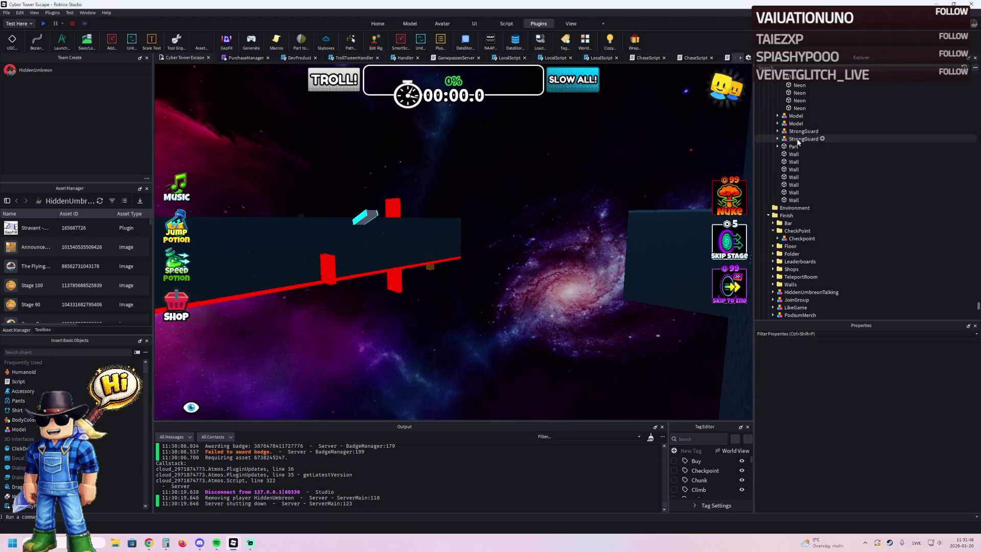
click(777, 146)
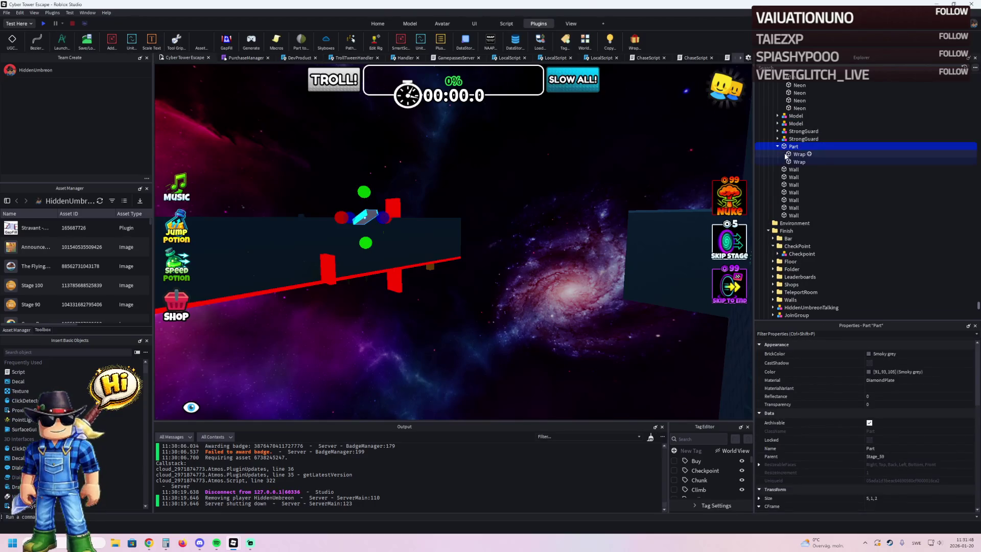
click(797, 153)
shift+click(790, 162)
click(778, 147)
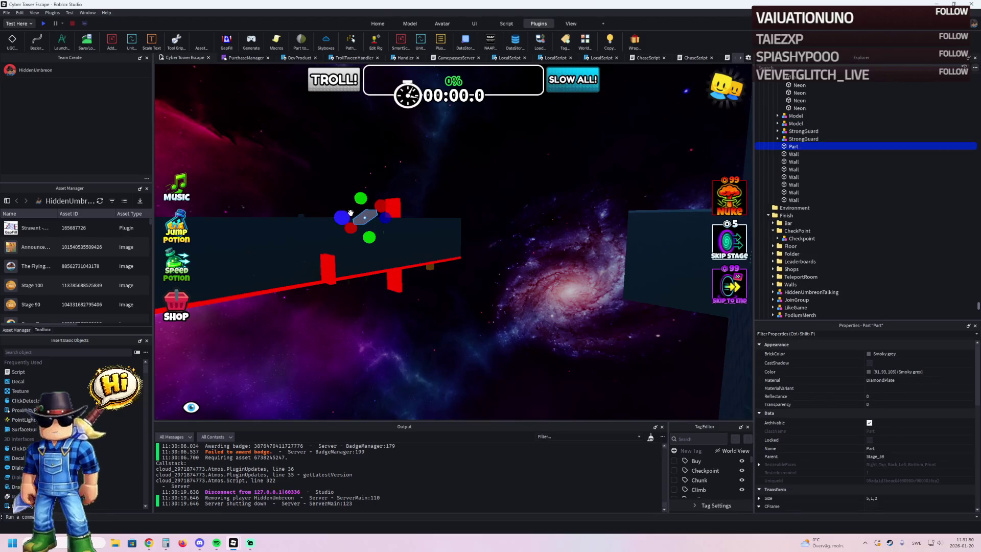
mouse_move(365, 215)
mouse_down()
mouse_move(344, 164)
mouse_move(416, 266)
mouse_move(461, 256)
mouse_move(478, 278)
mouse_move(439, 240)
mouse_move(305, 231)
mouse_move(365, 243)
mouse_move(462, 223)
mouse_up()
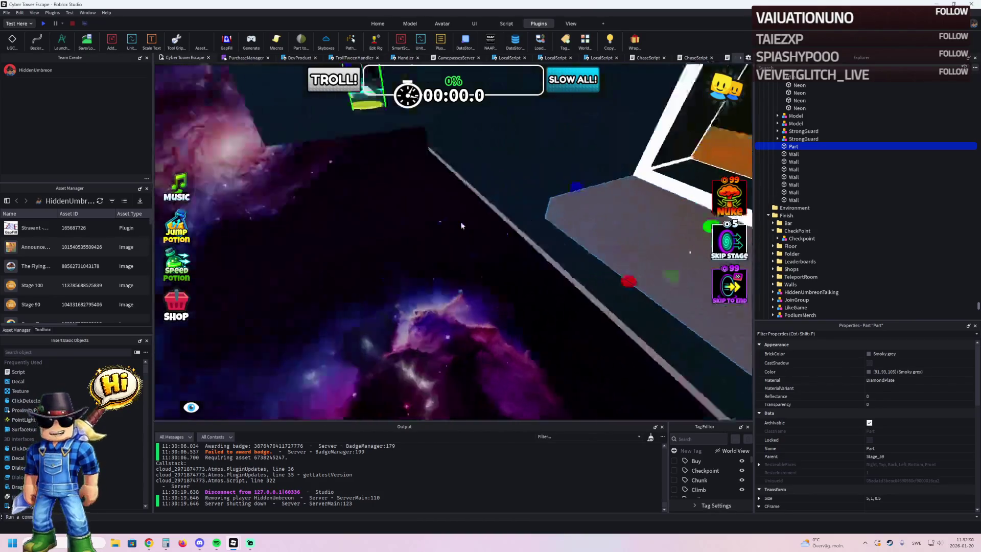
Step: Stretch the grey diamond-plate part to about 17 studs long
drag(481, 271, 312, 254)
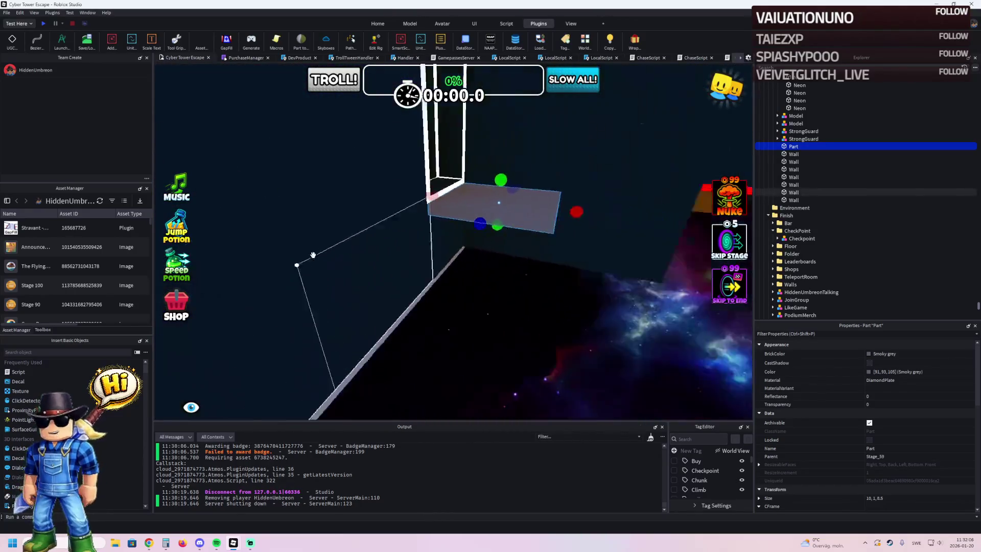
key(d)
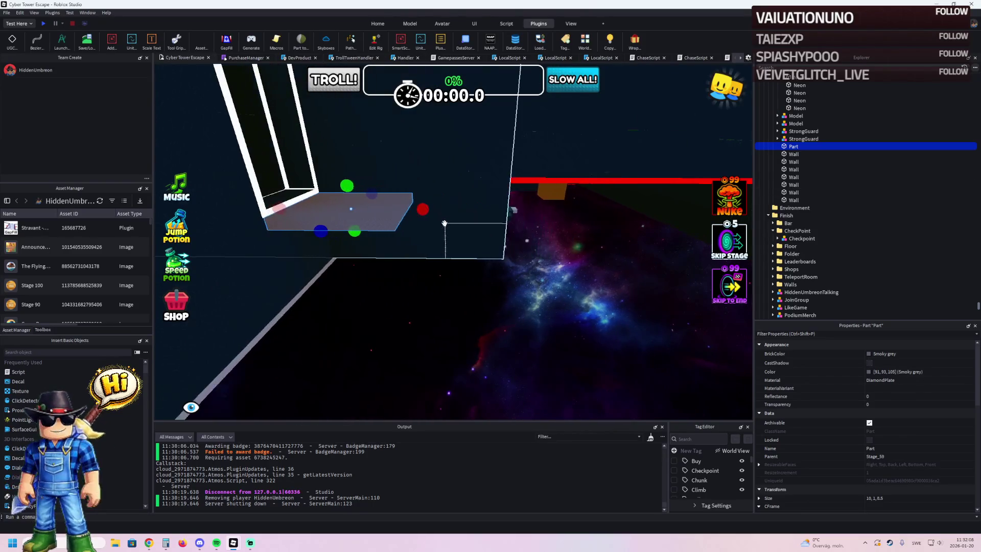
key(a)
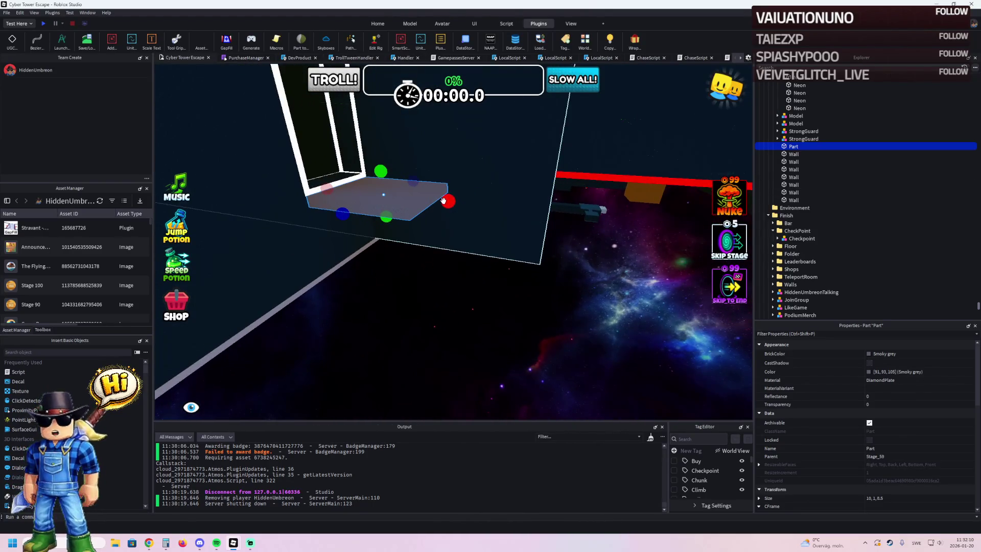
drag(444, 200, 489, 209)
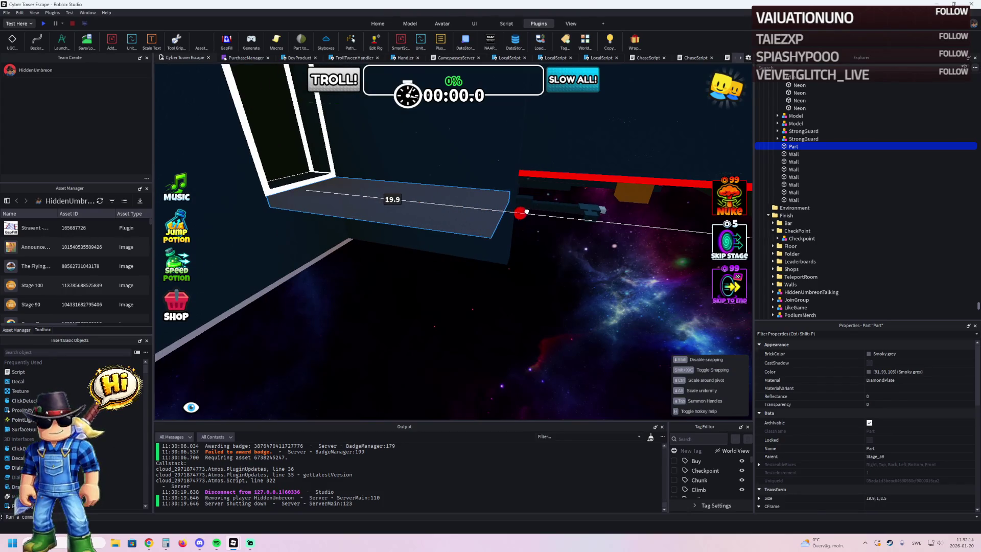
Step: Duplicate the walkway part and shorten the copy to about 7 studs
key(ctrl+d)
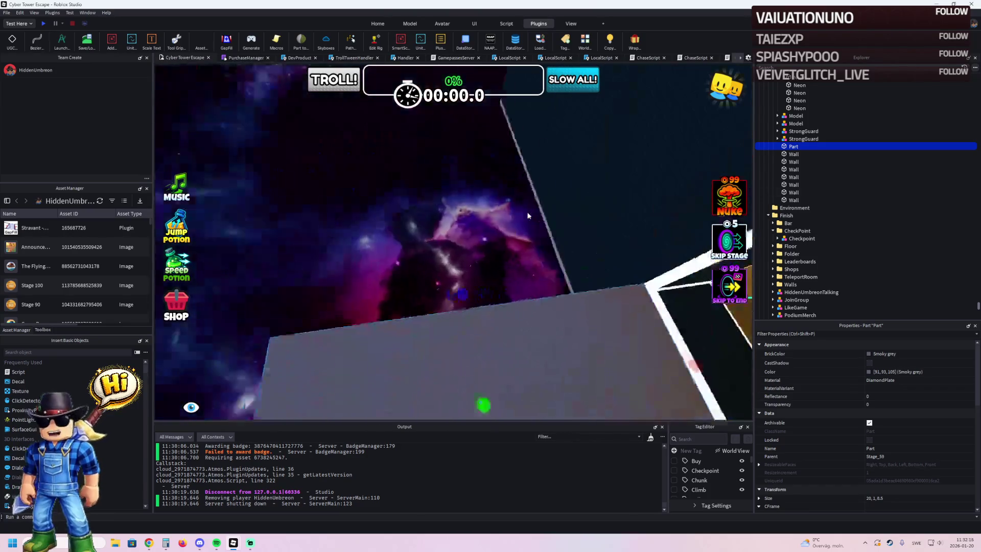
key(s)
drag(641, 291, 484, 282)
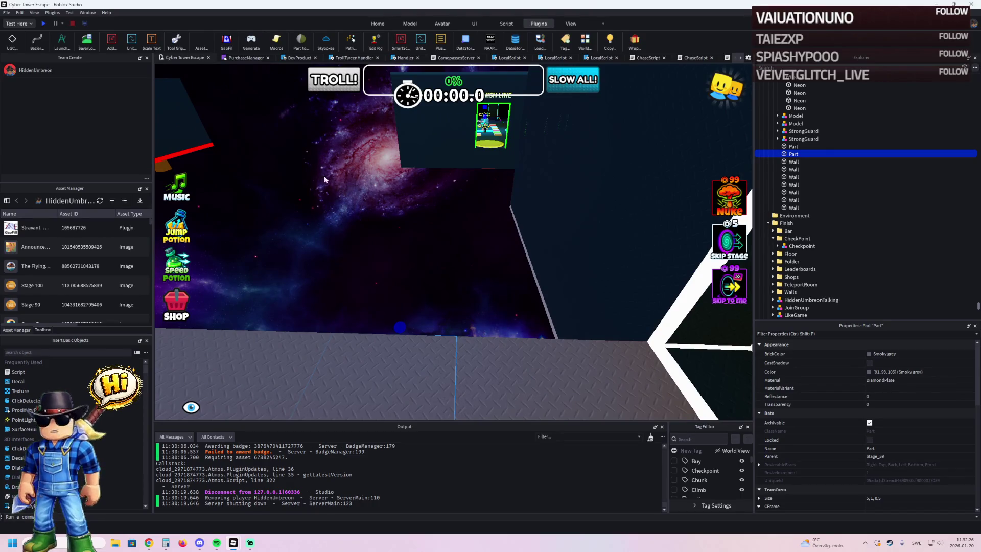
click(62, 41)
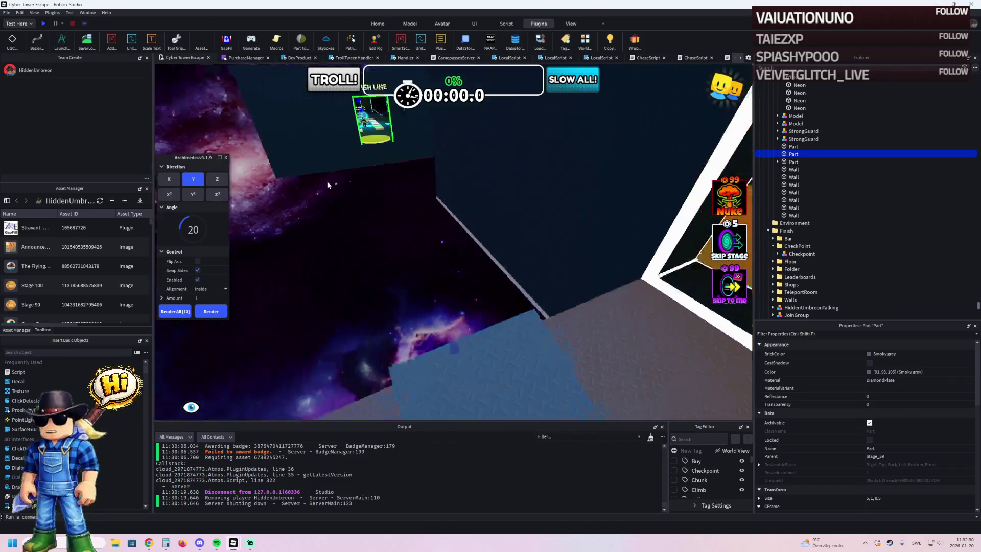
Step: Set the curve to Z with Flip Axis and Swap Sides at about 11°, rendering four pieces
click(193, 194)
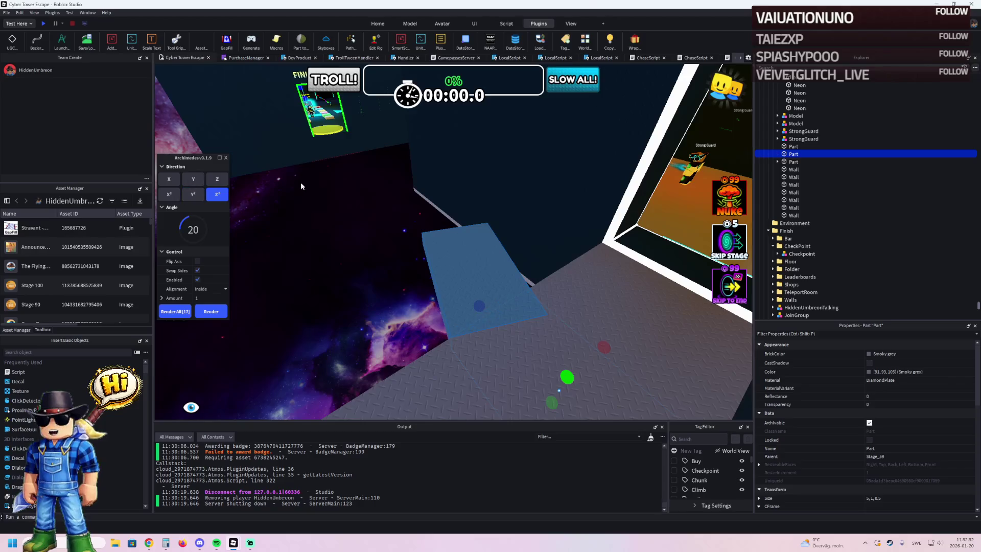
click(212, 182)
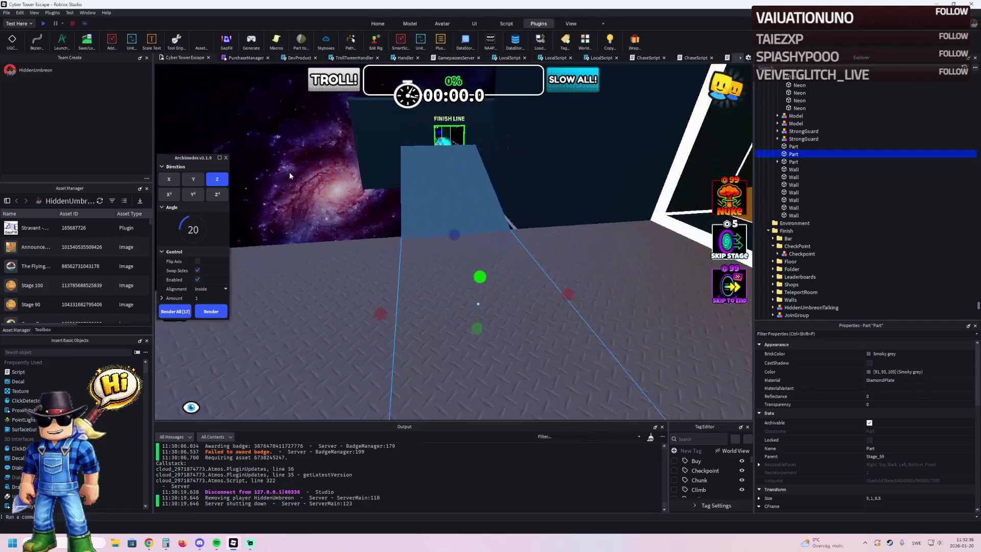
click(197, 261)
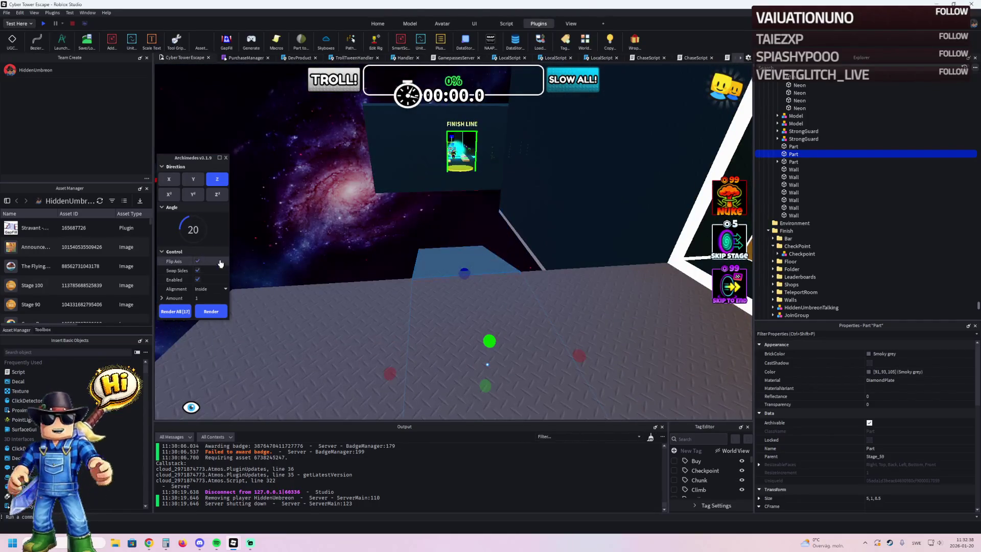
click(197, 270)
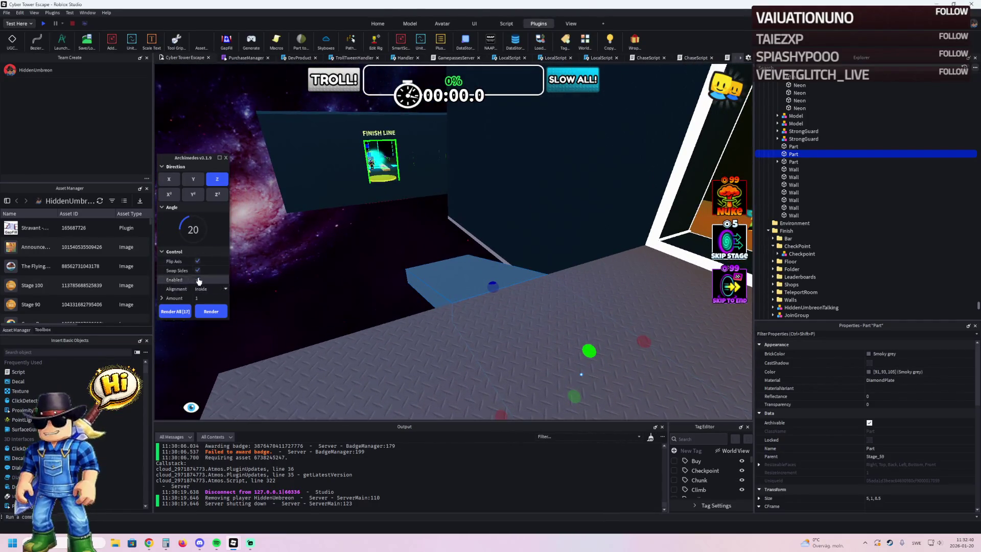
drag(187, 224, 183, 225)
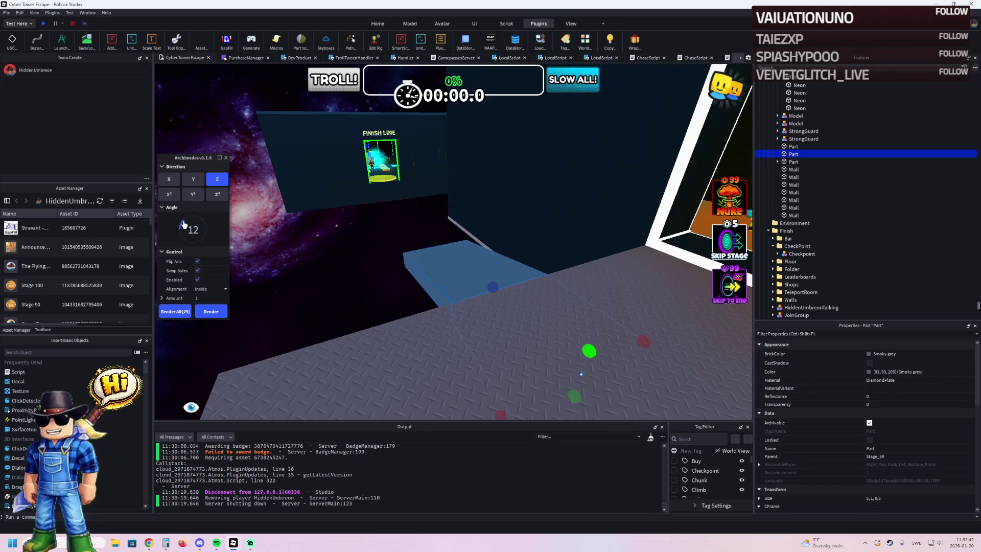
click(209, 311)
click(209, 311)
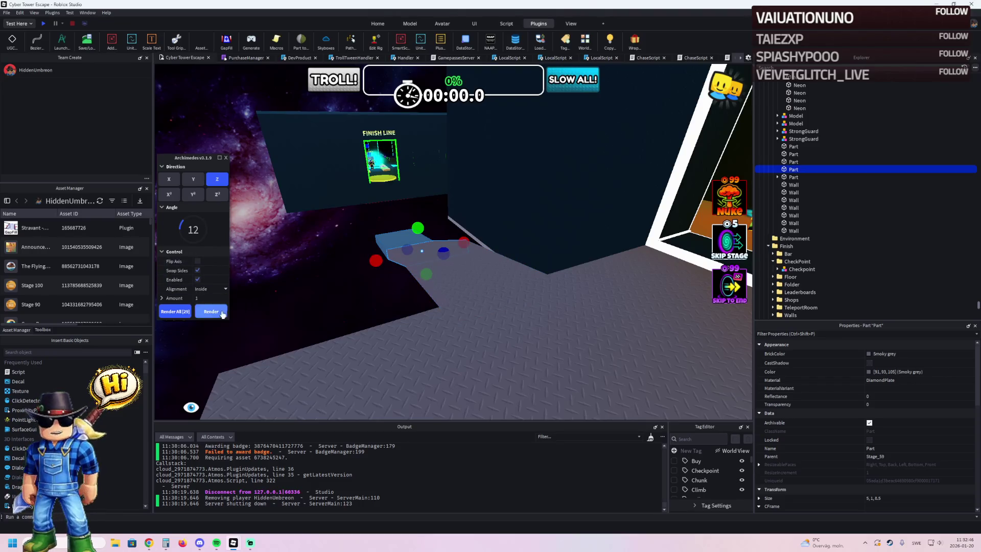
click(221, 312)
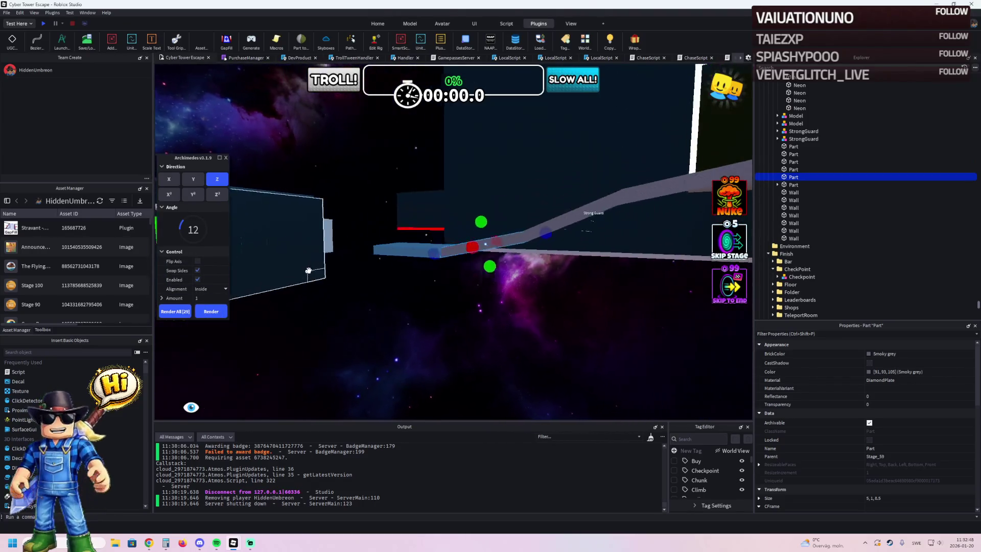
click(211, 311)
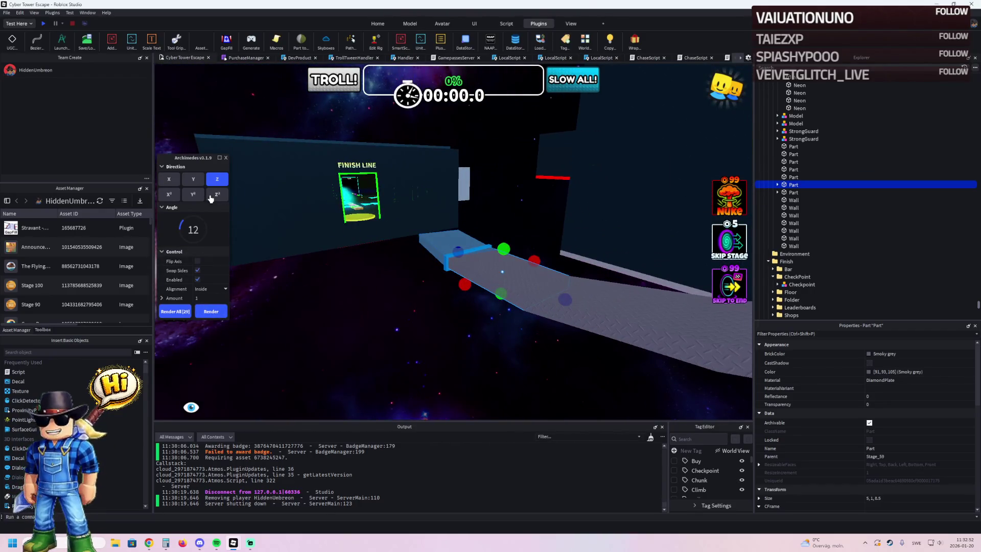
Step: Switch to Z² at 30° and render four more segments, flipping the axis midway
click(210, 197)
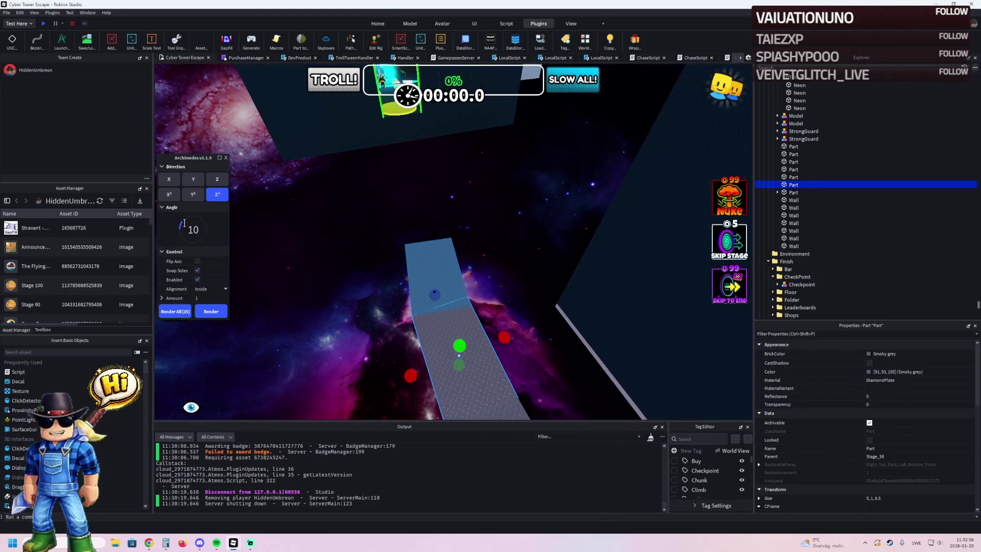
drag(184, 223, 196, 227)
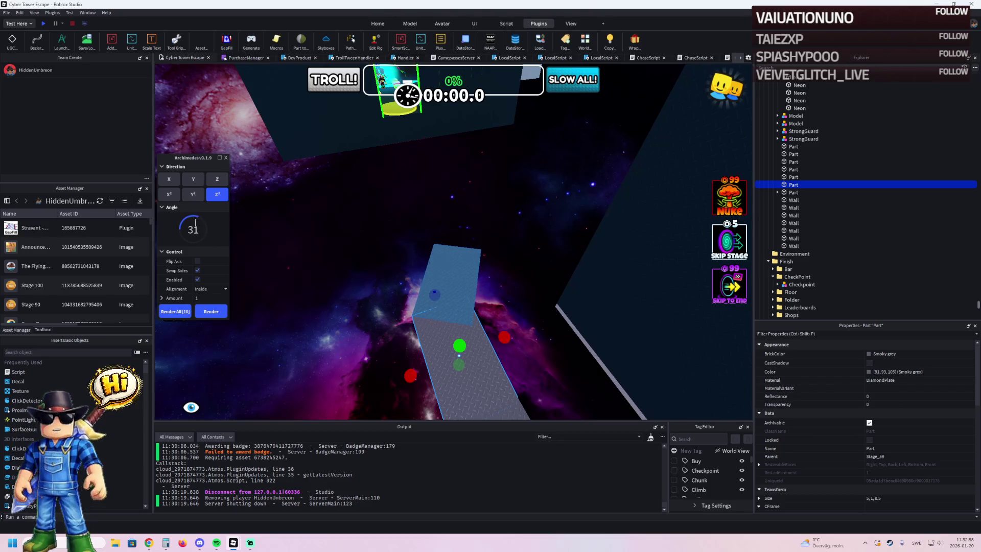
click(217, 313)
click(216, 313)
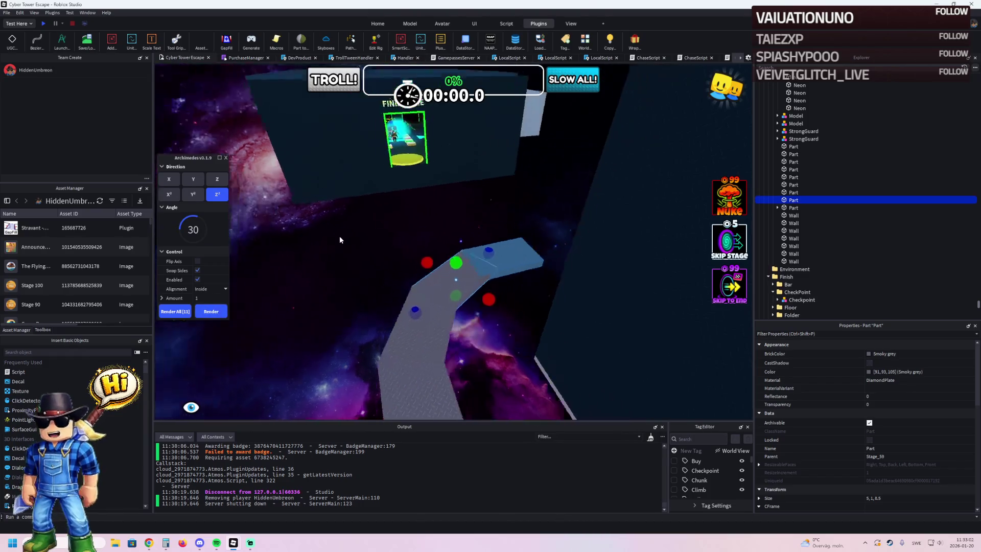
click(197, 261)
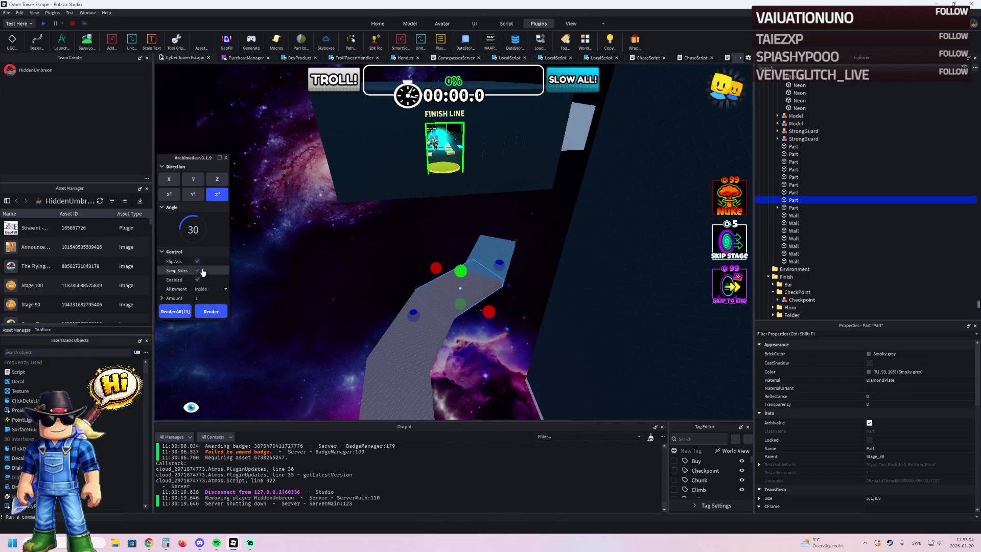
click(215, 313)
click(216, 313)
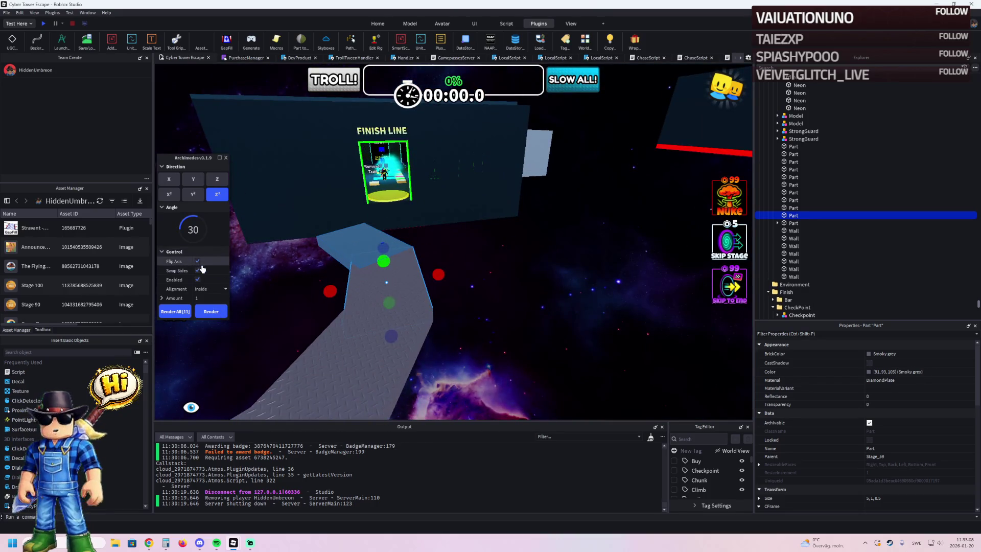
click(171, 195)
Step: Try the Y and X directions, settle on Z at 20°, and close the Archimedes plugin
click(196, 183)
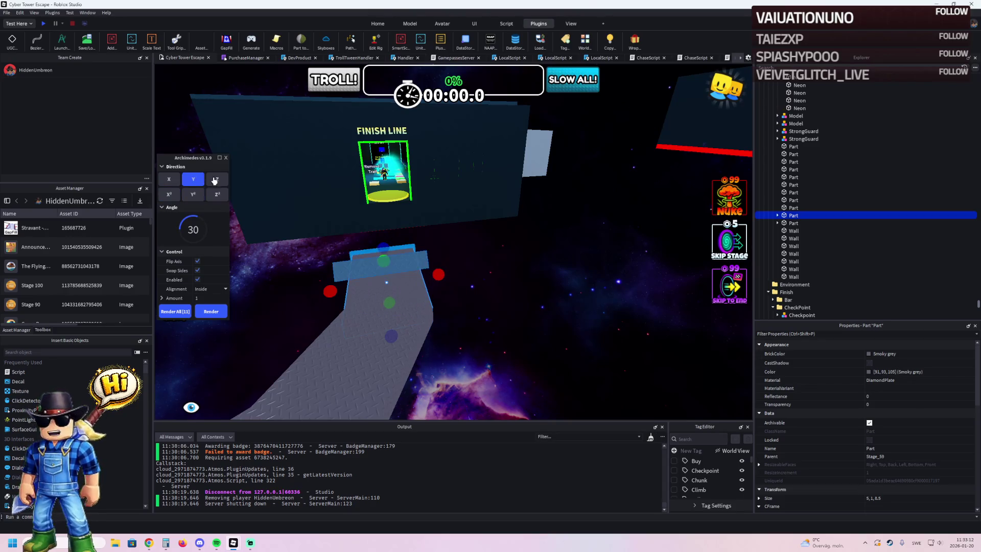
click(194, 183)
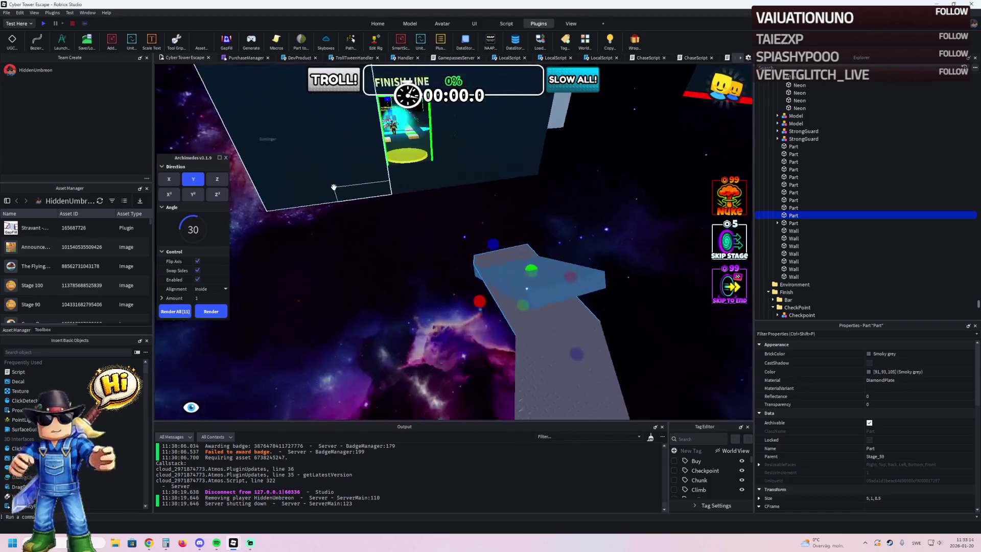
click(169, 180)
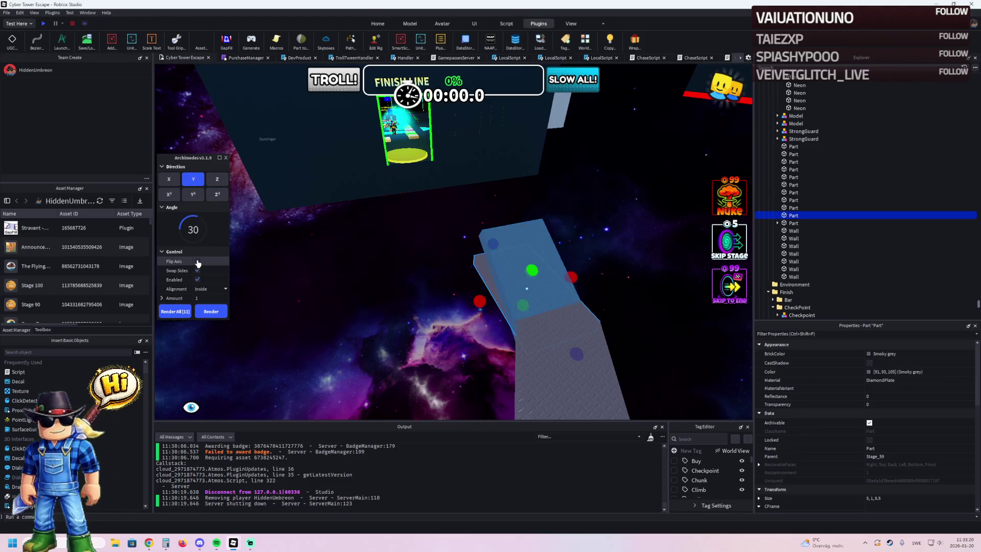
click(218, 180)
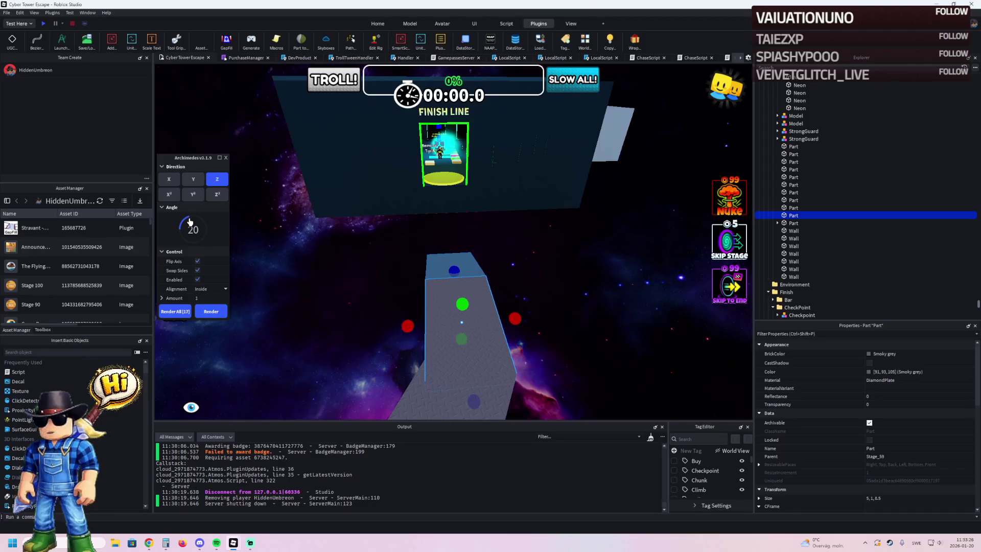
key(s)
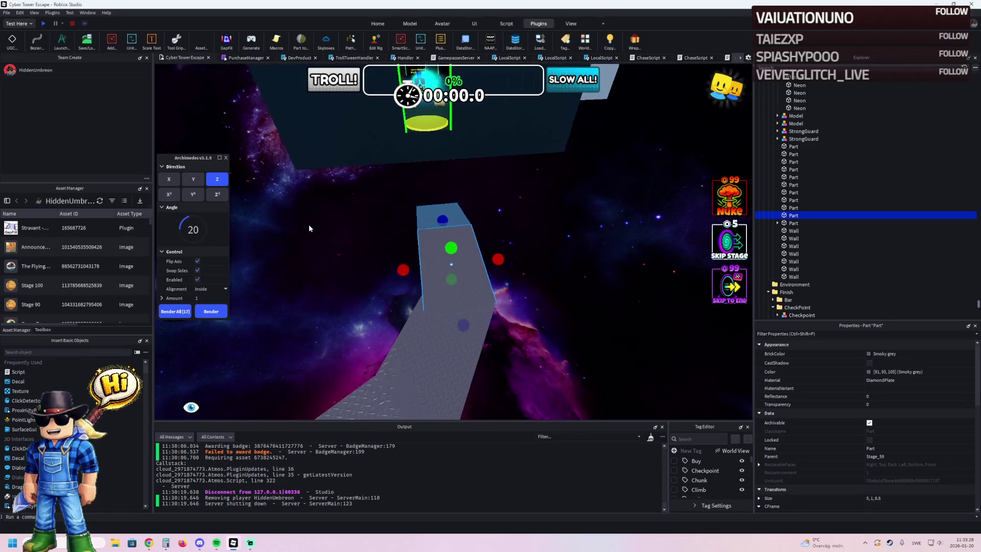
key(w)
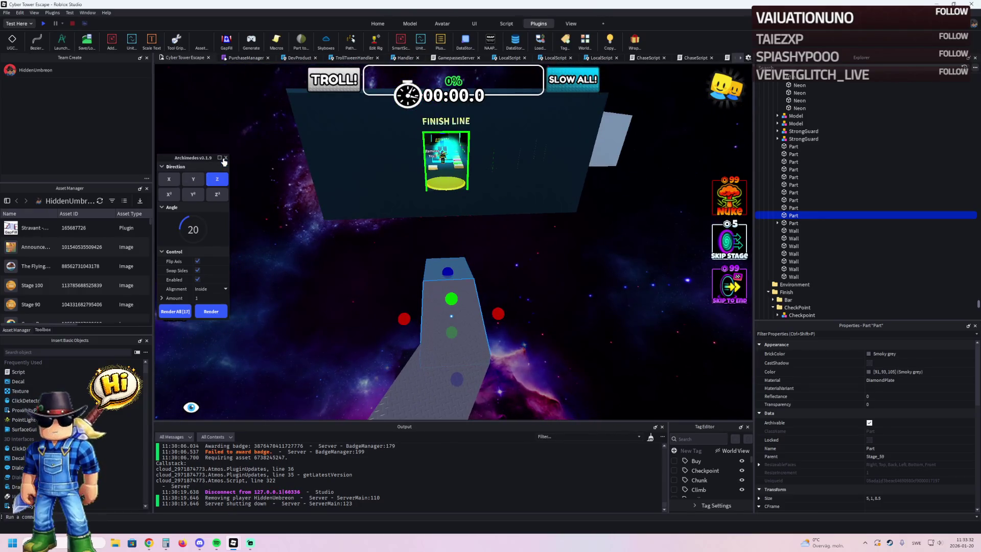
click(227, 158)
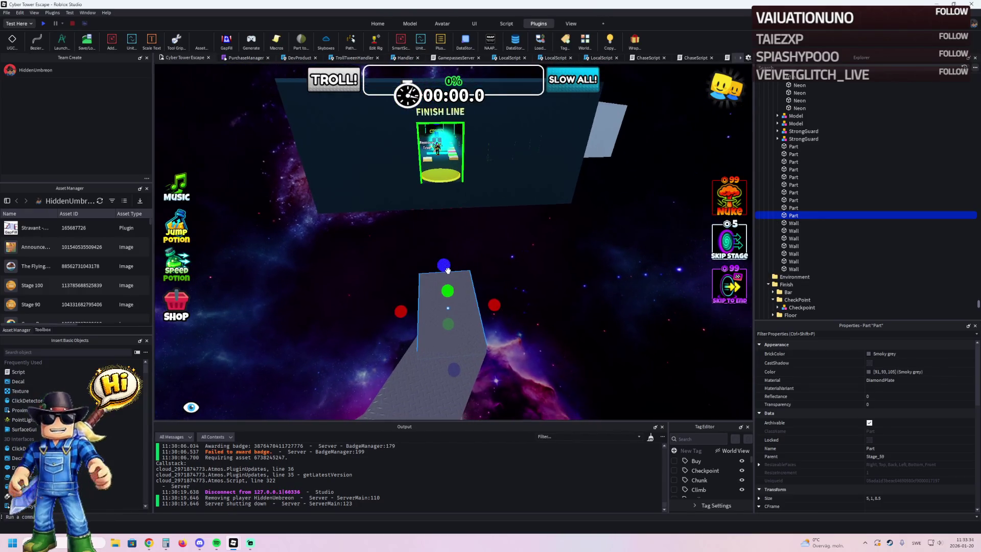
Step: Duplicate the path part, move it toward the finish, lengthen it and rotate it 20°
key(ctrl+d)
mouse_move(462, 278)
mouse_down()
mouse_move(437, 219)
mouse_move(416, 197)
mouse_move(423, 190)
mouse_move(469, 247)
mouse_move(449, 281)
mouse_move(574, 274)
mouse_move(532, 285)
mouse_up()
key(ctrl+3)
scroll(519, 277, up, 5)
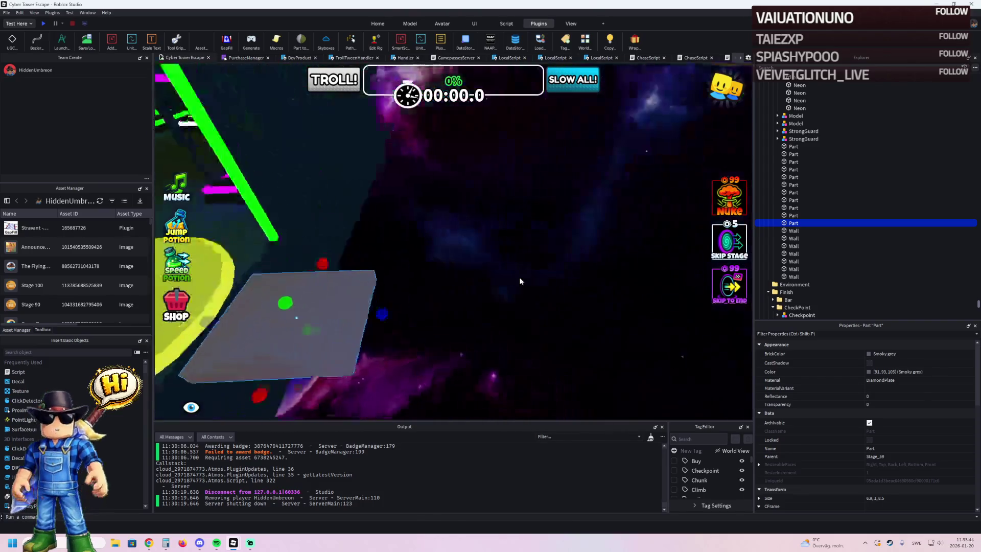
mouse_move(432, 300)
mouse_down()
mouse_move(445, 287)
mouse_move(464, 333)
mouse_move(455, 297)
mouse_up()
key(ctrl+4)
drag(342, 244, 320, 224)
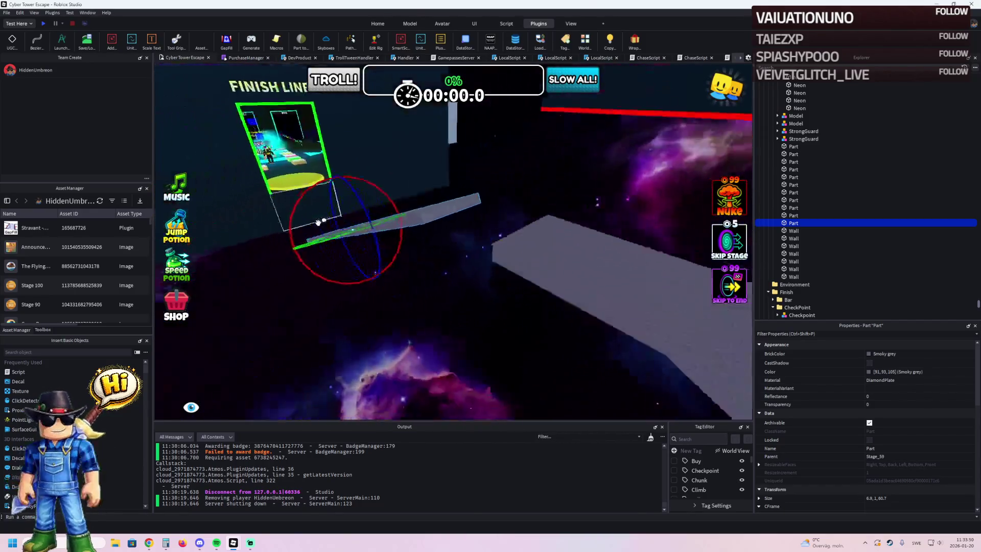
Step: Stretch the lower path part and slide the upper platform 2.5 studs along and 3.6 sideways
click(421, 227)
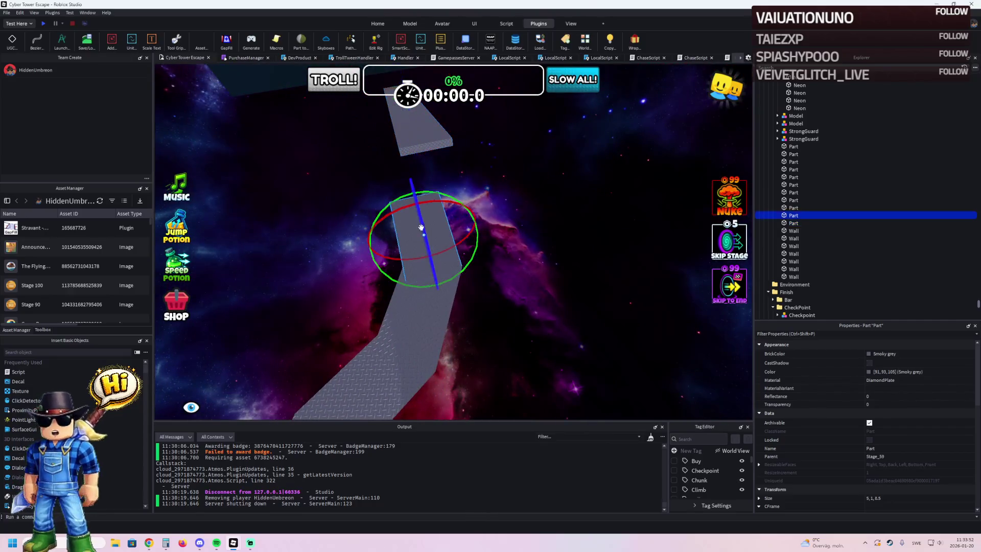
click(432, 306)
key(ctrl+3)
drag(438, 263, 439, 212)
click(416, 209)
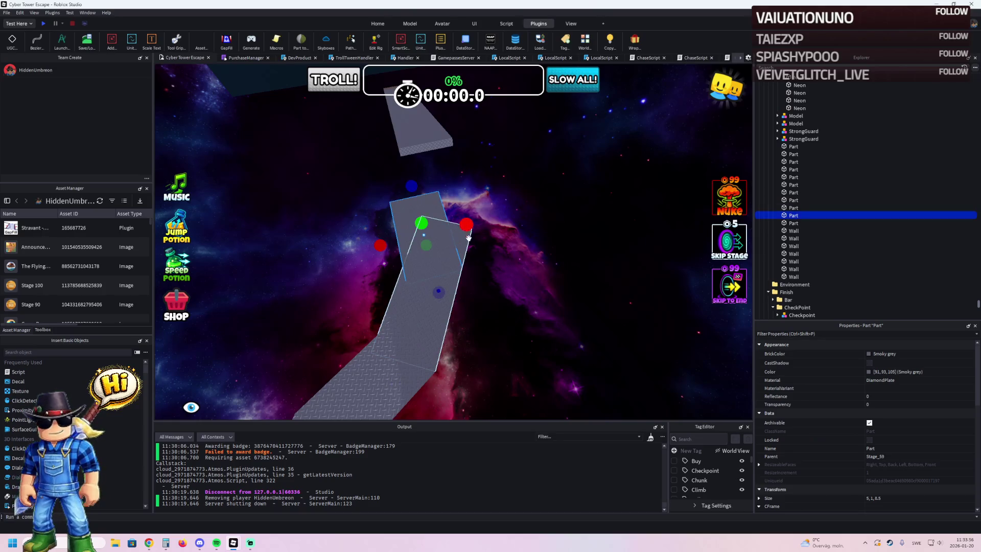
key(ctrl+2)
drag(465, 229, 493, 219)
drag(462, 271, 453, 249)
right_click(489, 174)
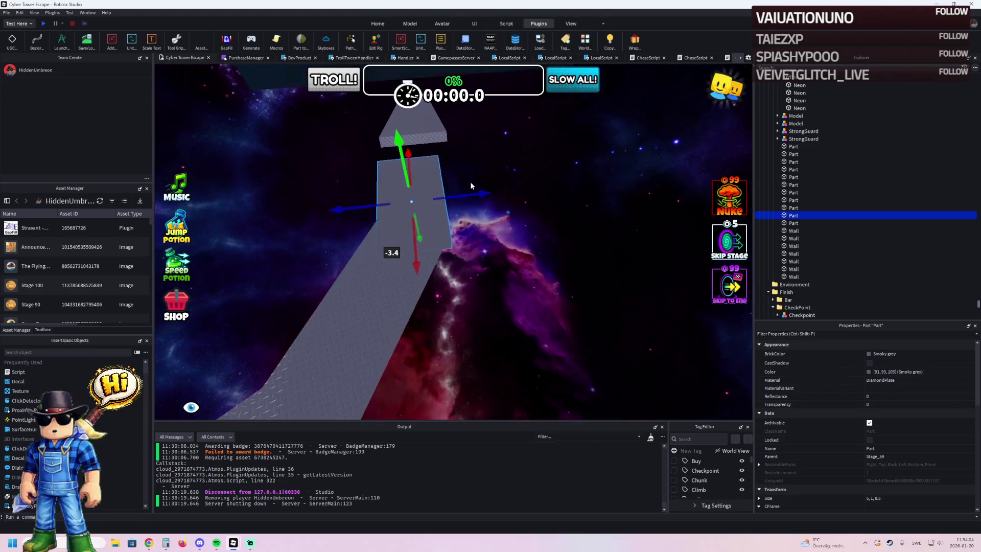
Step: Nudge the upper platform 0.5 studs forward
click(419, 230)
key(ctrl+3)
click(404, 193)
key(ctrl+2)
drag(458, 252, 466, 251)
key(a)
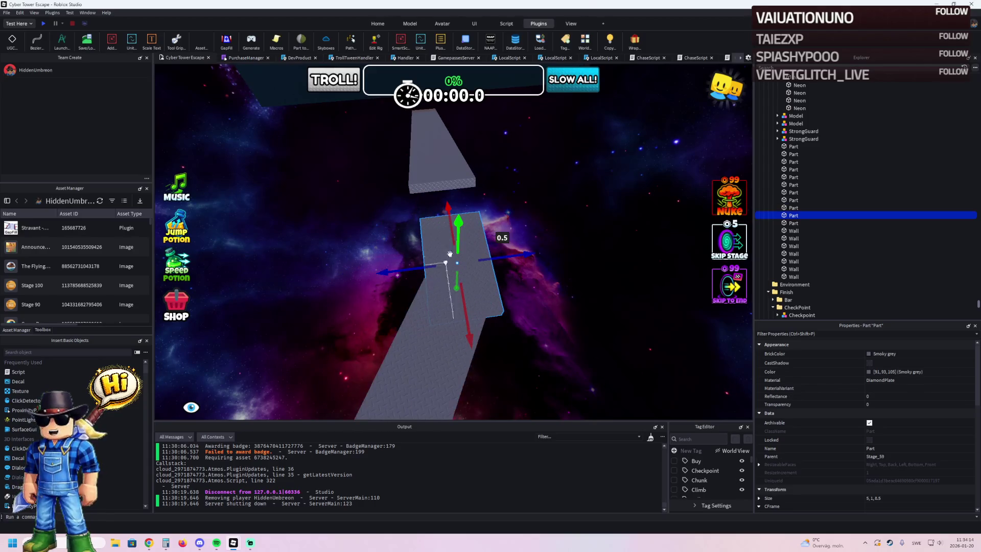
Step: Rotate the long walkway strip into line and lengthen it to 74.6
click(443, 186)
key(ctrl+4)
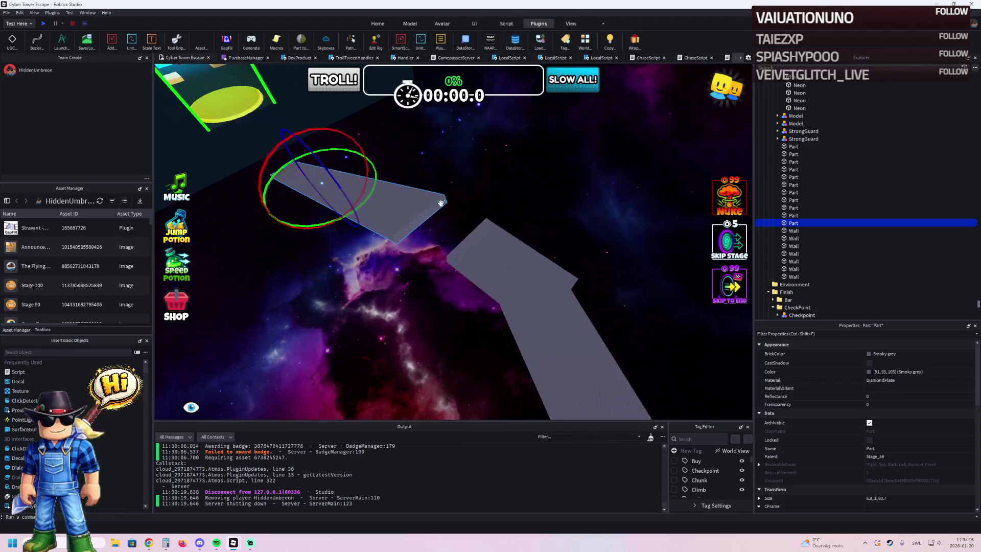
drag(341, 185, 365, 204)
mouse_move(446, 240)
mouse_down()
mouse_move(489, 272)
mouse_move(582, 311)
mouse_up()
key(a)
key(a)
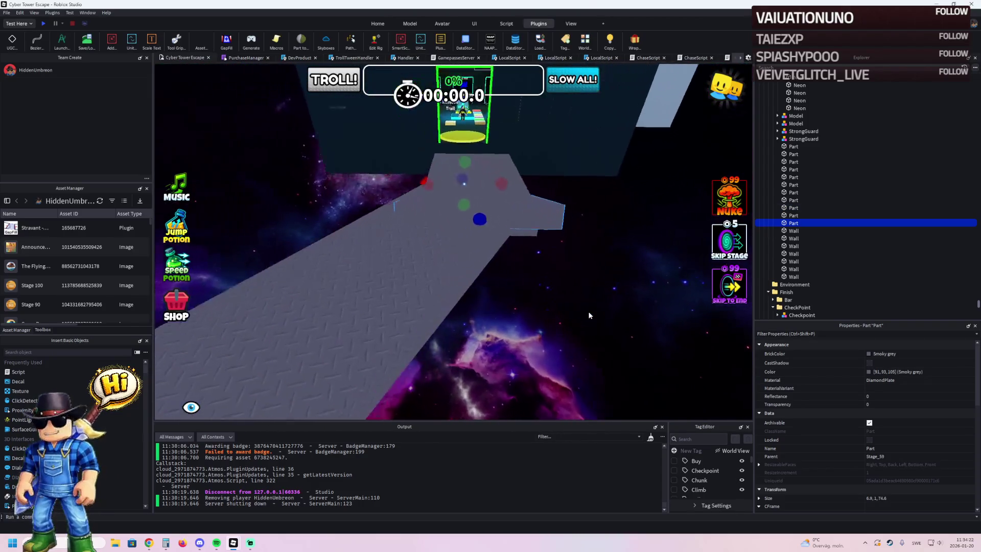
key(d)
key(q)
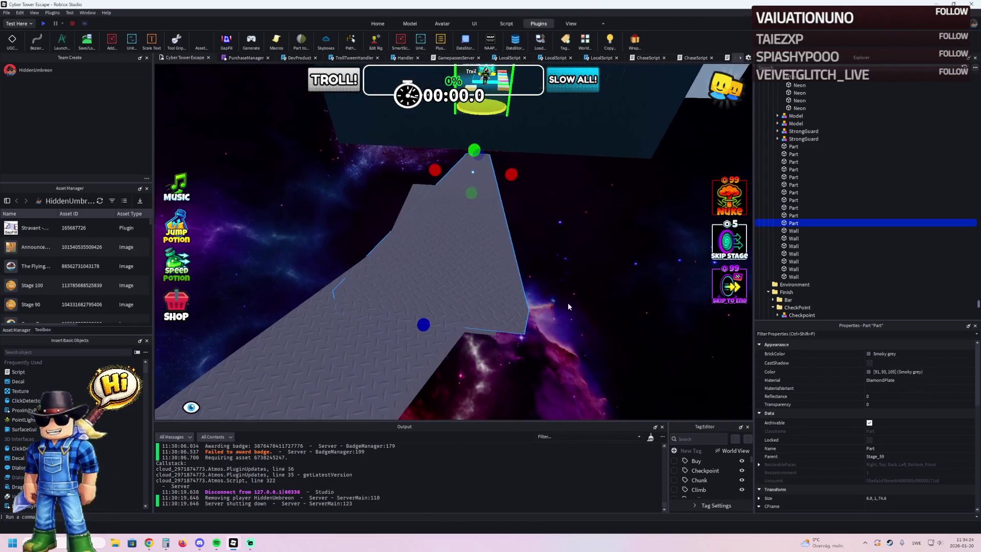
Step: Move the upper ramp part 0.3 studs sideways
click(469, 262)
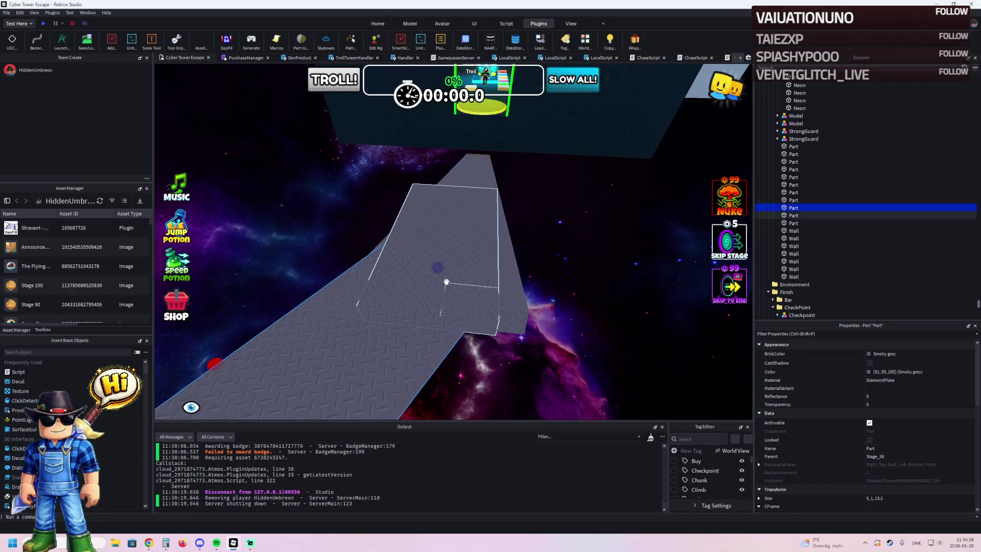
click(459, 258)
click(474, 218)
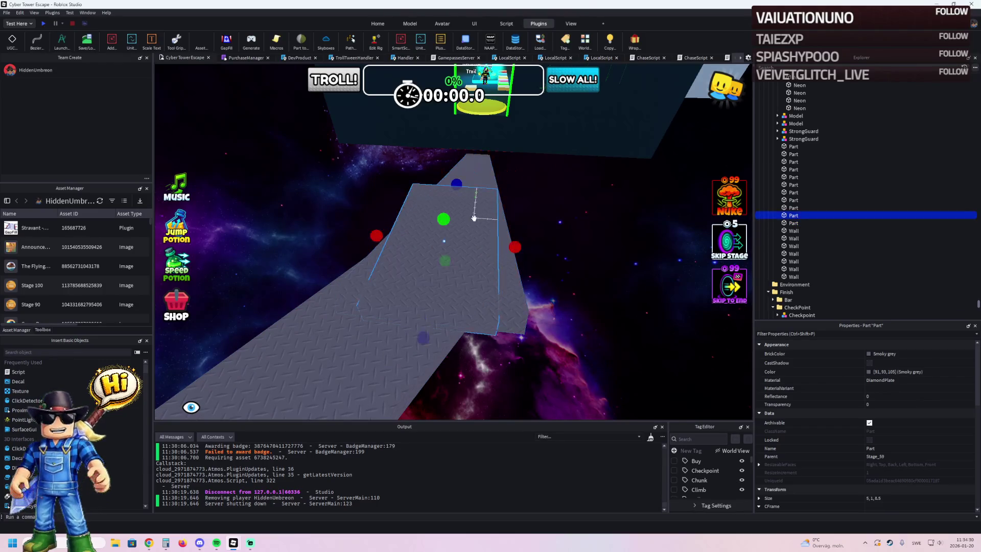
key(ctrl+2)
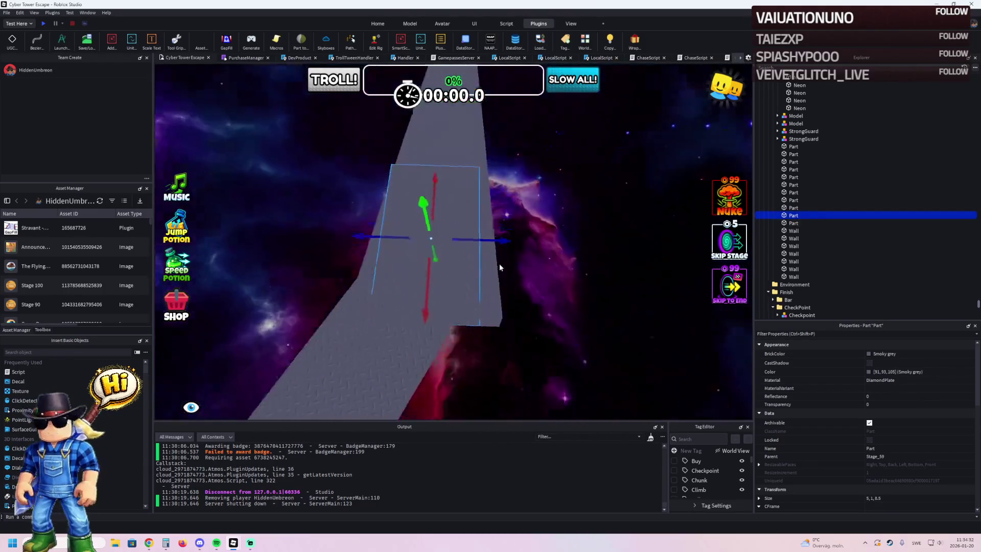
mouse_move(500, 296)
mouse_down()
mouse_move(420, 291)
mouse_move(414, 268)
mouse_move(366, 282)
mouse_move(360, 262)
mouse_up()
Step: Lengthen the short connecting strip slightly to 15.1
click(434, 169)
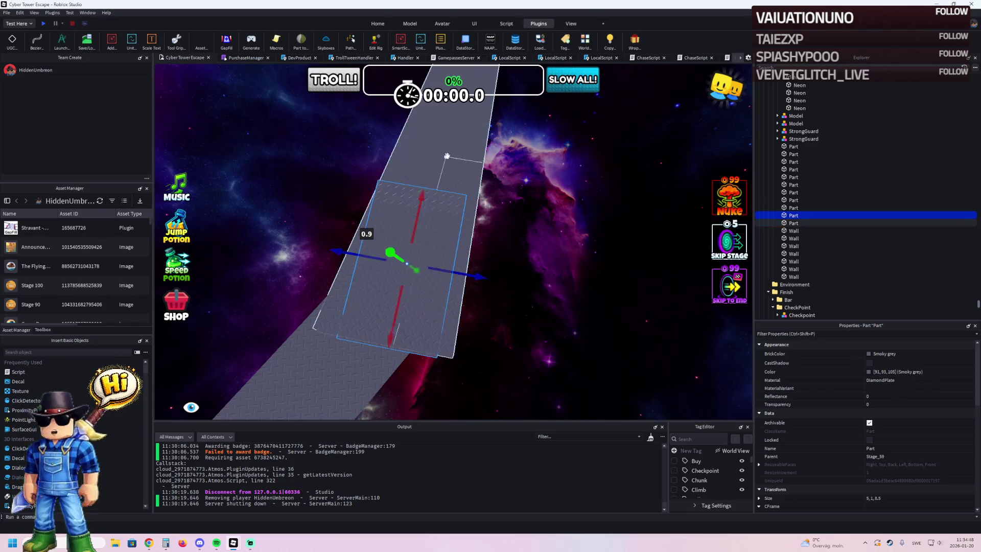
key(f)
click(464, 228)
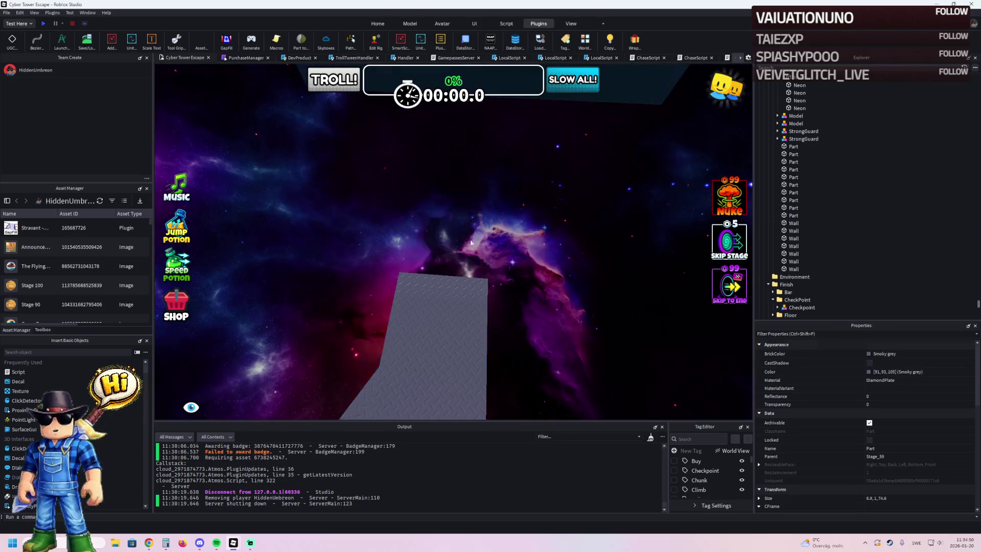
key(f)
click(414, 297)
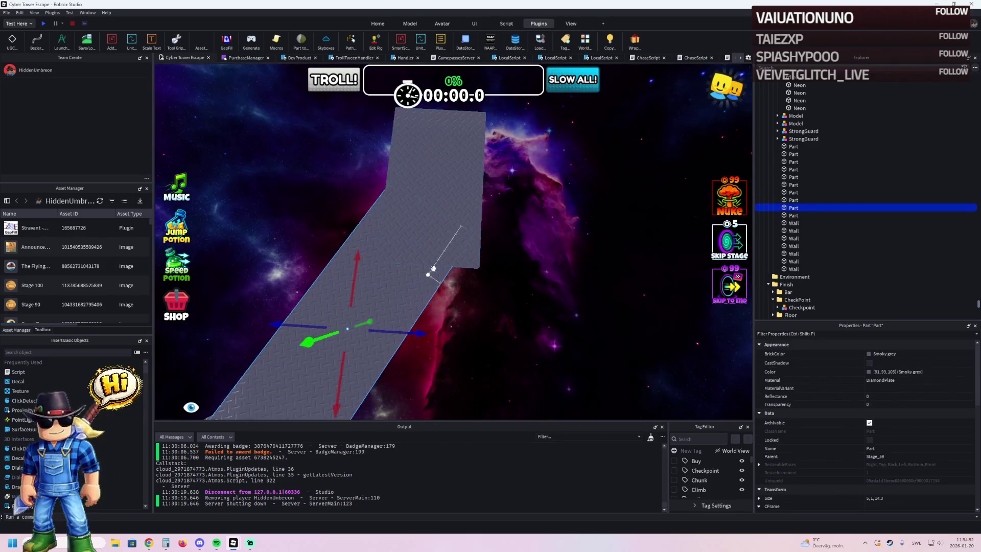
click(465, 240)
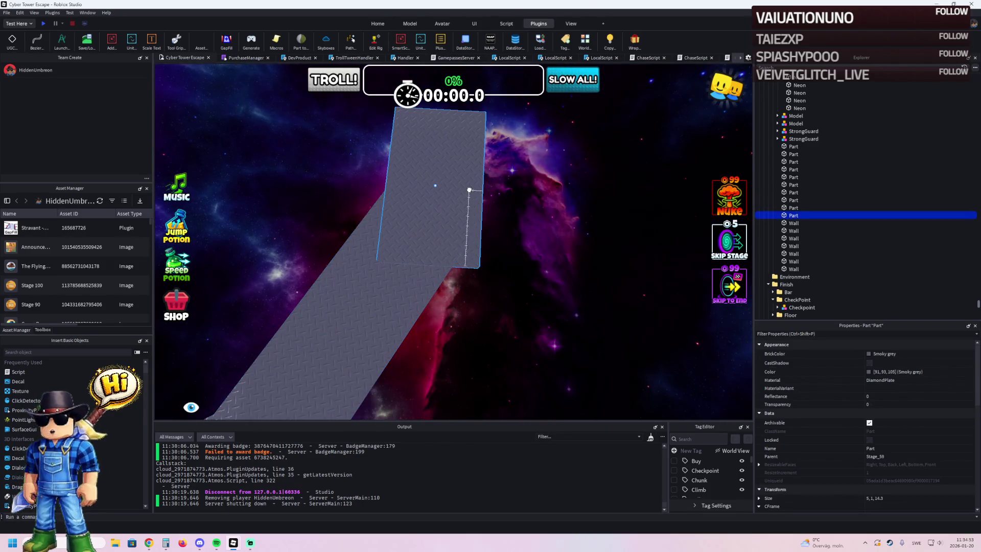
click(376, 286)
drag(444, 198, 459, 190)
Step: Lower the next platform part by 2.4 studs to meet the angled strip
click(436, 245)
key(ctrl+2)
drag(434, 257, 436, 214)
key(f)
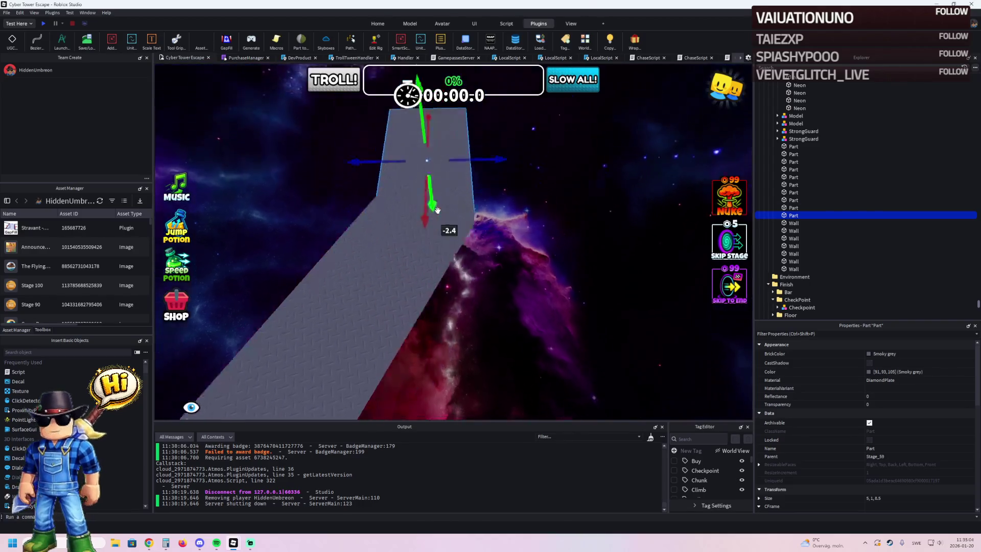
click(63, 42)
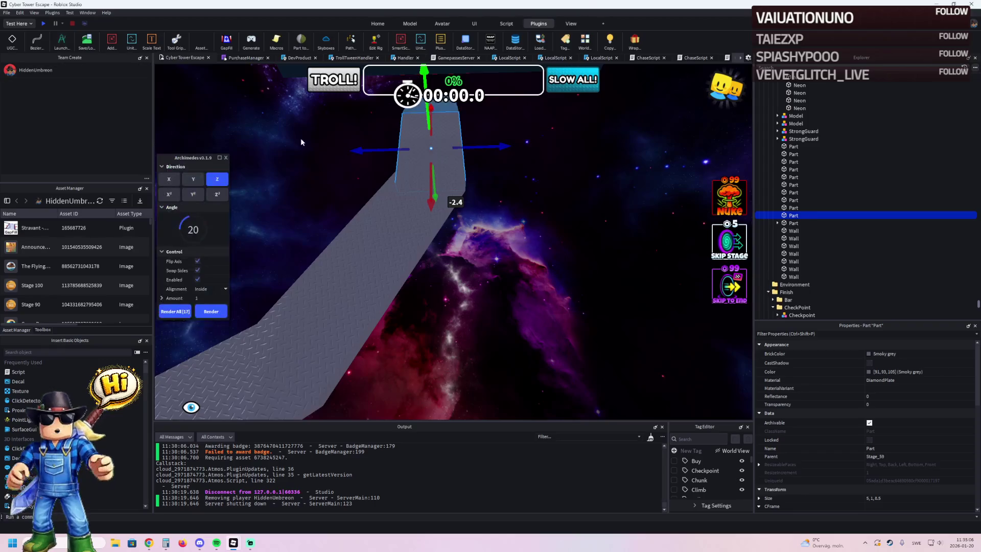
Step: Render five 20° angled segments off the part's end, turning Flip Axis off midway
click(211, 311)
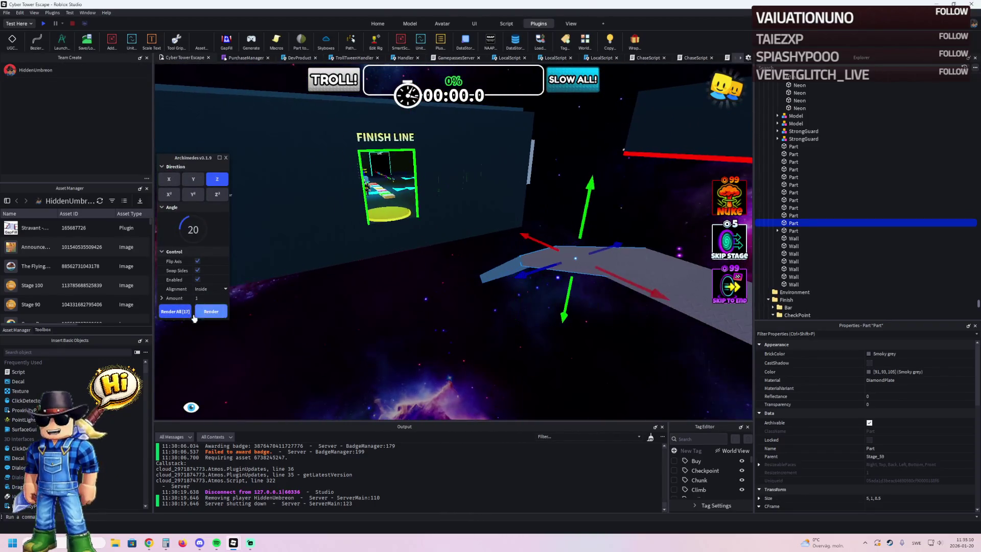
click(208, 311)
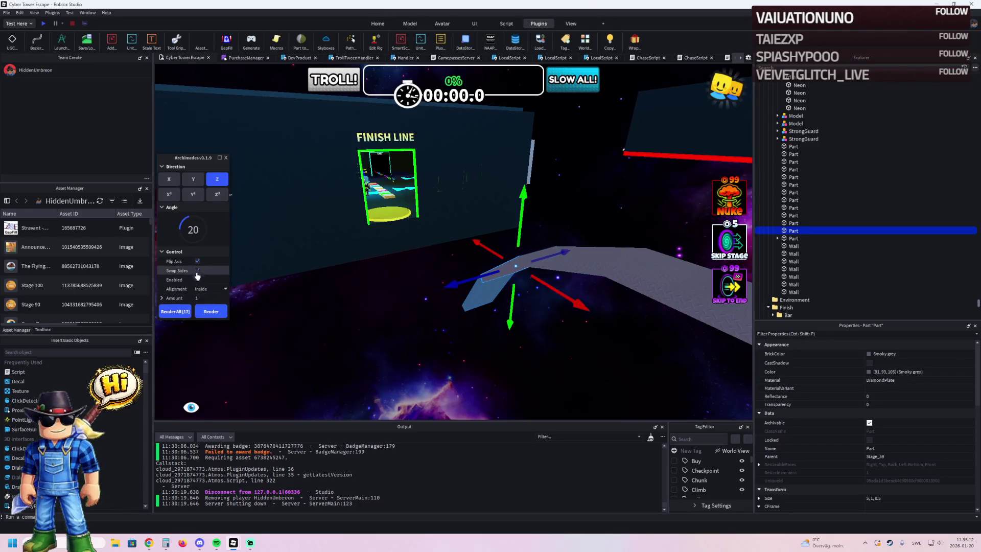
click(209, 311)
click(197, 261)
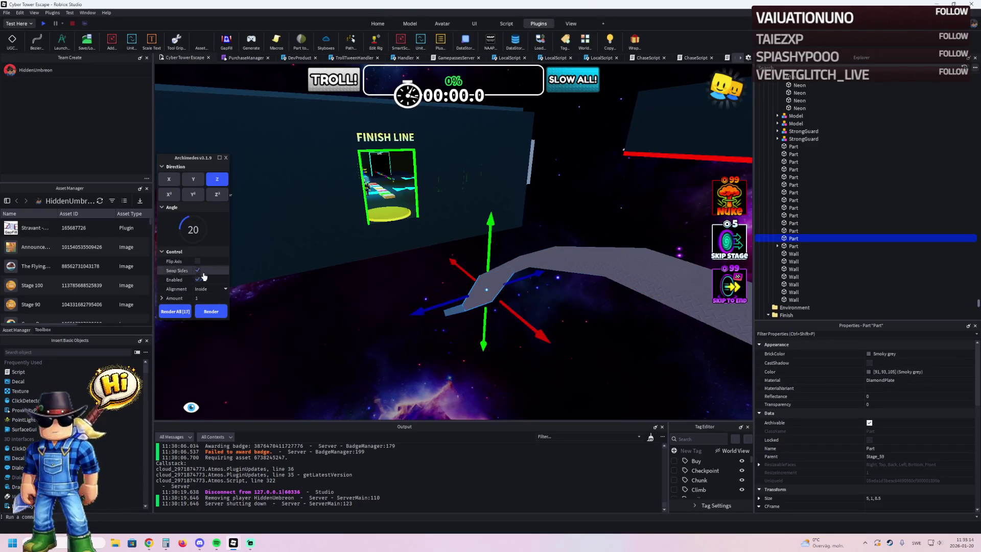
click(211, 311)
click(212, 311)
key(w)
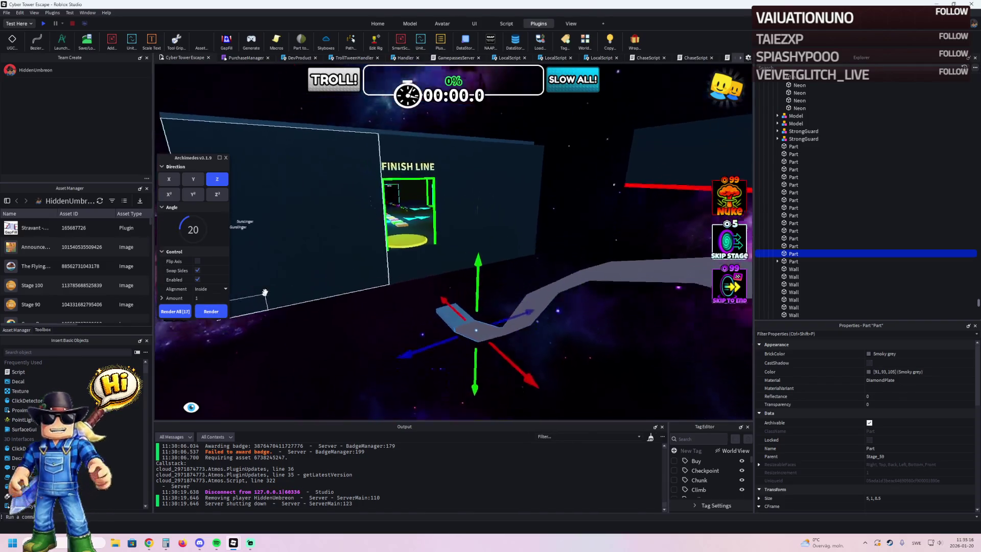
key(s)
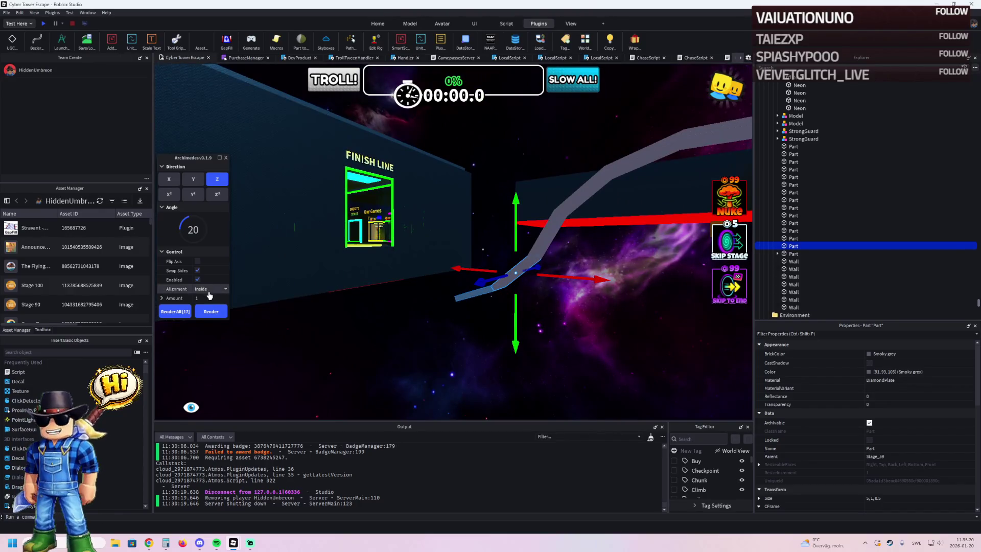
Step: Render five more angled segments climbing the ramp, then close the plugin
click(212, 312)
click(211, 311)
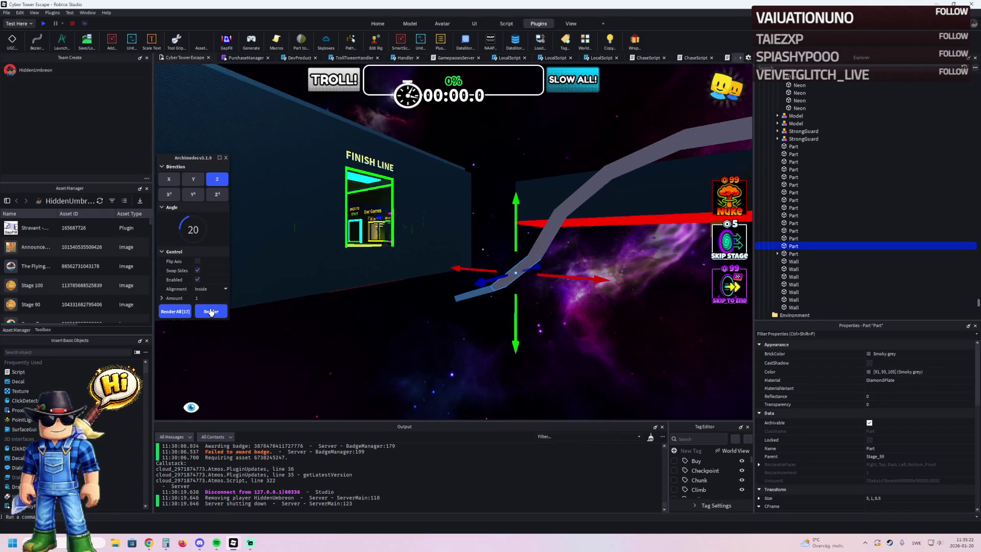
click(211, 311)
click(211, 311)
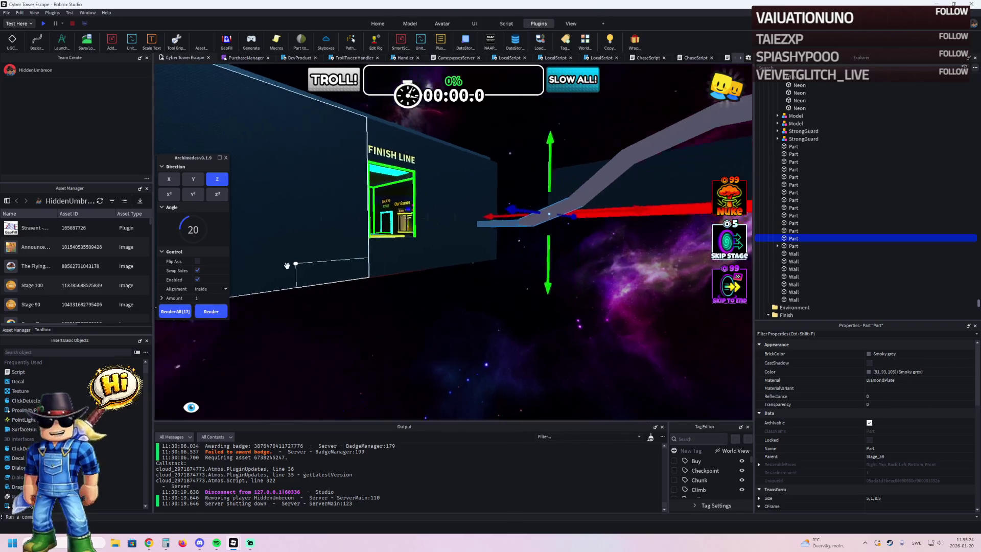
click(211, 311)
scroll(296, 261, up, 5)
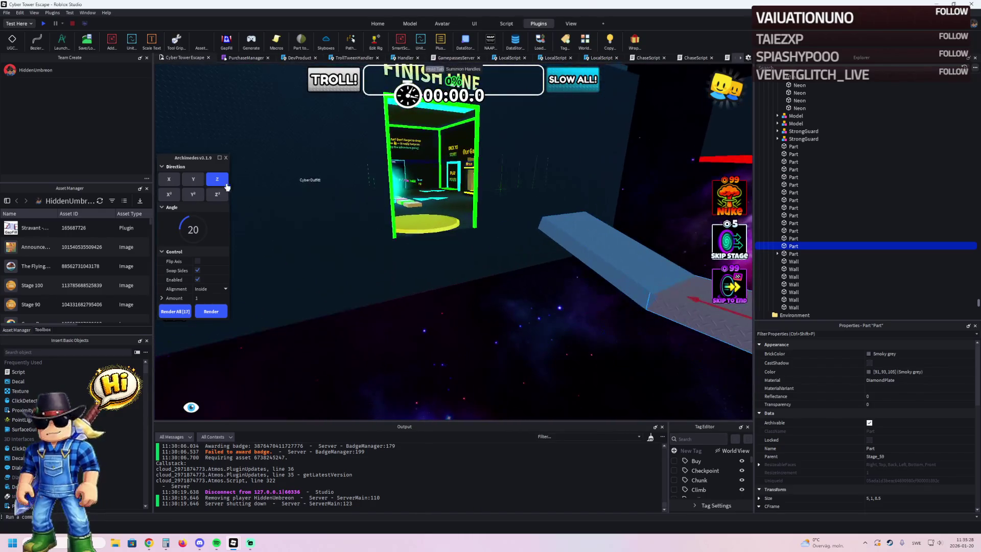
click(227, 160)
Step: Stretch the end part to 22 long, then add flipped segments at a gentler 7° angle
key(f)
key(ctrl+3)
mouse_move(437, 204)
mouse_down()
mouse_move(413, 206)
mouse_move(437, 219)
mouse_move(424, 223)
mouse_up()
key(alt+a)
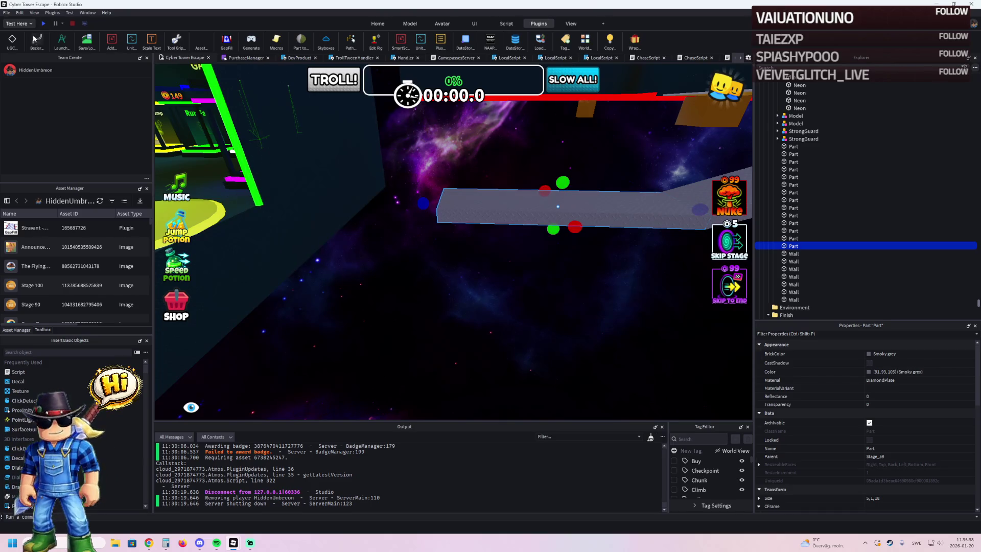
key(r)
click(198, 261)
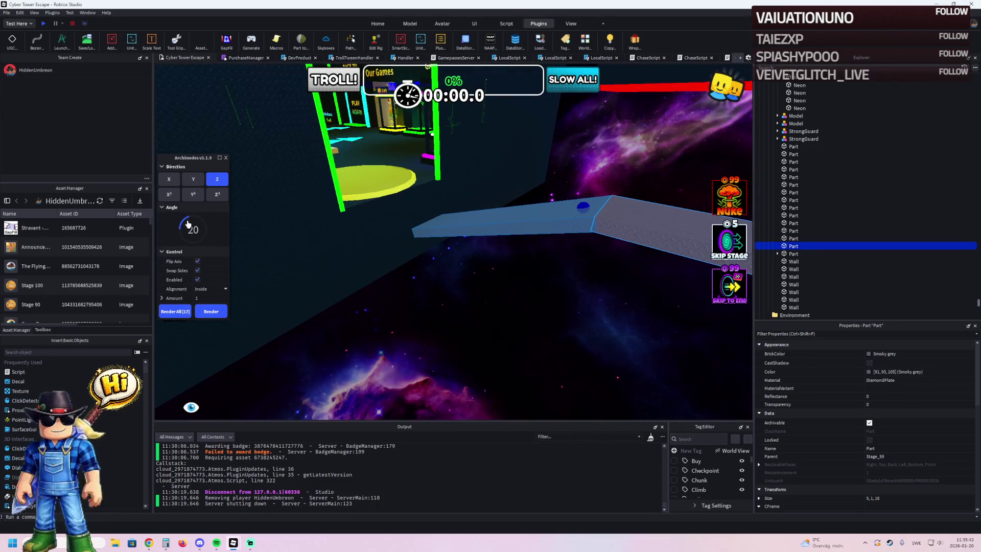
drag(190, 225, 181, 227)
key(f)
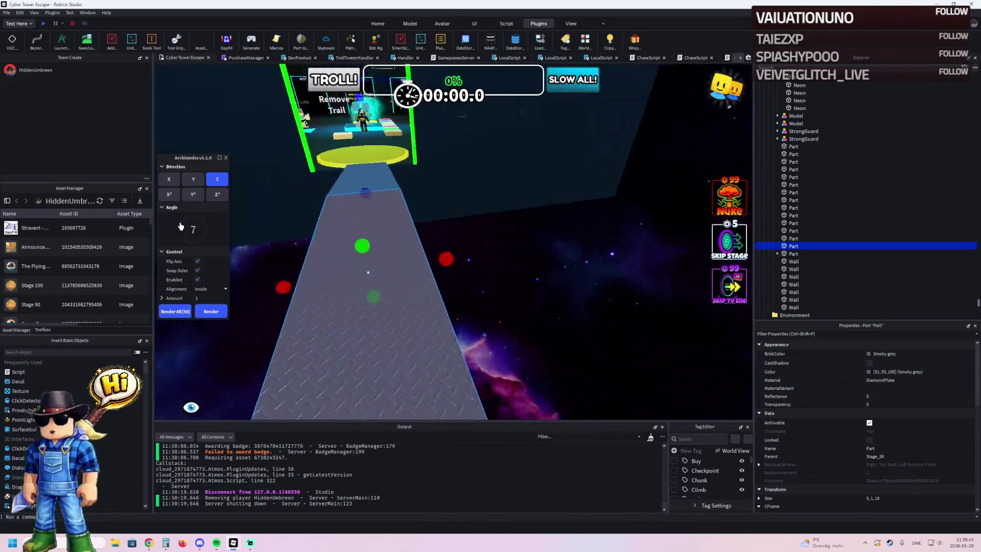
click(209, 312)
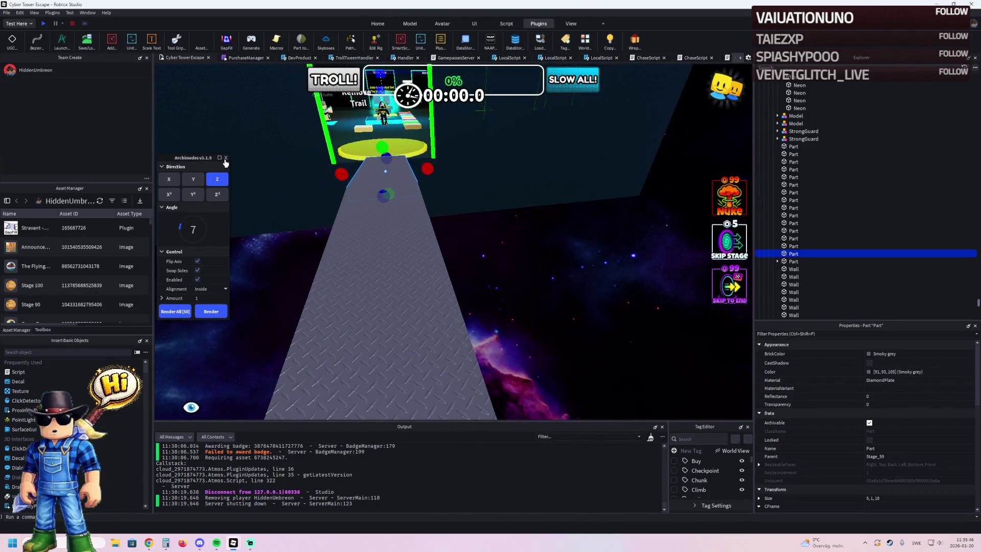
key(f)
scroll(331, 154, down, 5)
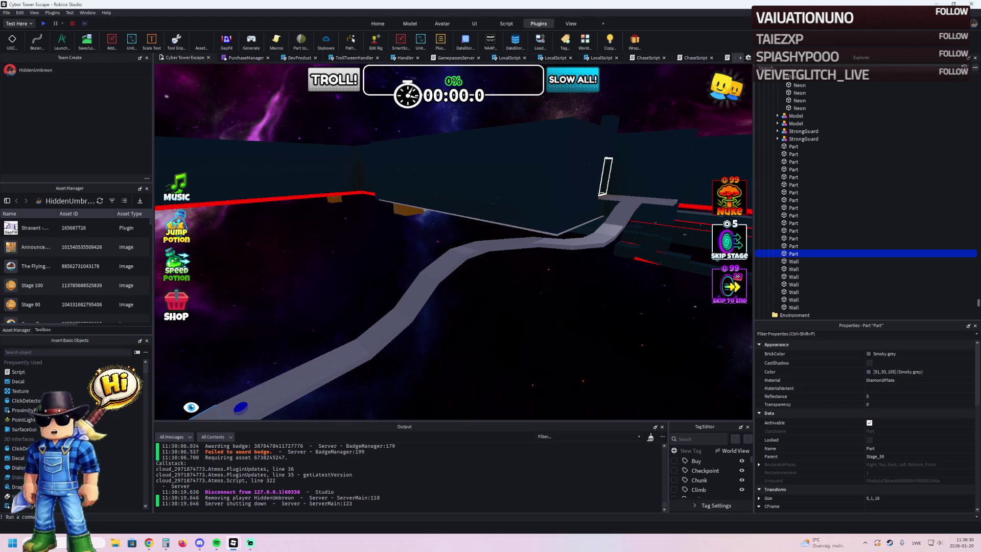
key(alt+Tab)
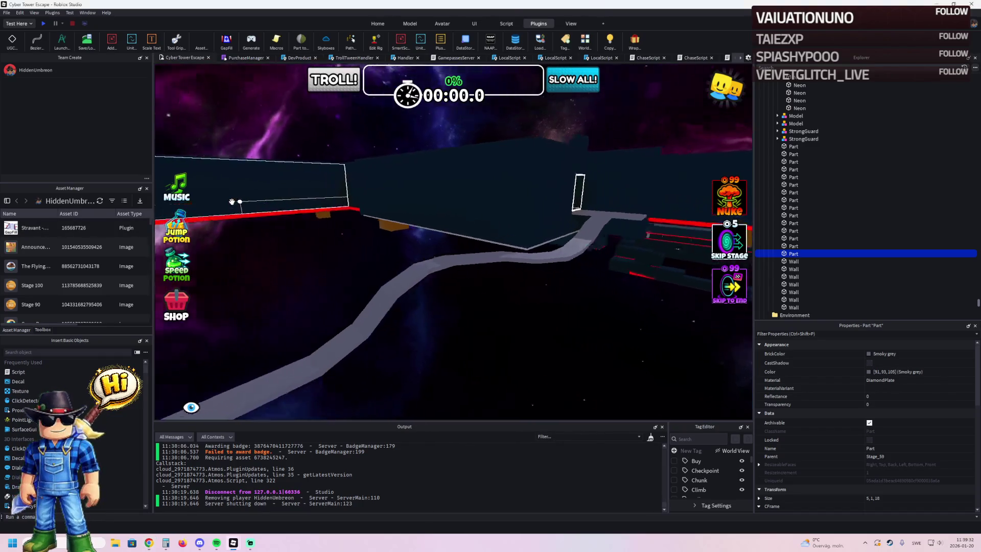
Step: Wrap the grey platform in front of the door with cyan neon edge trim
key(w)
key(s)
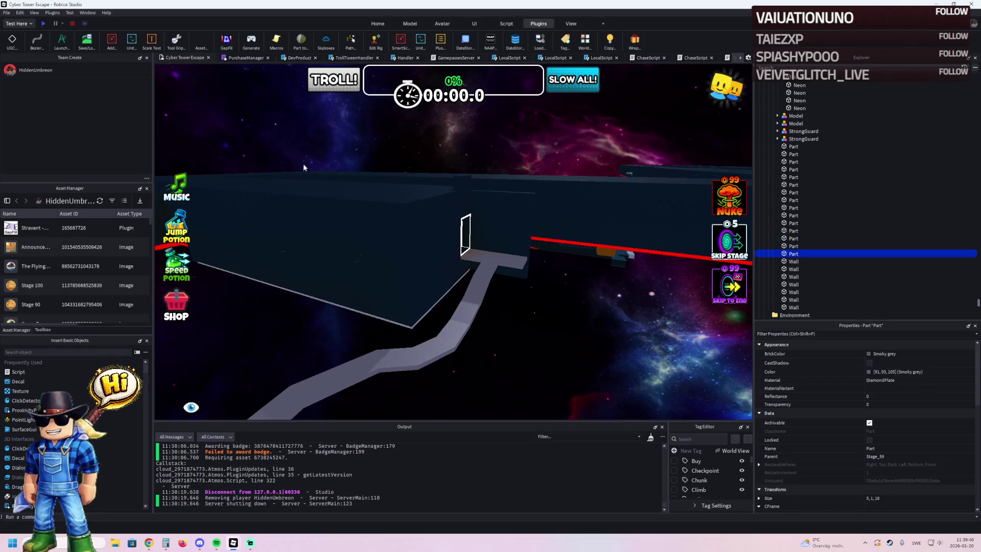
key(w)
click(504, 266)
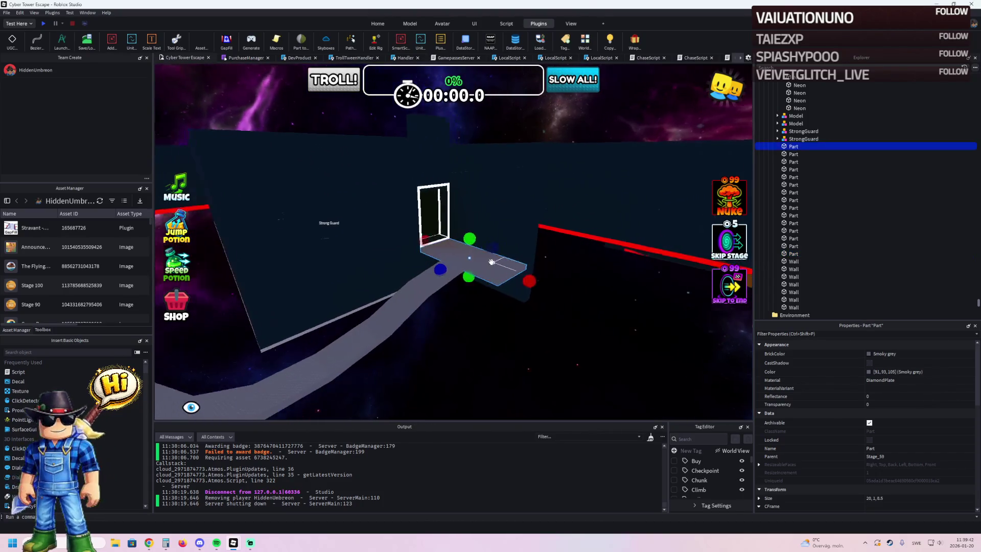
key(w)
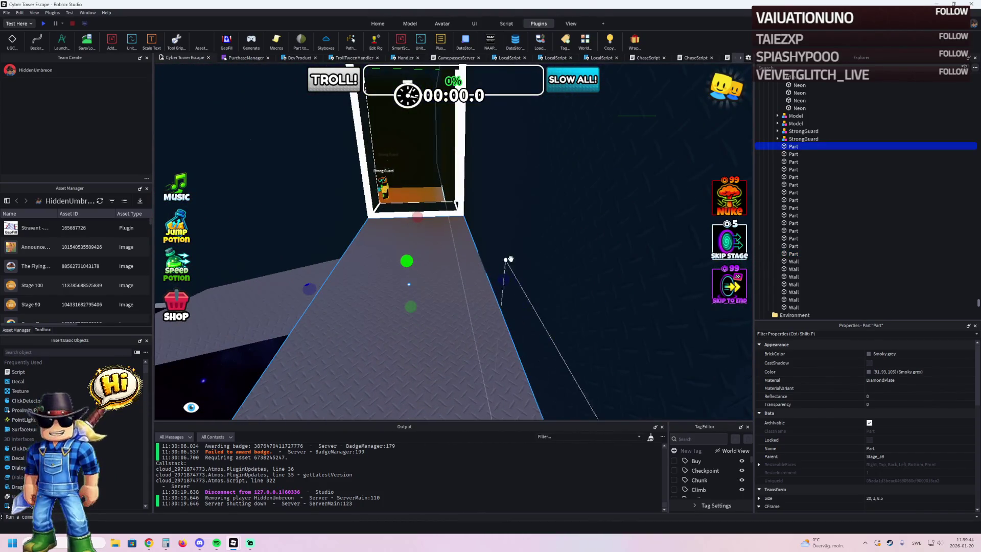
key(a)
click(634, 41)
key(w)
key(w)
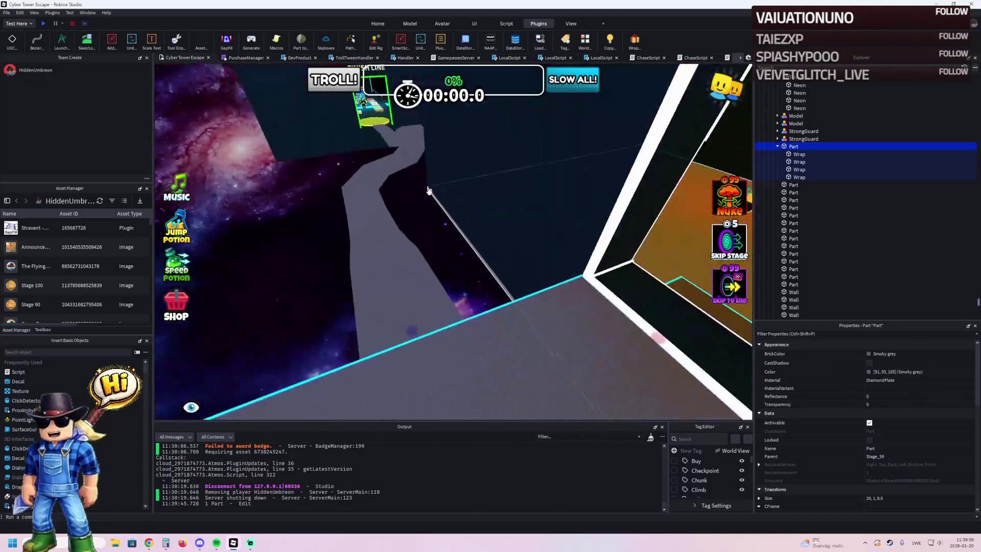
Step: Select the first winding-path part and focus the view on it
click(388, 269)
key(w)
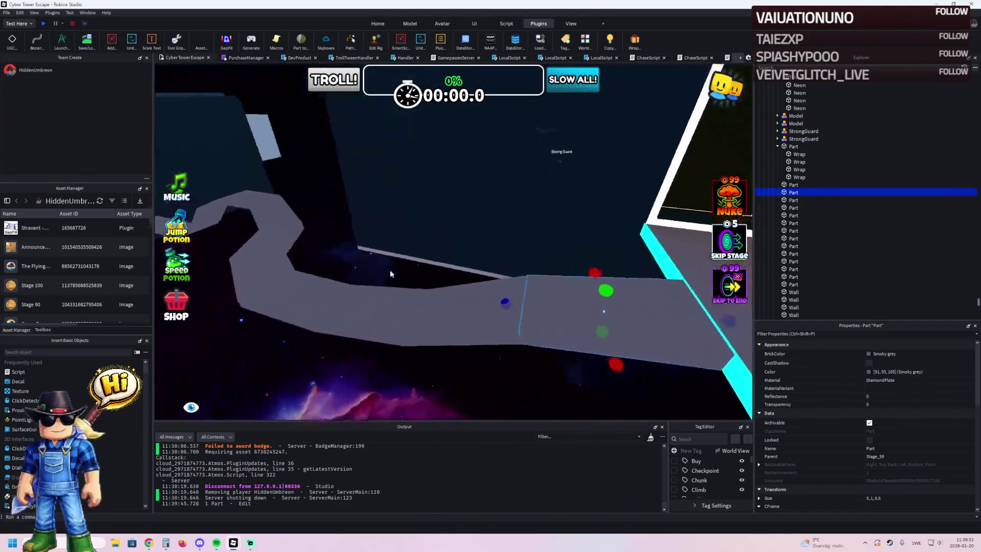
click(785, 185)
key(f)
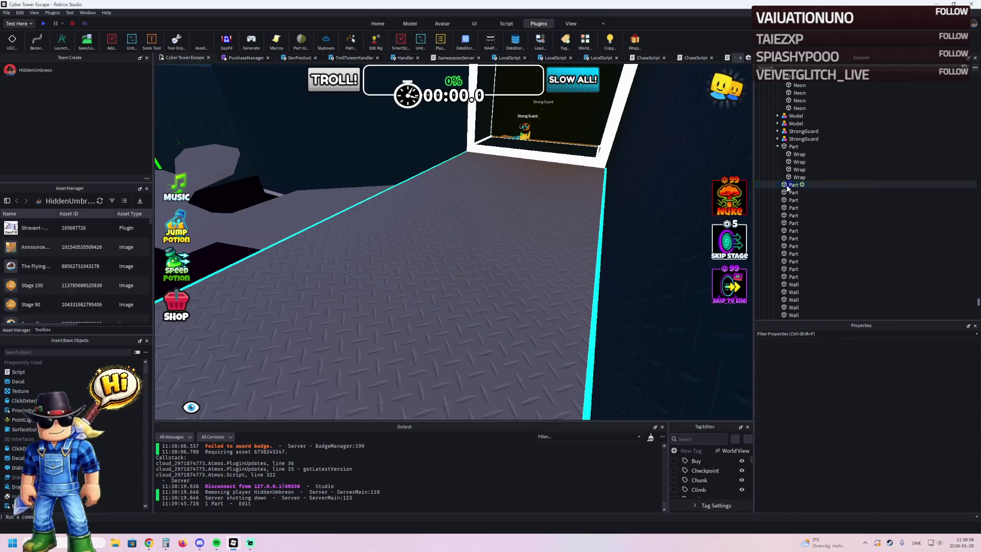
Step: Select the 13 path Parts, excluding the Walls, and apply Wrap's cyan neon trim
scroll(817, 230, down, 3)
shift+click(787, 266)
key(f)
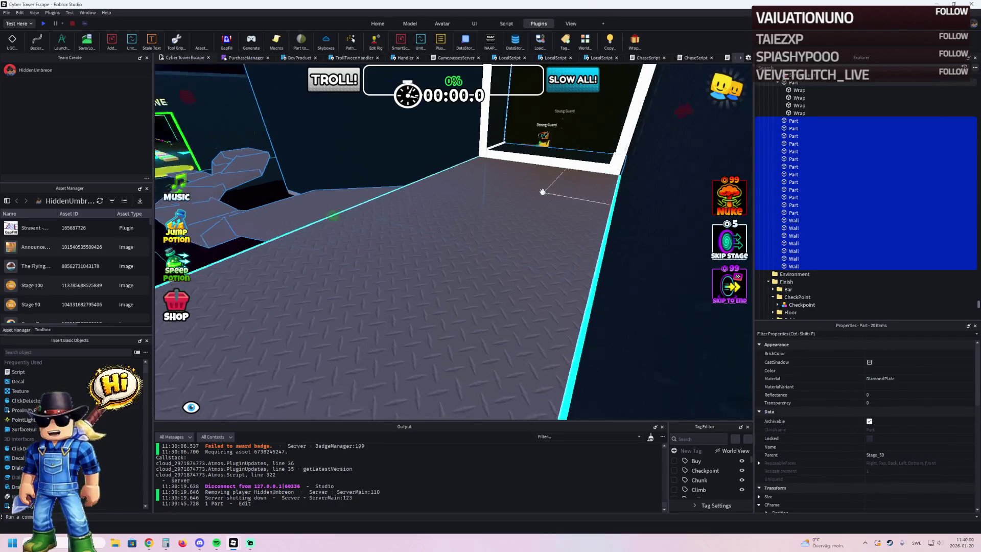
click(799, 212)
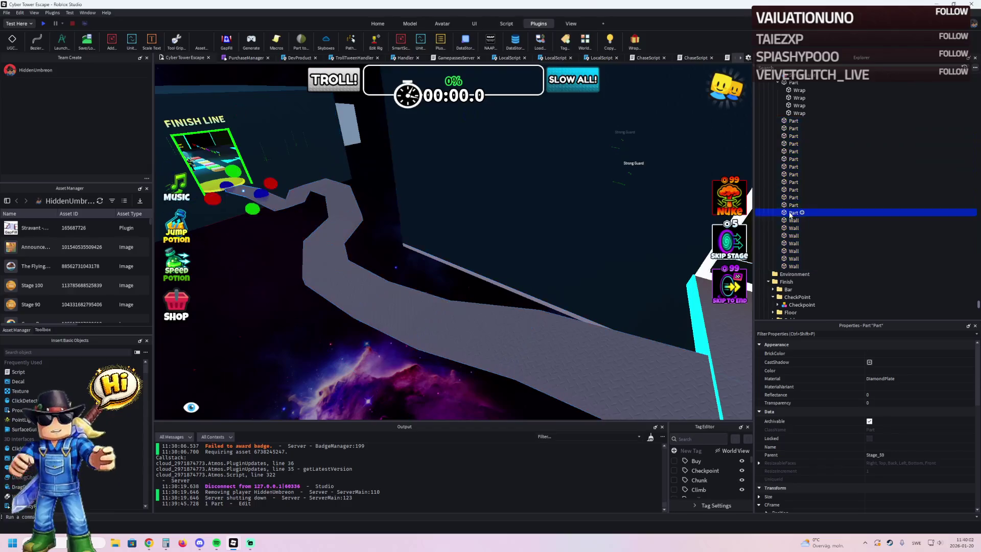
shift+click(793, 121)
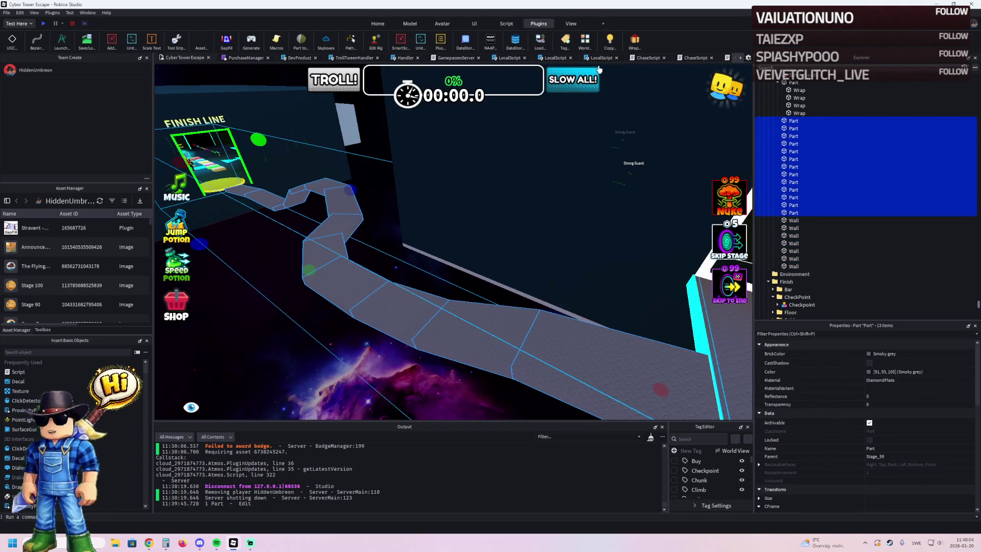
click(633, 41)
click(285, 338)
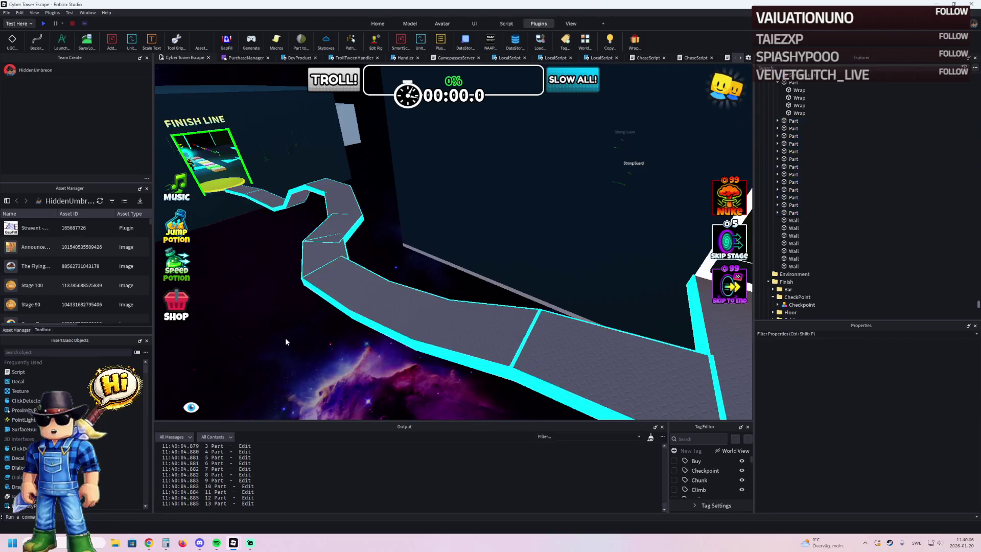
key(w)
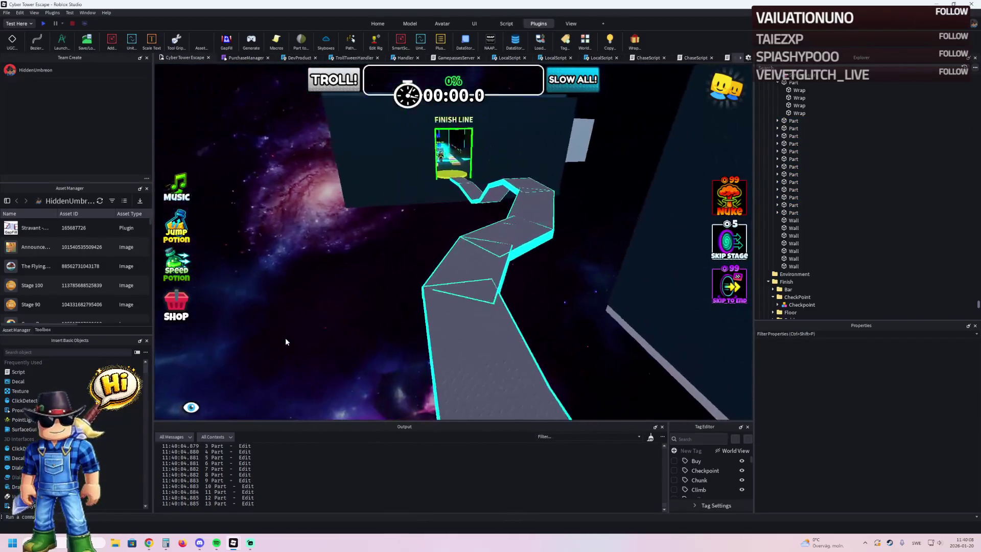
click(421, 246)
Step: Raise one winding-path piece 1.1 studs, lower the next 1 stud, and begin dragging the white MovingPlatform
key(f)
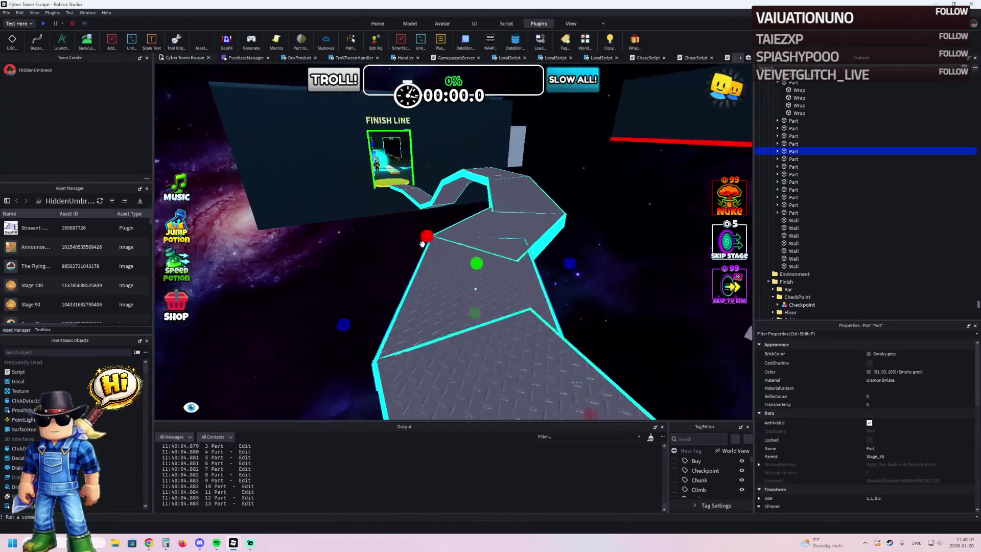
drag(464, 181, 469, 153)
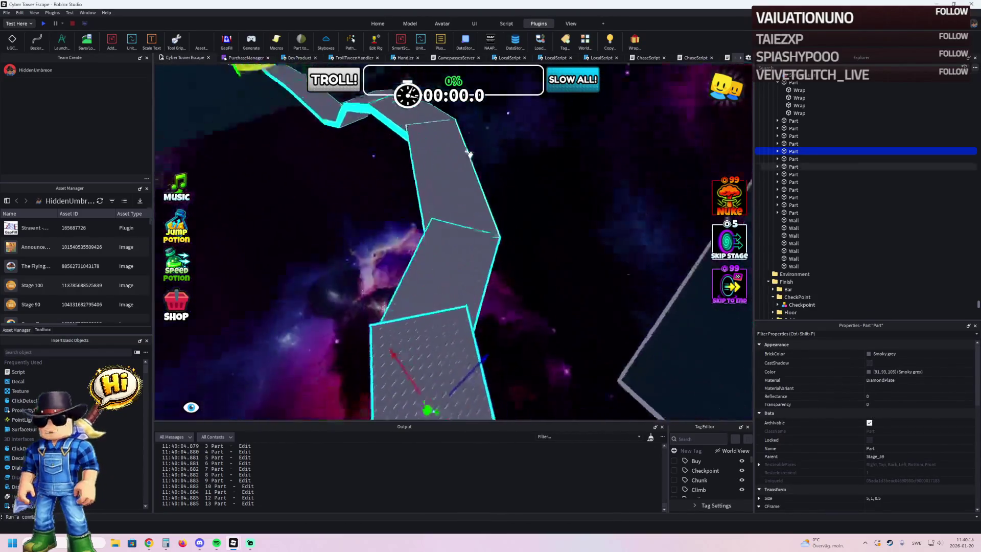
click(438, 184)
key(f)
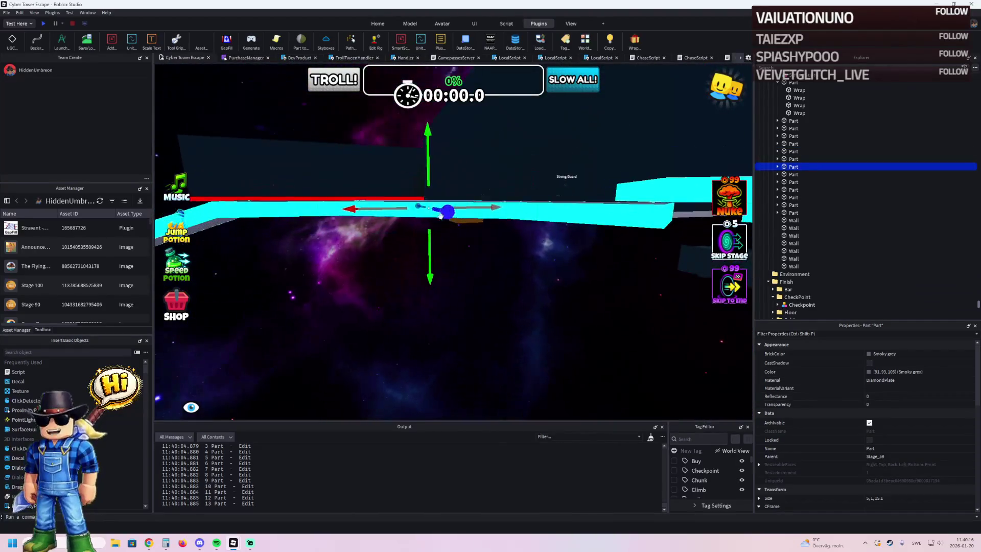
drag(432, 203, 422, 220)
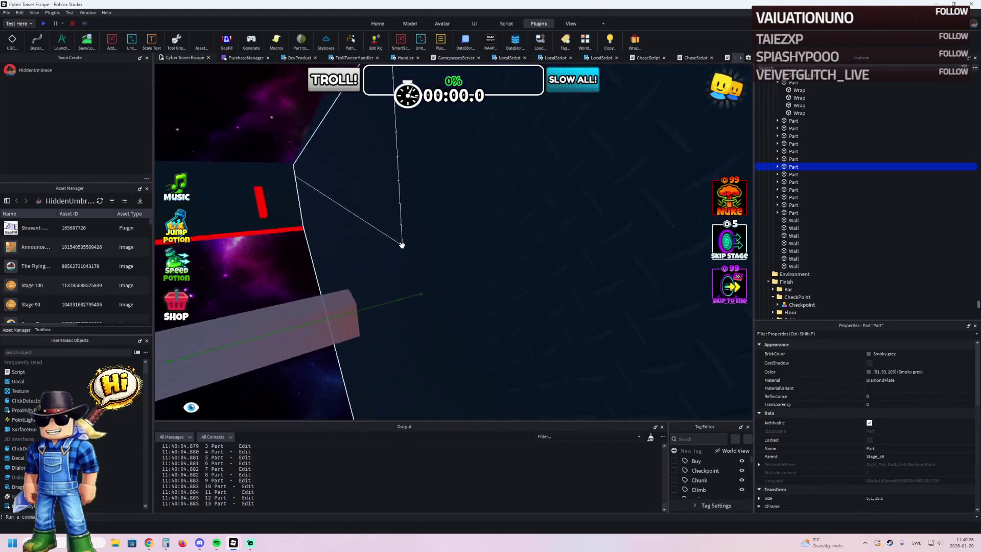
mouse_move(332, 262)
mouse_down()
mouse_move(309, 263)
mouse_move(324, 280)
mouse_move(306, 269)
mouse_move(412, 256)
mouse_move(400, 251)
mouse_move(454, 200)
mouse_move(470, 143)
mouse_move(398, 250)
mouse_move(420, 299)
mouse_up()
Step: Rotate the MovingPlatform 90°, slide it 1.1 studs along its local axis, then clear Calculator
key(r)
key(f)
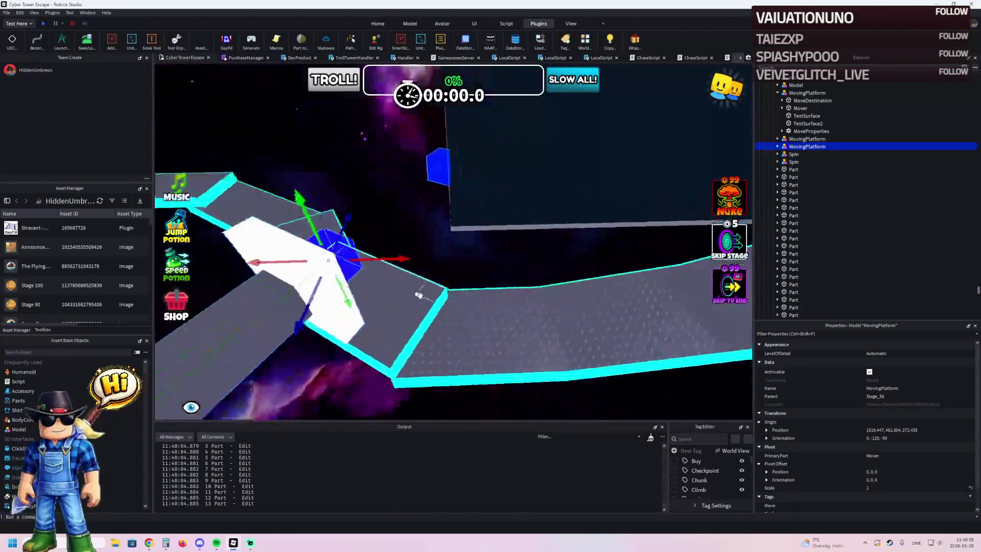
key(ctrl+l)
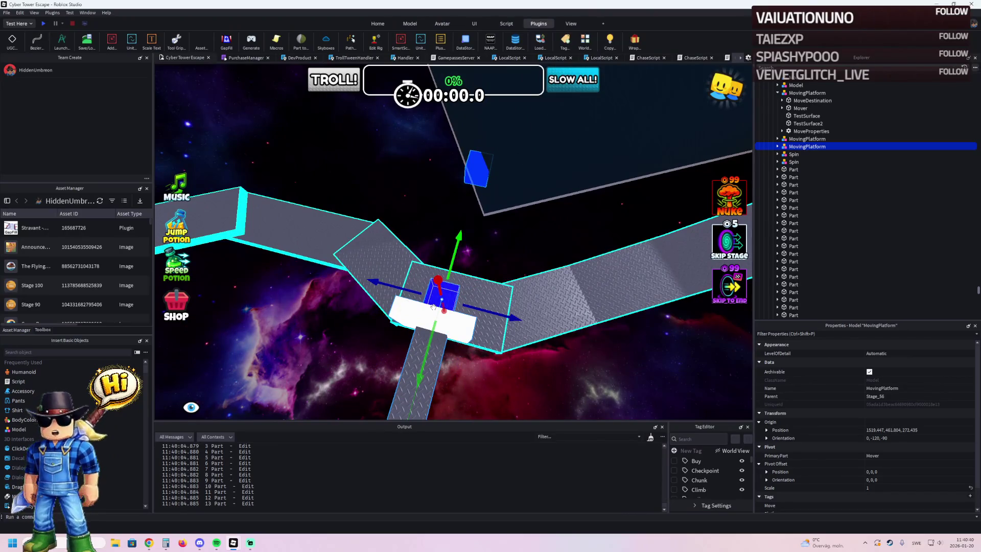
scroll(433, 307, up, 5)
mouse_move(413, 189)
mouse_down()
mouse_move(396, 197)
mouse_move(368, 178)
mouse_move(407, 165)
mouse_up()
key(f)
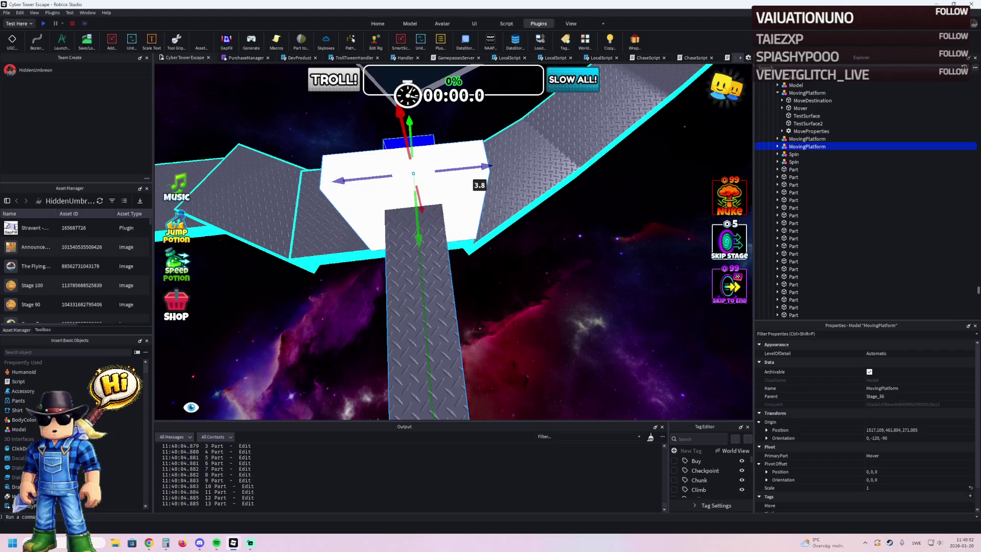
key(alt+Tab)
click(420, 199)
Step: Compute 3,8 ÷ 2 = 1,9 in Calculator and return to Roblox Studio
text(3,8/2)
key(Return)
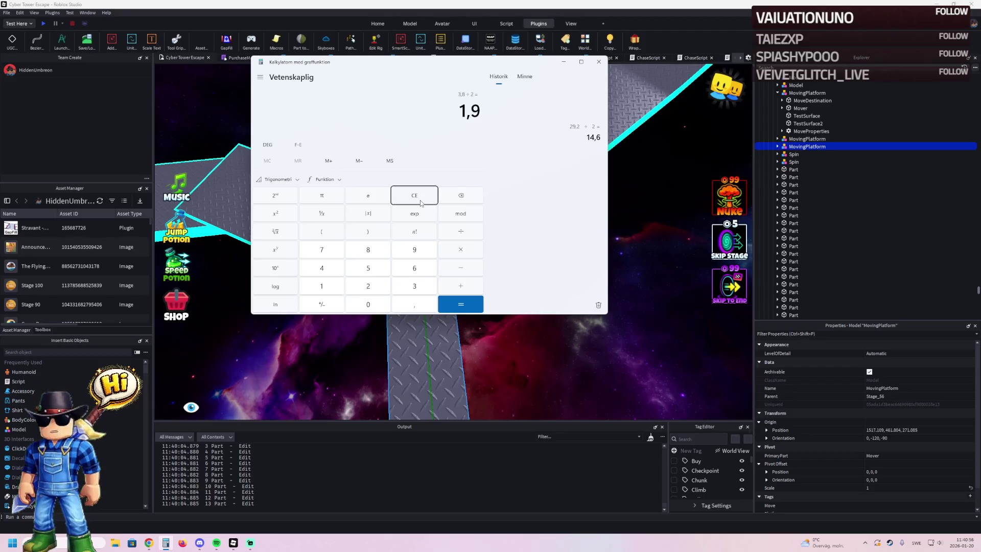
key(alt+Tab)
Step: Nudge the MovingPlatform along X and resize its TestSurface2 part
mouse_move(528, 171)
mouse_down()
mouse_move(496, 177)
mouse_move(487, 200)
mouse_move(517, 209)
mouse_up()
click(457, 147)
key(ctrl+3)
click(460, 215)
key(f)
key(ctrl+2)
Step: Move the MovingPlatform 9.2 studs along its axis and slide its blue destination block 3.5 studs left
mouse_move(559, 238)
mouse_down()
mouse_move(493, 246)
mouse_move(533, 247)
mouse_move(494, 235)
mouse_move(469, 245)
mouse_up()
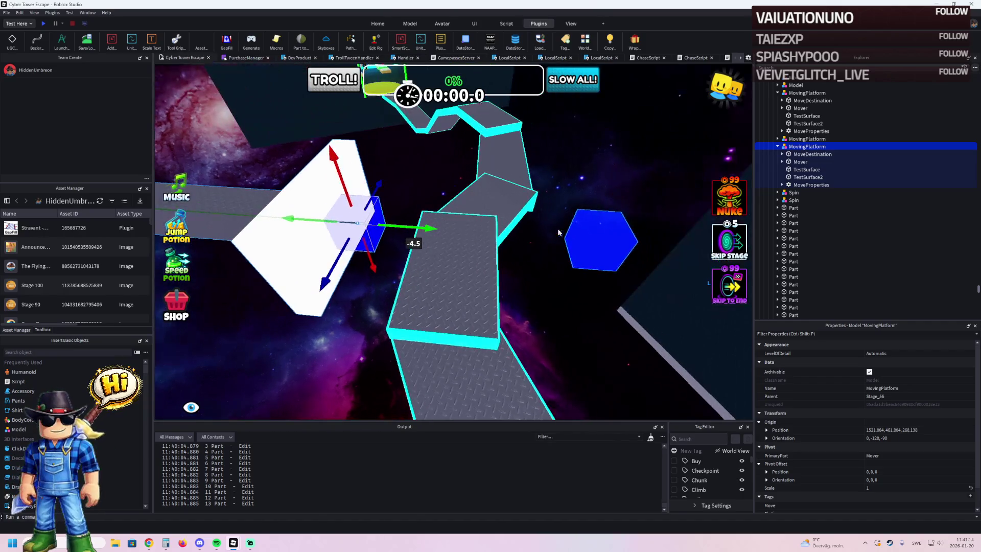
click(587, 238)
scroll(591, 244, up, 3)
mouse_move(591, 245)
mouse_down()
mouse_move(516, 247)
mouse_move(595, 240)
mouse_up()
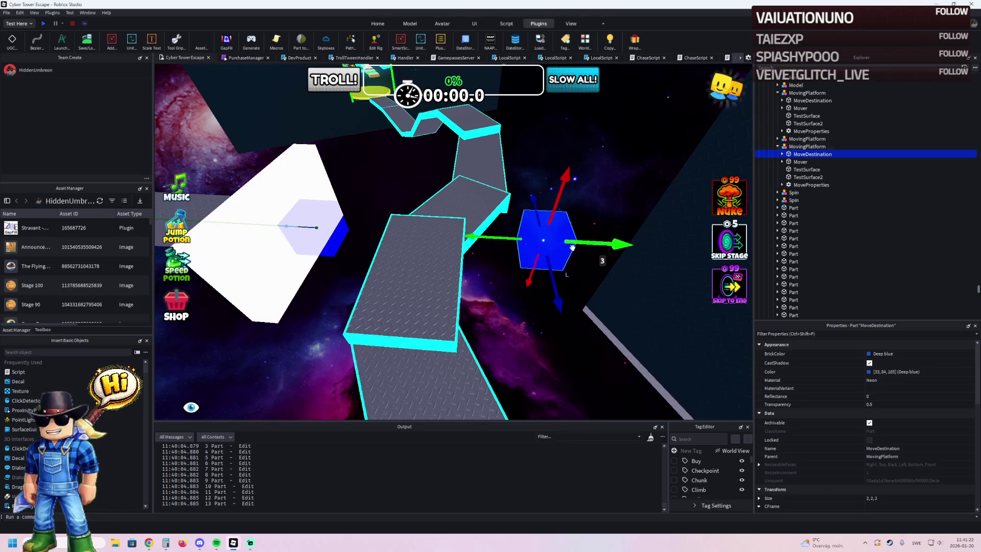
Step: Shift the blue MoveDestination block further left so it sits across the walkway
key(w)
key(a)
key(a)
key(s)
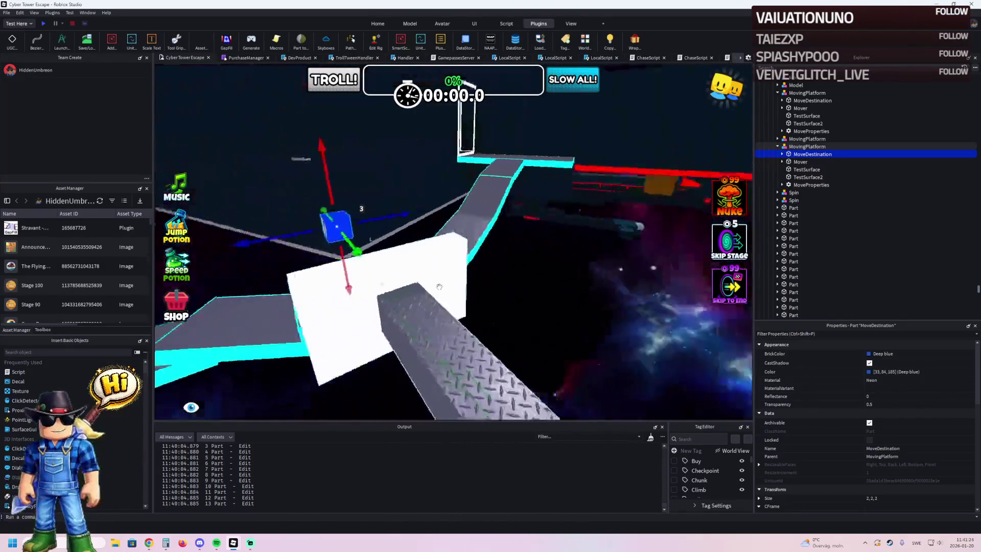
drag(390, 278, 376, 281)
click(461, 248)
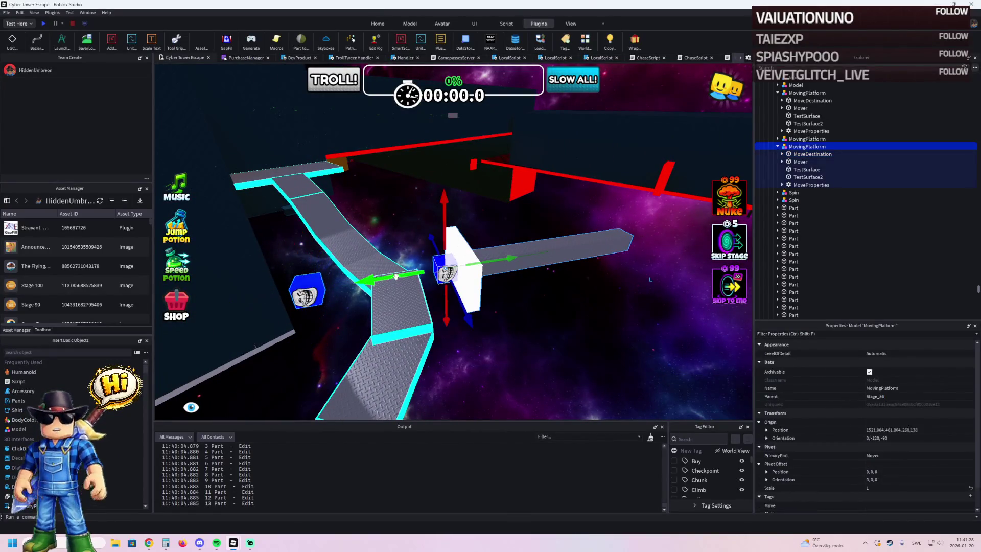
Step: Fly the camera along the cyan-trimmed path toward the Finish Line area
click(535, 317)
key(s)
key(d)
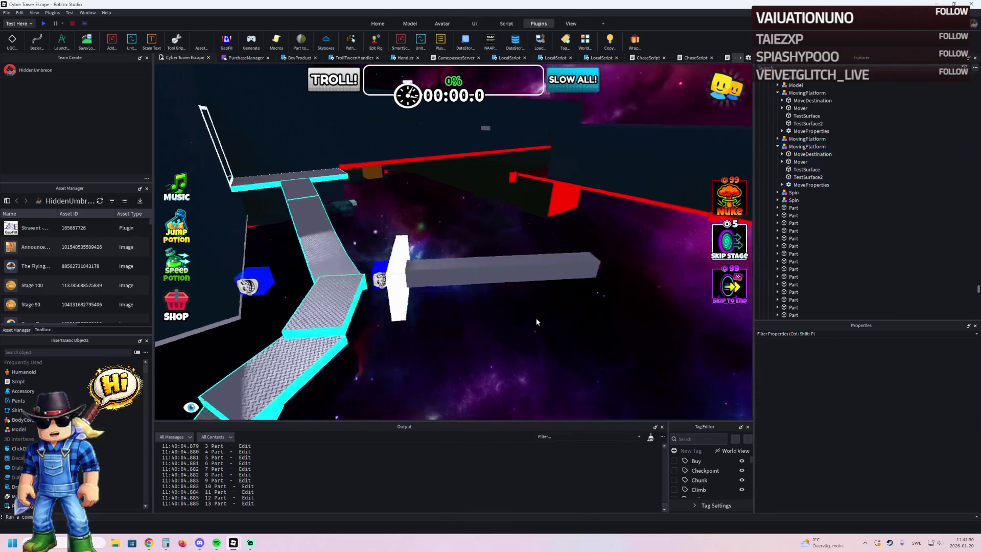
key(w)
key(a)
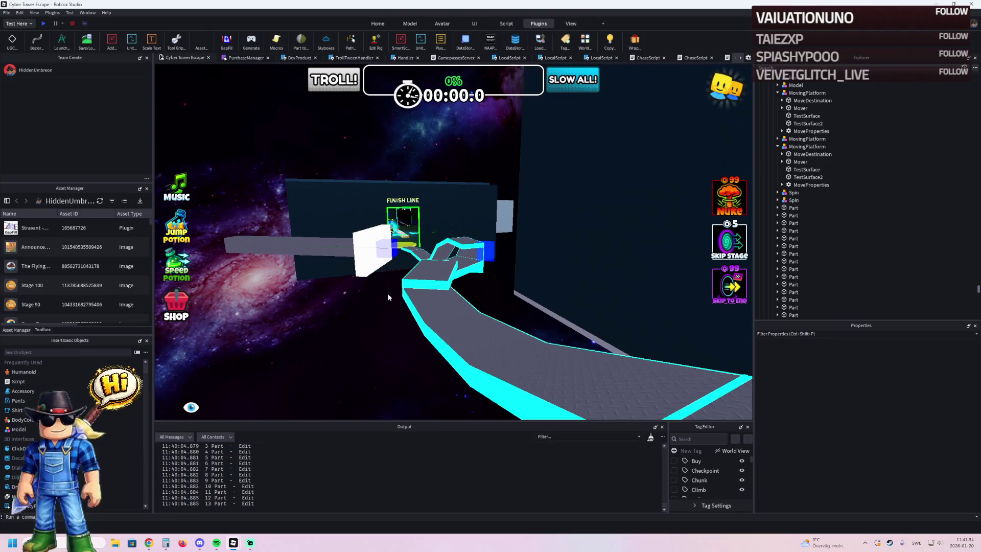
key(w)
key(d)
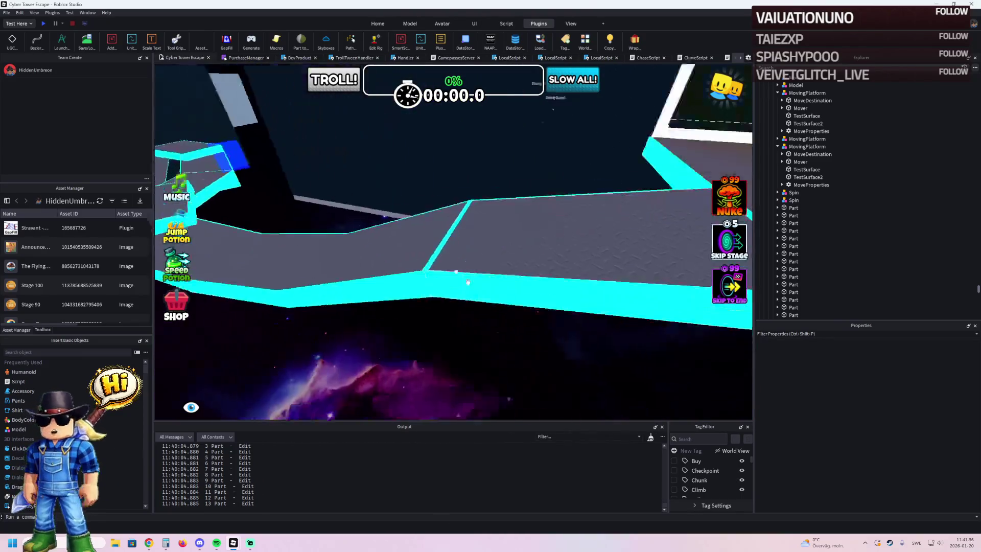
key(s)
key(w)
click(466, 281)
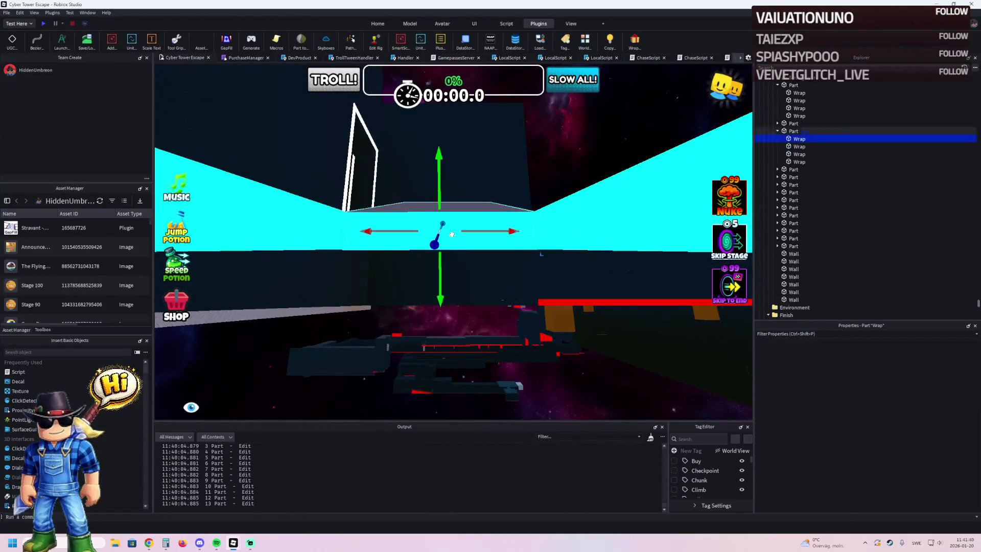
key(w)
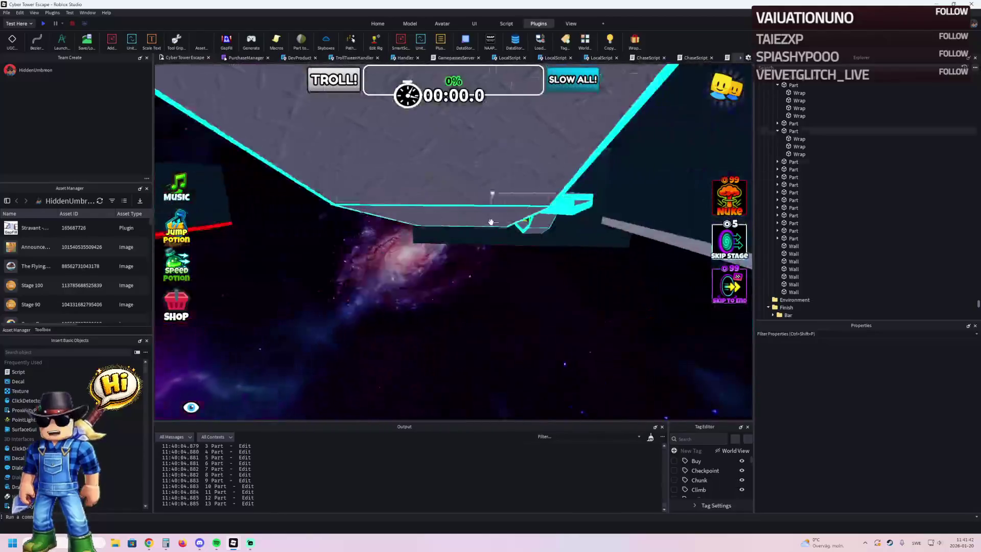
Step: Delete two stray cyan trim pieces near the finish line
click(465, 267)
key(Delete)
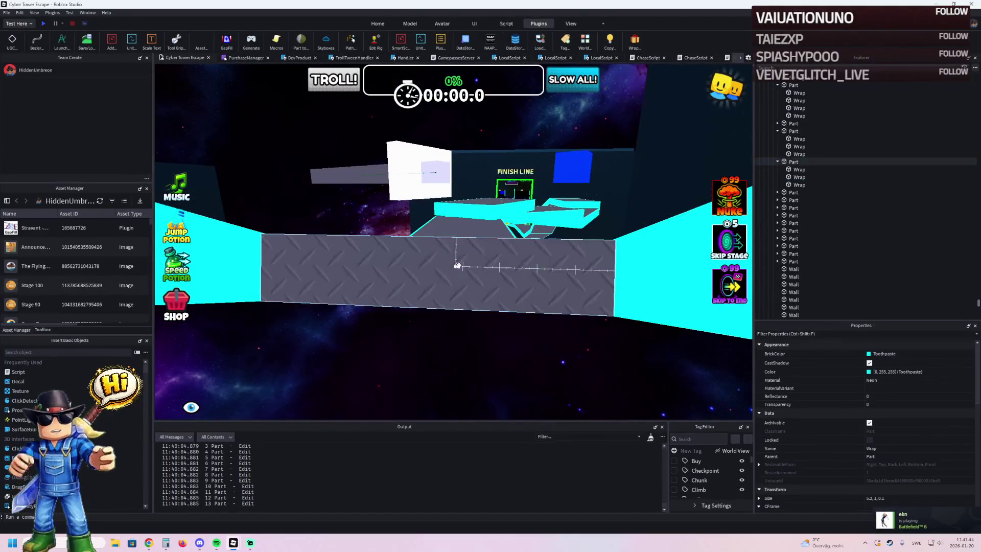
key(w)
key(w)
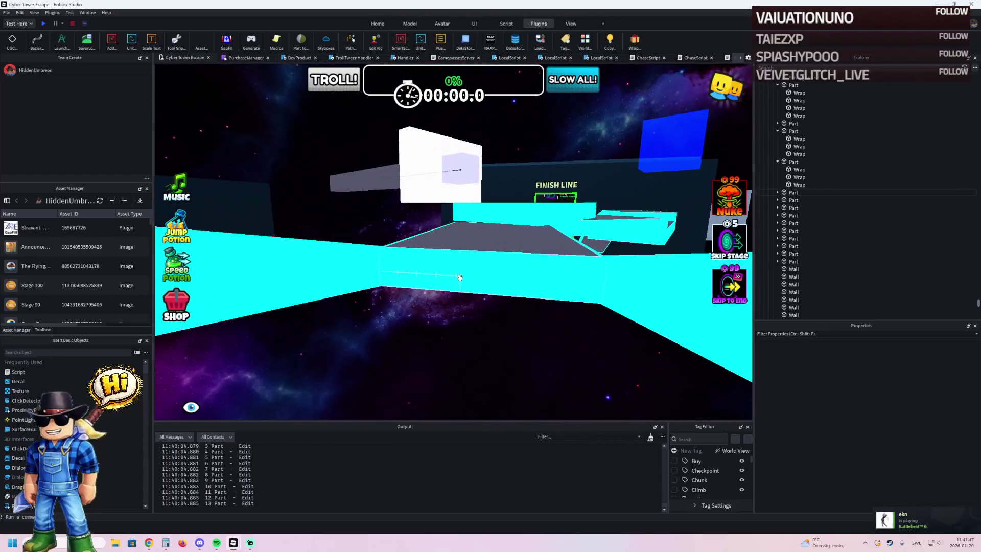
click(460, 277)
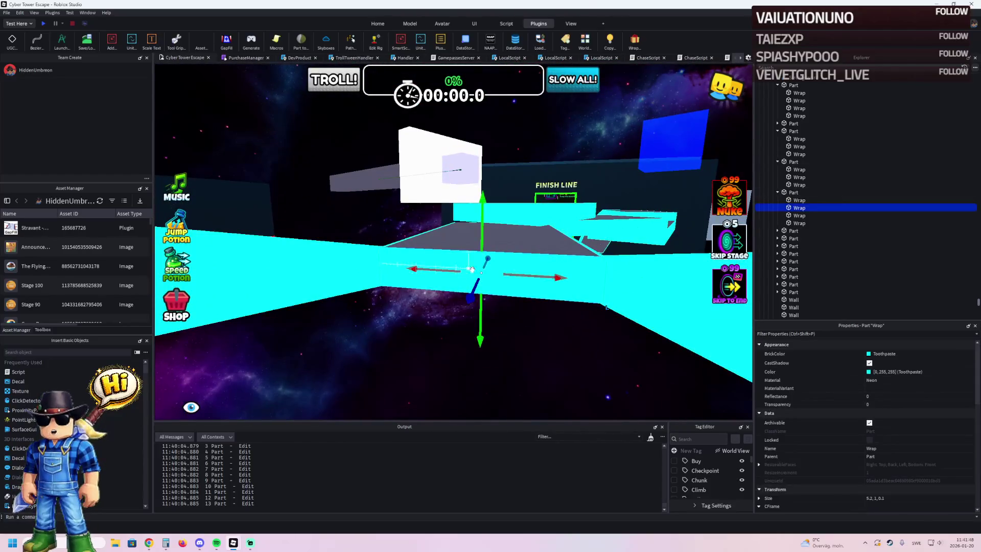
key(Delete)
Step: Select a cyan neon Wrap trim strip on the walkway from beneath the platforms
key(w)
key(w)
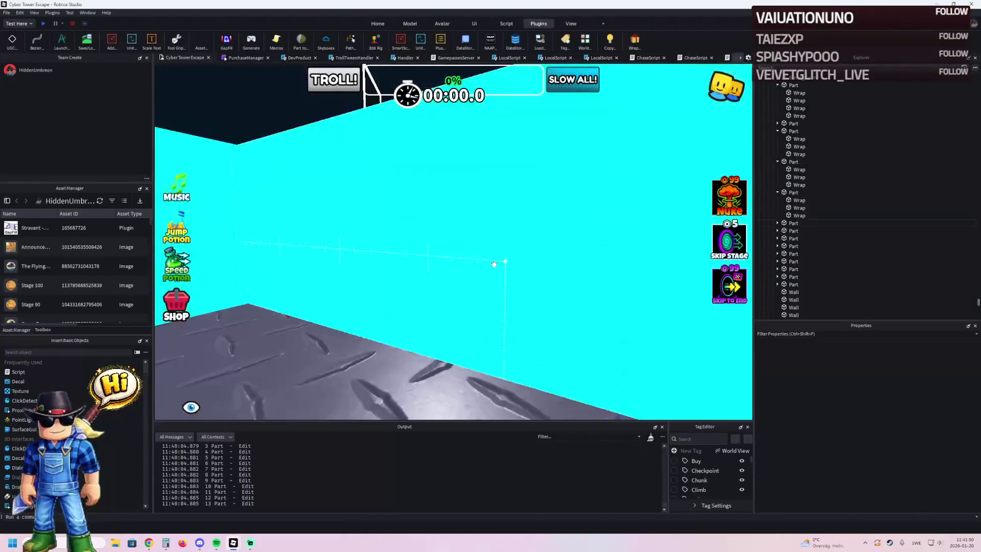
click(469, 246)
key(w)
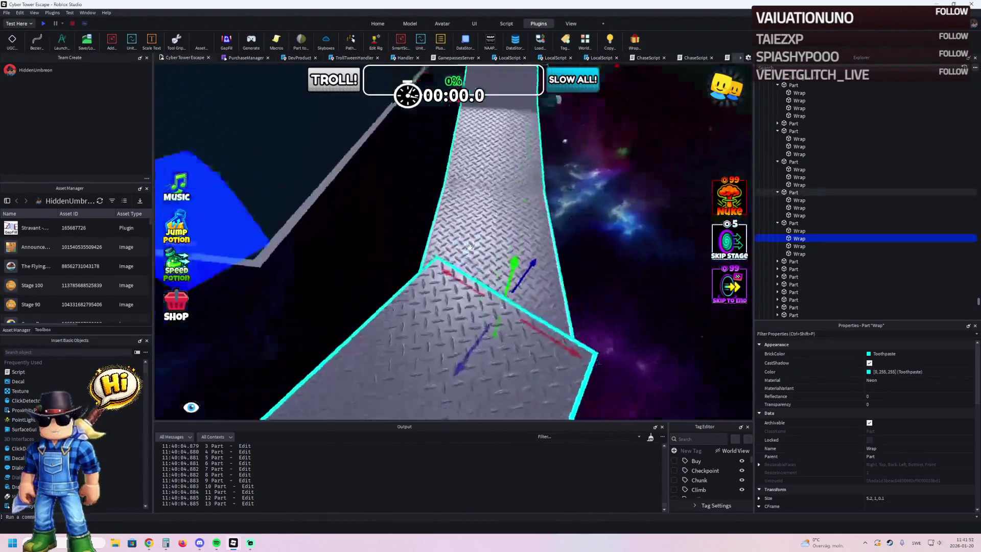
key(w)
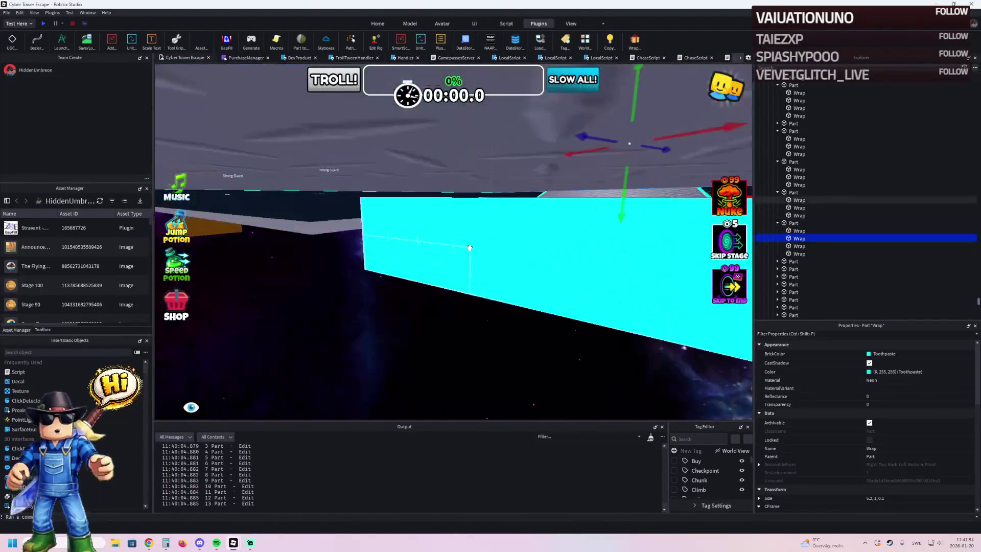
key(w)
key(w)
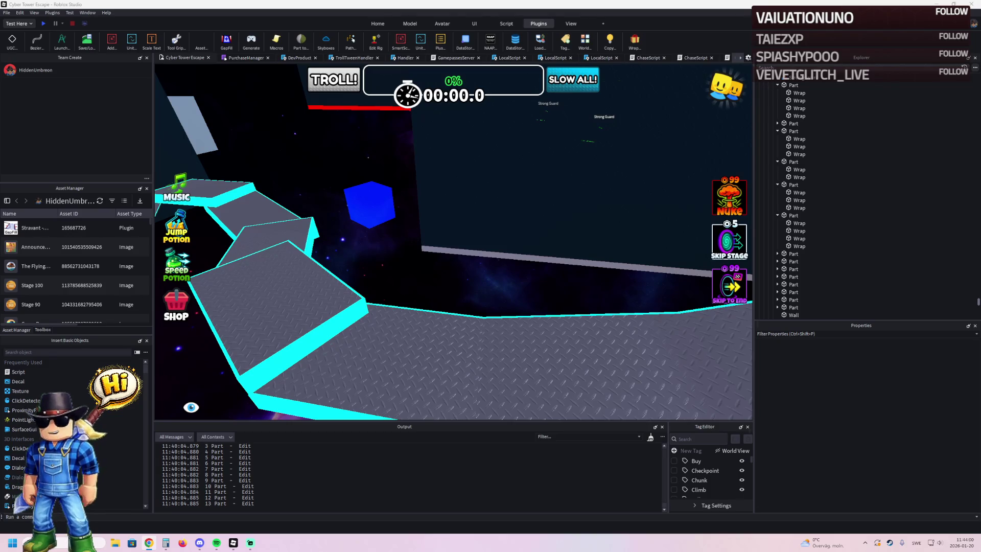
Step: Delete one walkway segment of the path
scroll(363, 136, down, 5)
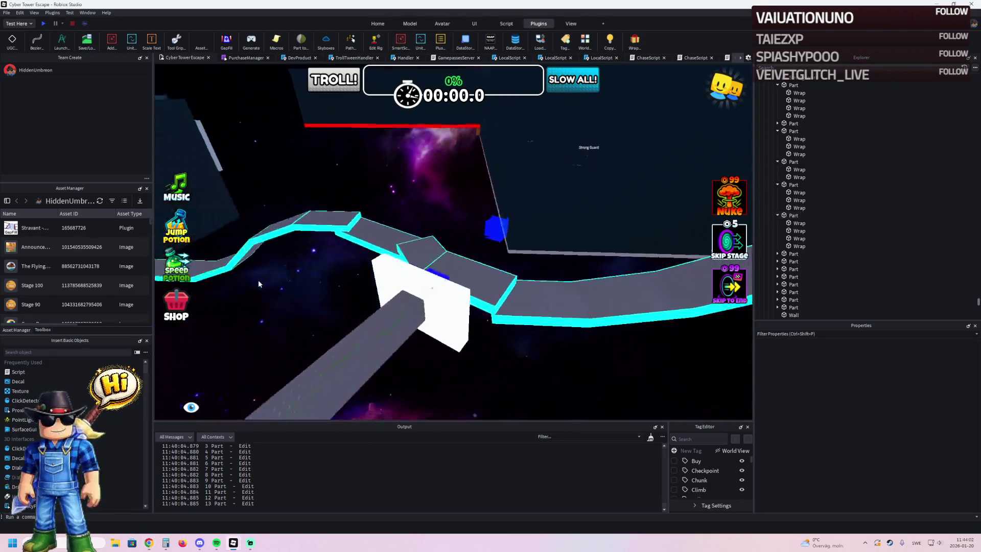
scroll(259, 280, up, 5)
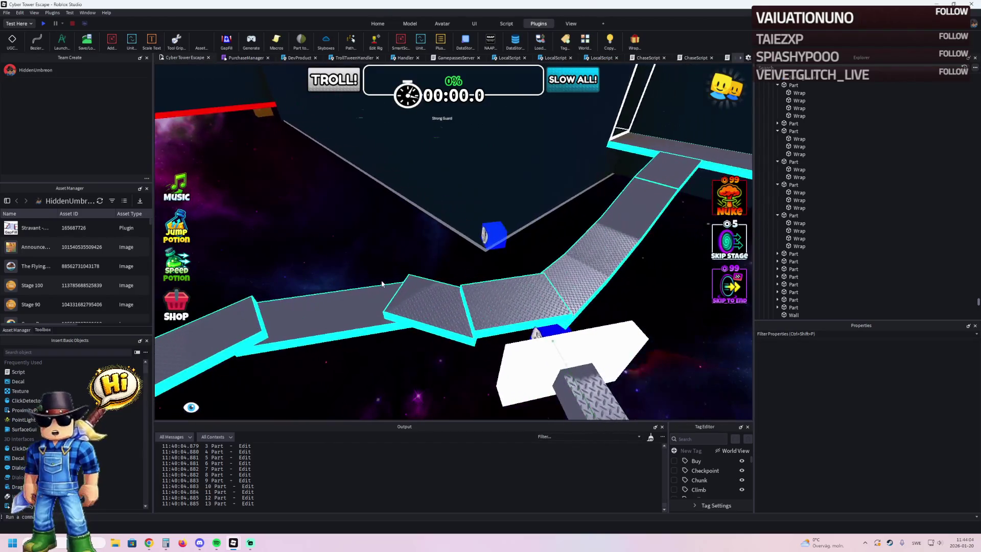
scroll(409, 271, up, 5)
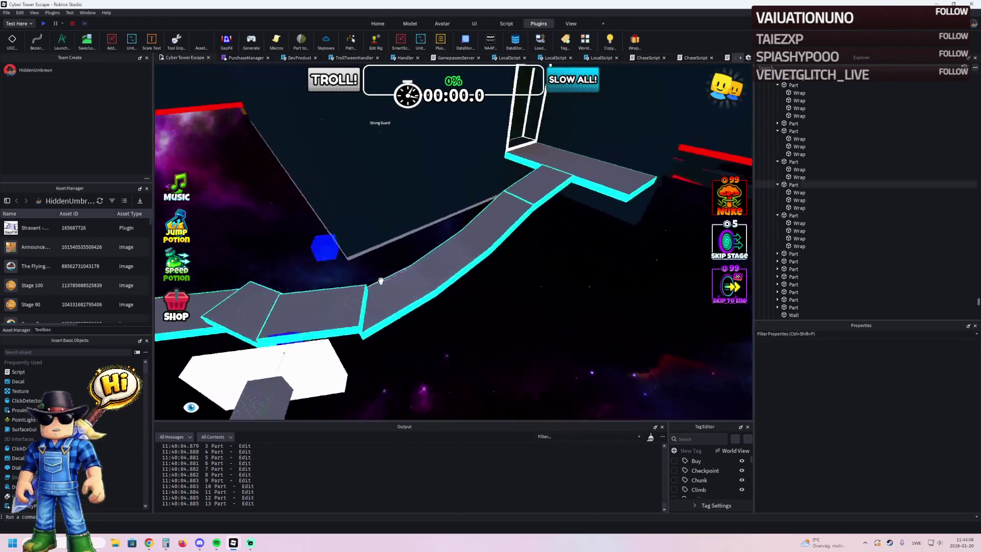
click(463, 264)
scroll(480, 262, up, 5)
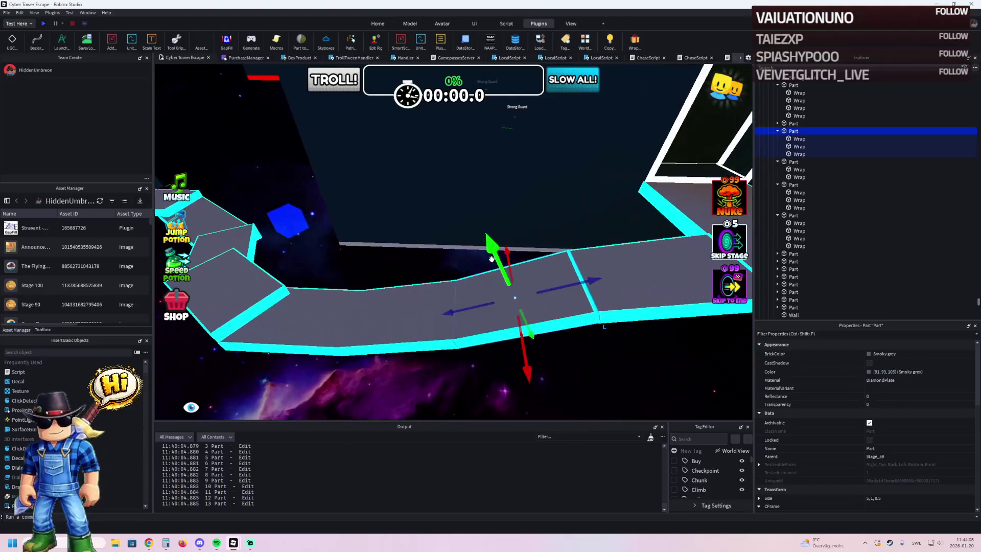
key(Delete)
Step: Remove the neighbouring segment's cyan trim and lengthen it to close the gap
click(402, 307)
scroll(398, 309, up, 3)
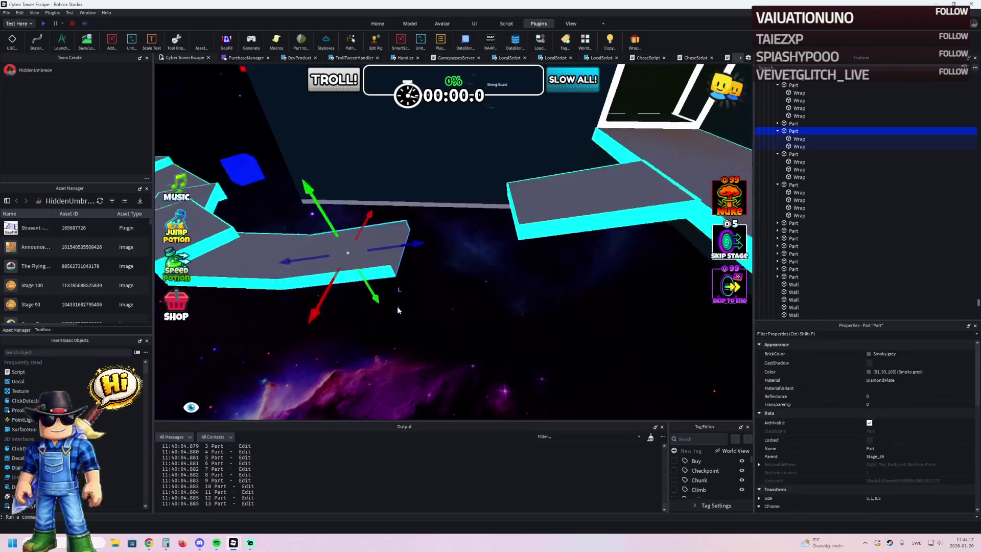
key(ctrl+3)
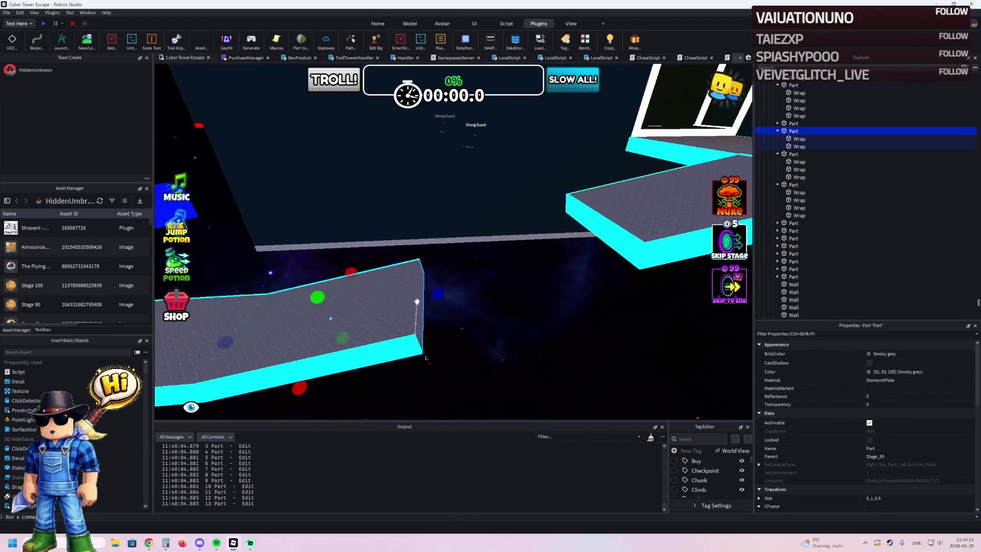
key(Delete)
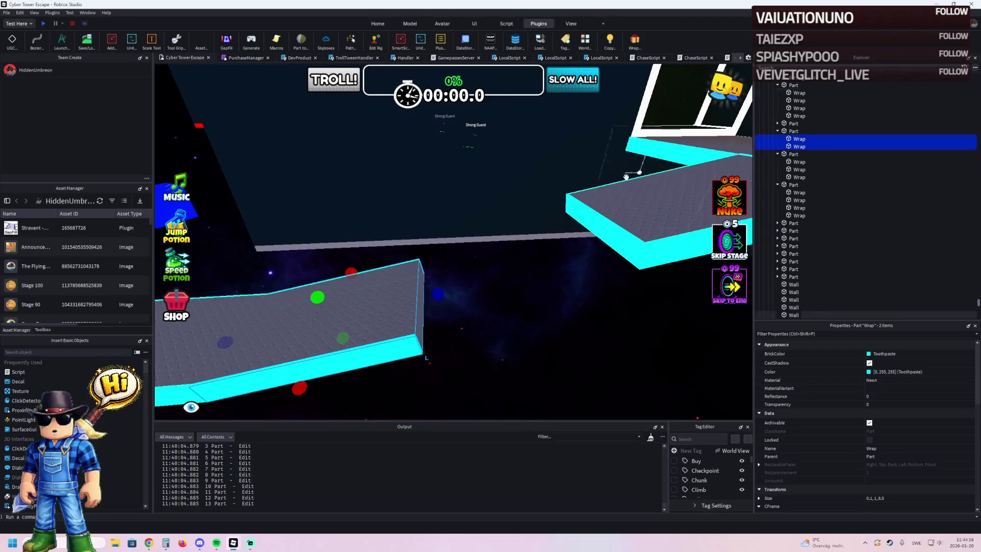
click(404, 285)
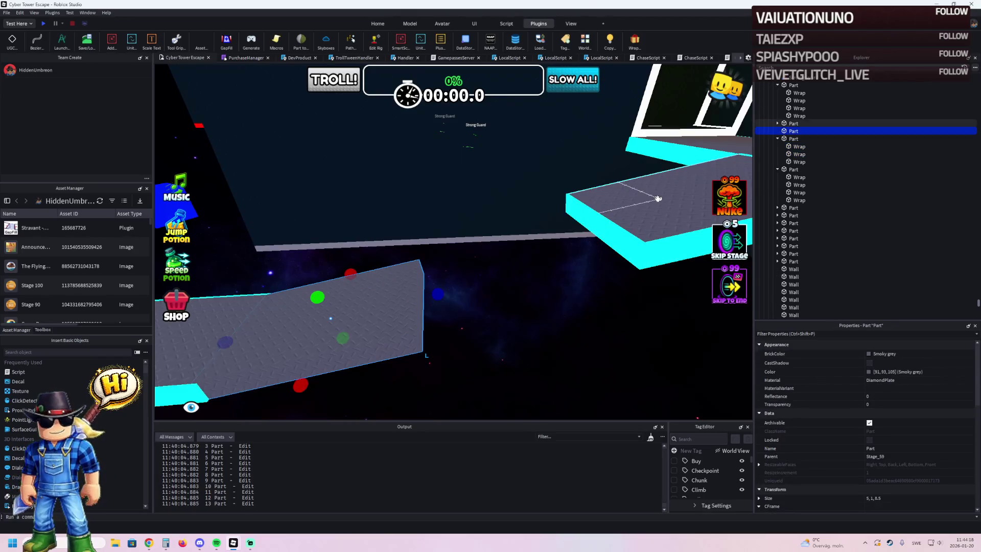
drag(438, 294, 473, 286)
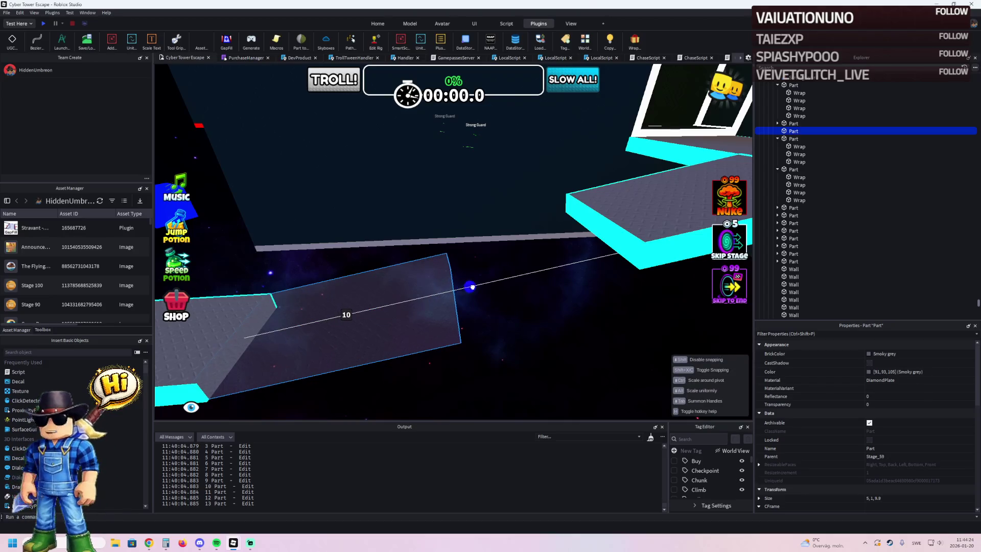
Step: Slide the middle walkway segment along the path and stretch it to about 10 studs
scroll(473, 286, up, 3)
key(a)
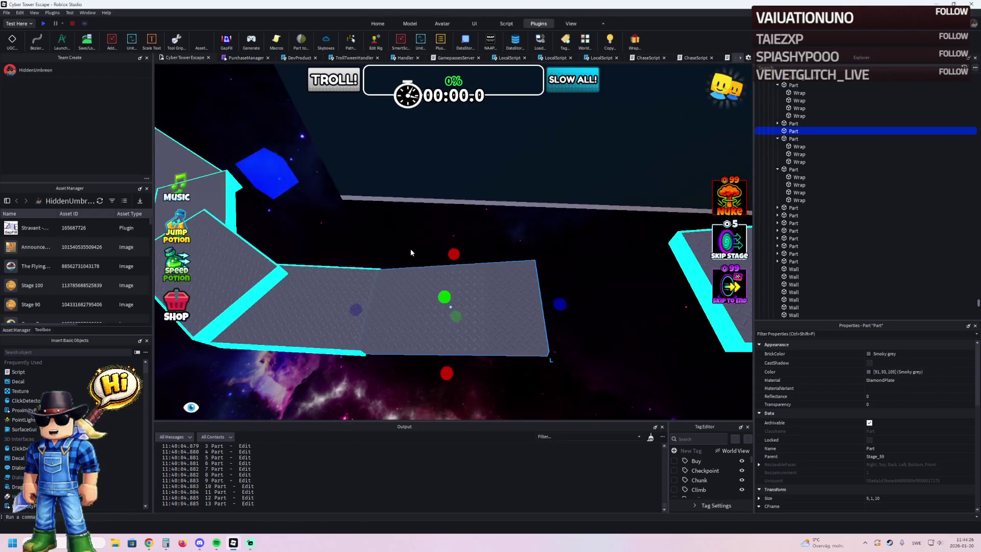
key(d)
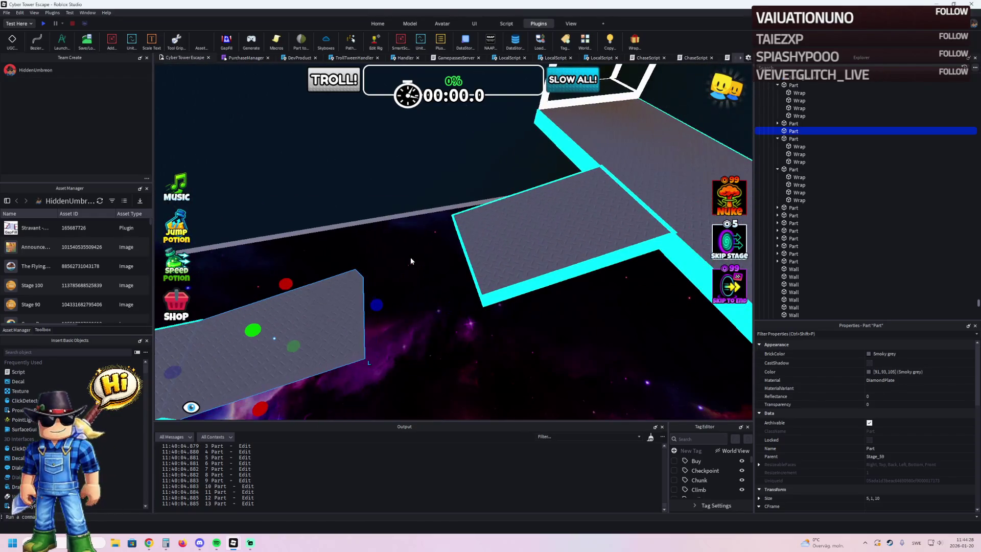
click(494, 254)
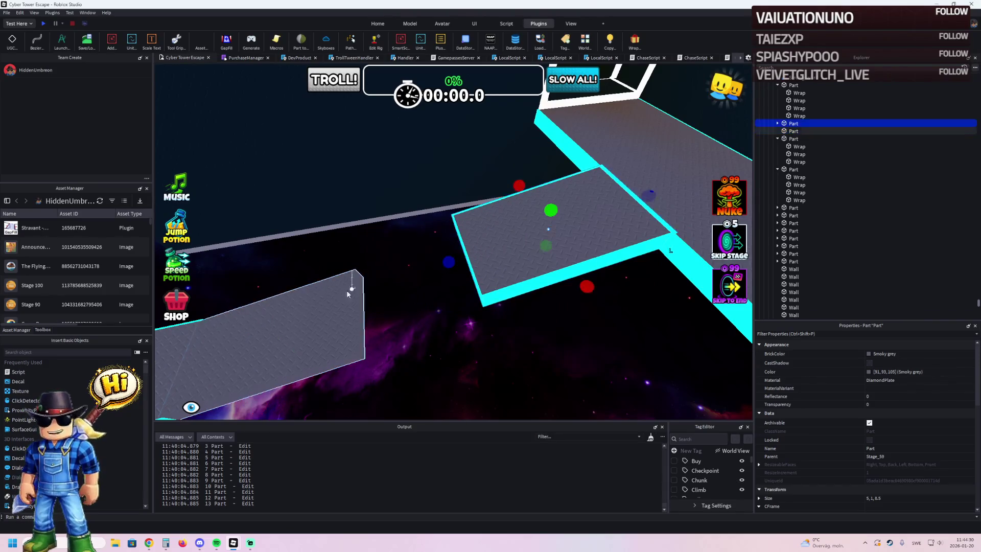
key(ctrl+4)
mouse_move(325, 282)
mouse_down()
mouse_move(403, 271)
mouse_move(472, 283)
mouse_up()
key(a)
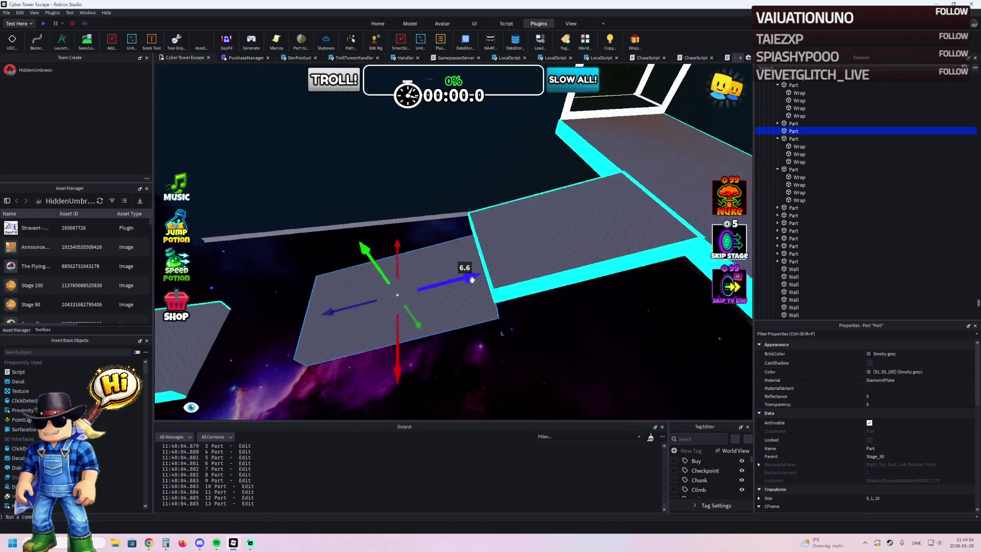
key(ctrl+3)
drag(498, 220, 498, 219)
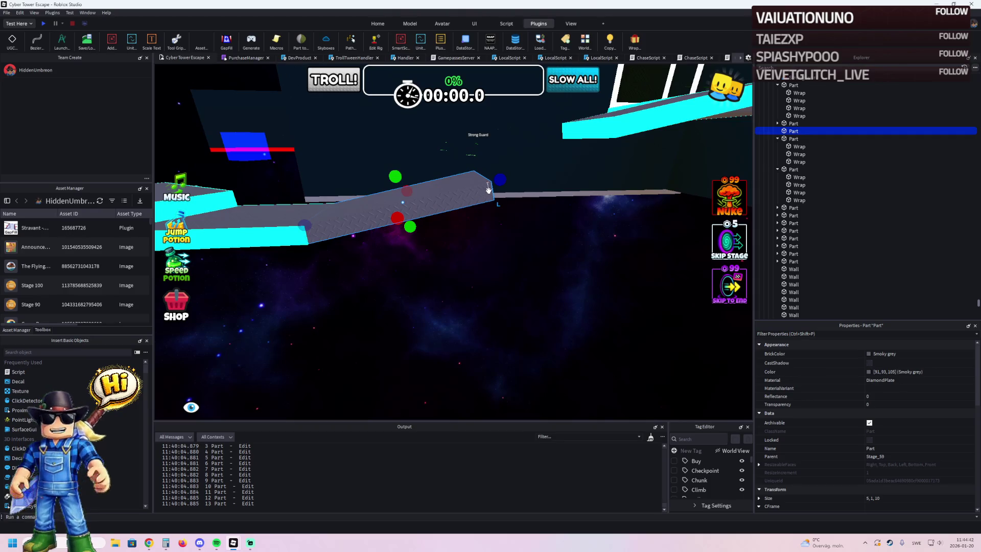
drag(500, 179, 516, 175)
Step: Add cyan neon trim to the lengthened segment with the Wrap plugin and delete one unwanted strip
click(634, 39)
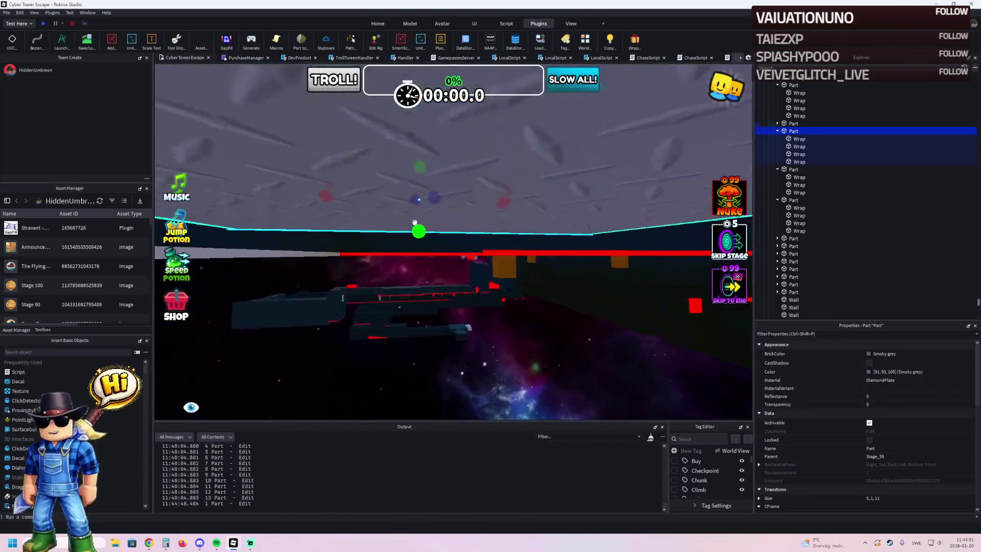
right_click(420, 215)
key(Escape)
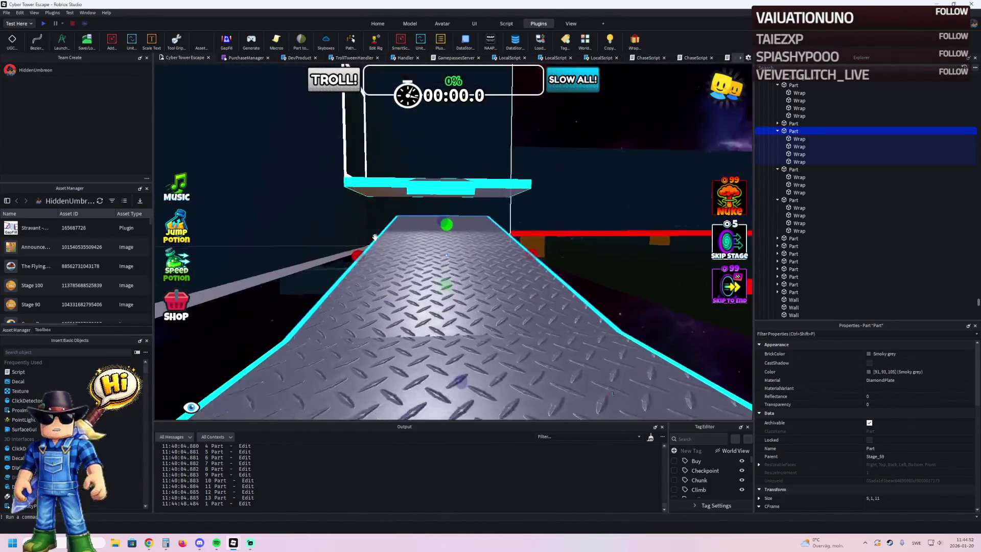
click(448, 204)
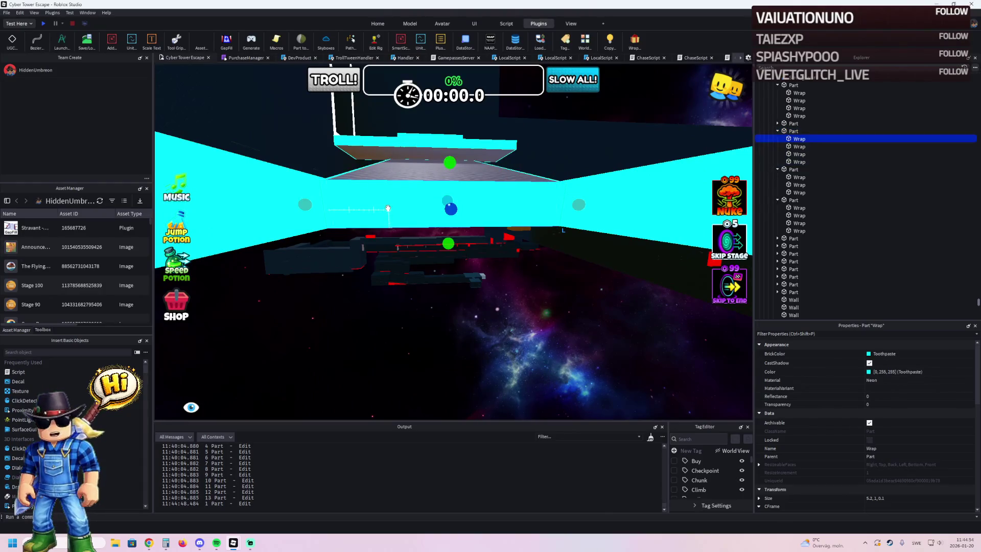
key(Delete)
Step: Fly into the red-grid corridor and duplicate a MovingPlatform there
key(w)
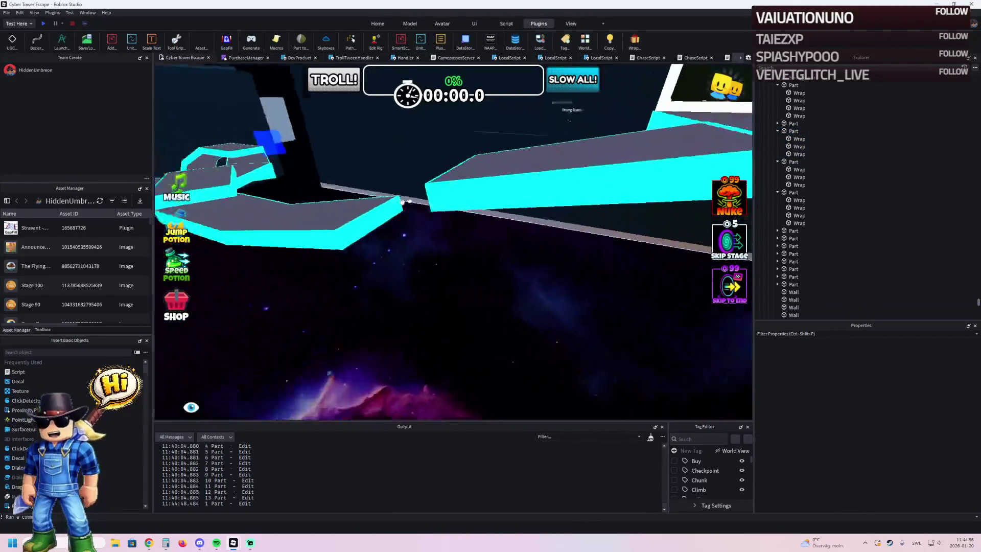
key(w)
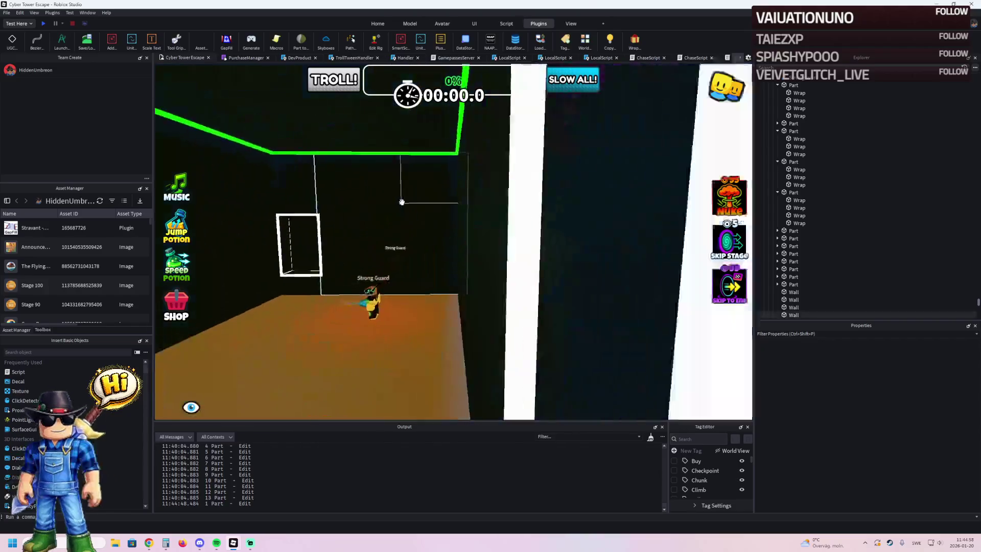
key(s)
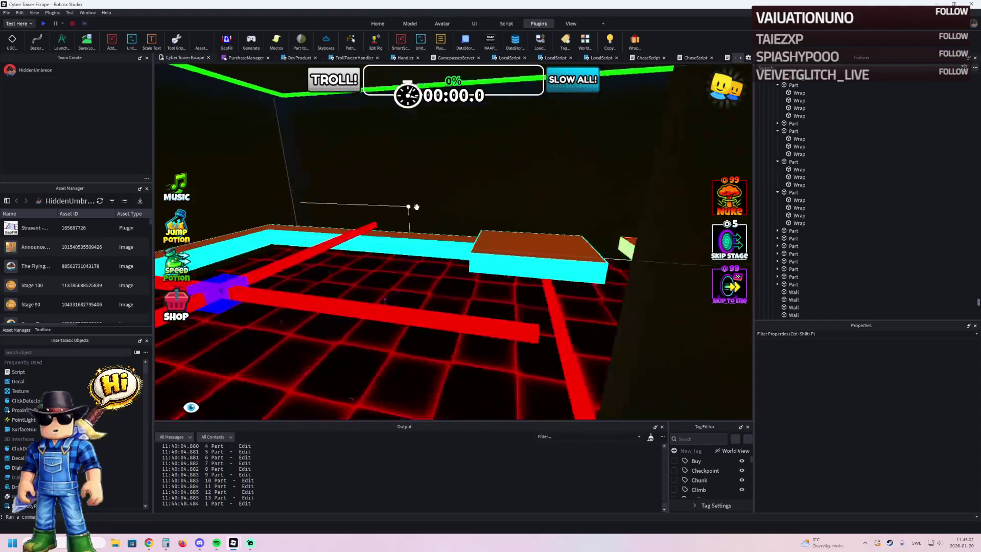
key(ctrl+d)
mouse_move(487, 196)
mouse_down()
mouse_move(539, 207)
mouse_move(522, 213)
mouse_up()
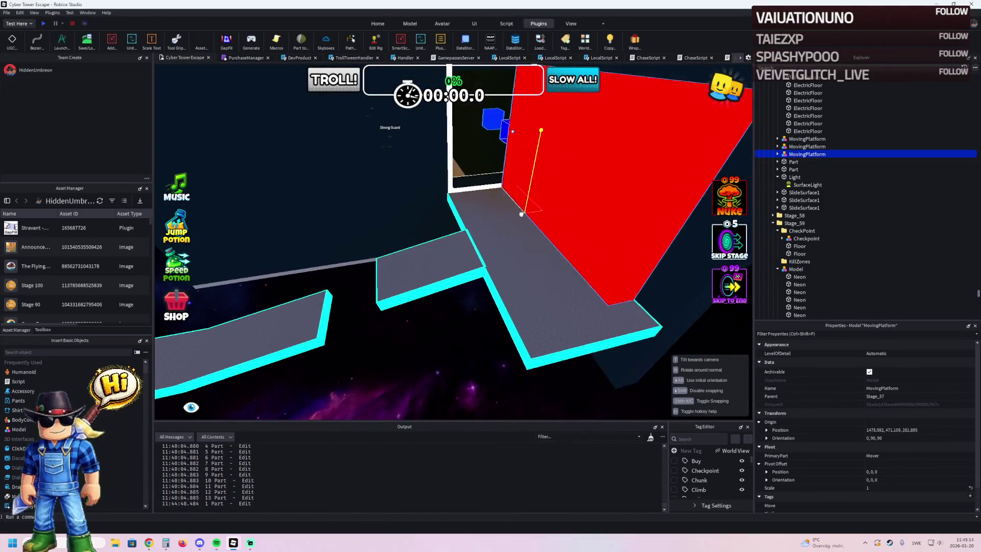
Step: Delete the duplicated MovingPlatform, then rotate and move the red kill-zone grid into place
key(Delete)
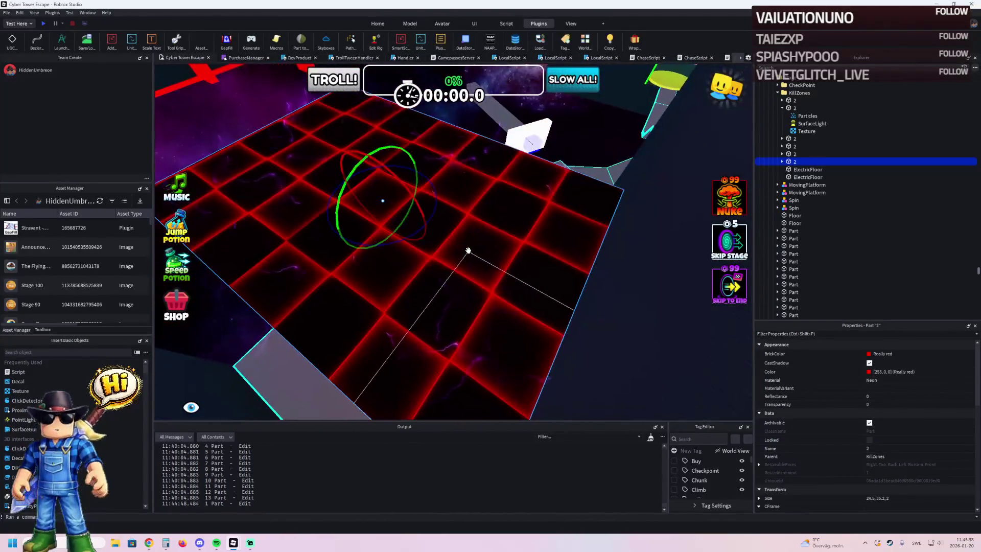
drag(362, 247, 249, 247)
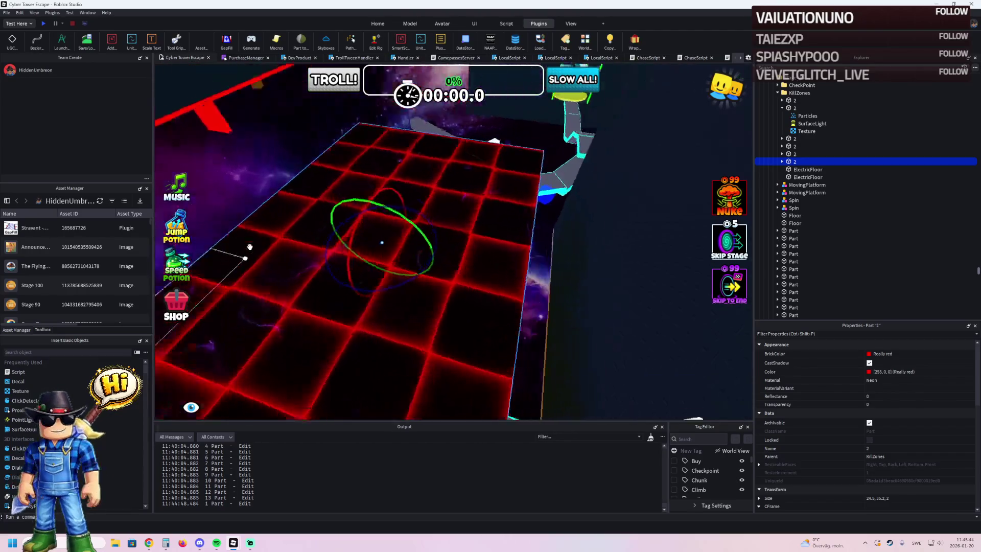
scroll(313, 209, down, 3)
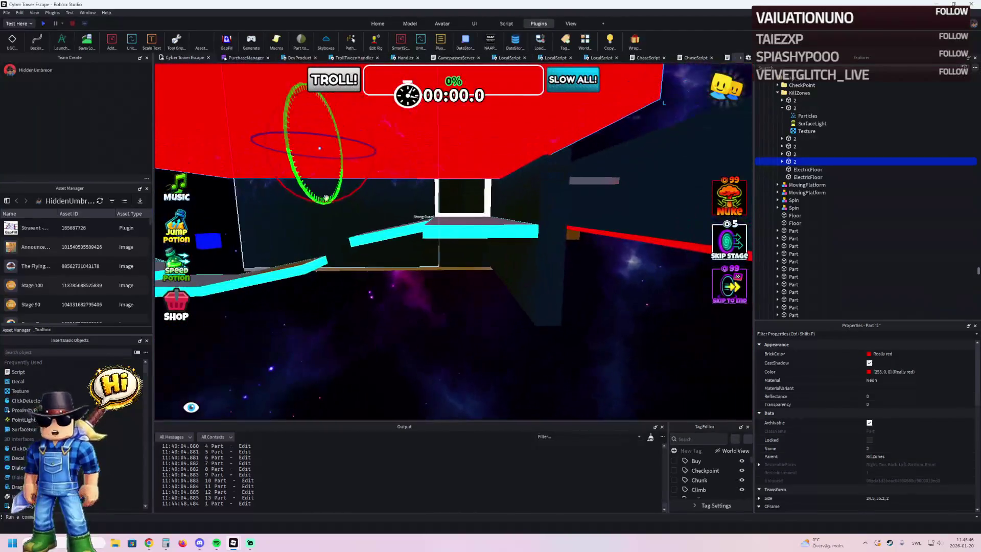
drag(466, 128, 489, 184)
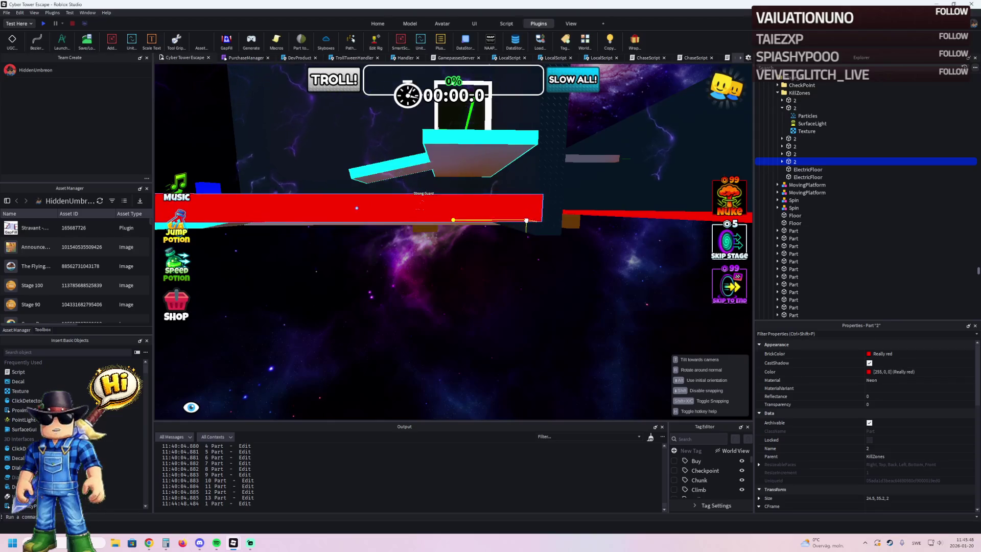
Step: Stretch the red KillZones grid under the winding walkway to about 37 × 134 × 2
right_click(526, 223)
key(e)
right_click(532, 185)
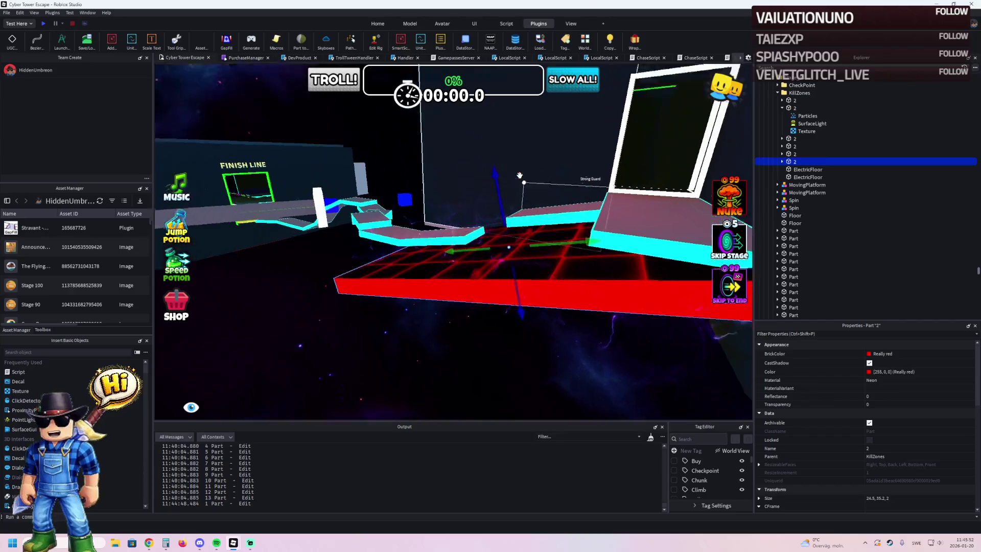
right_click(524, 239)
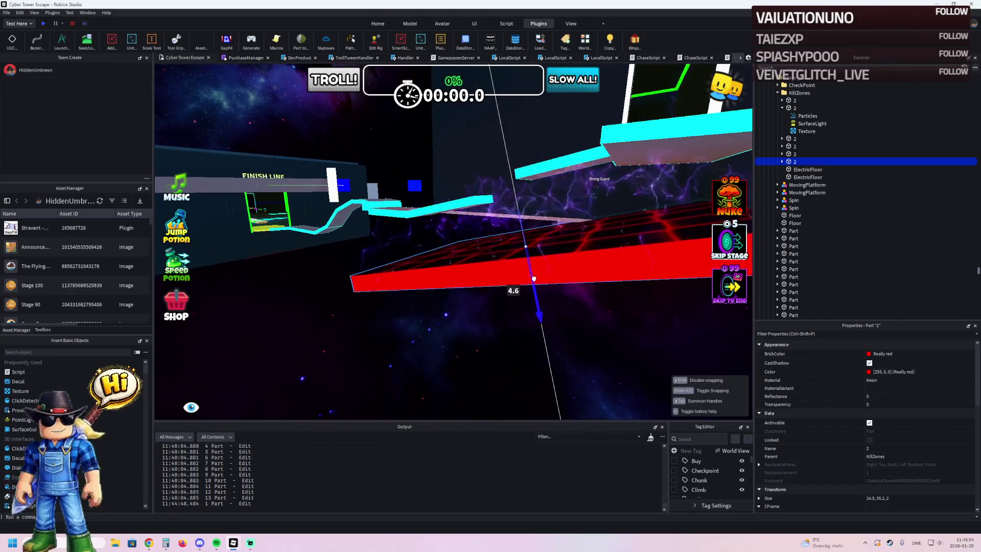
right_click(534, 276)
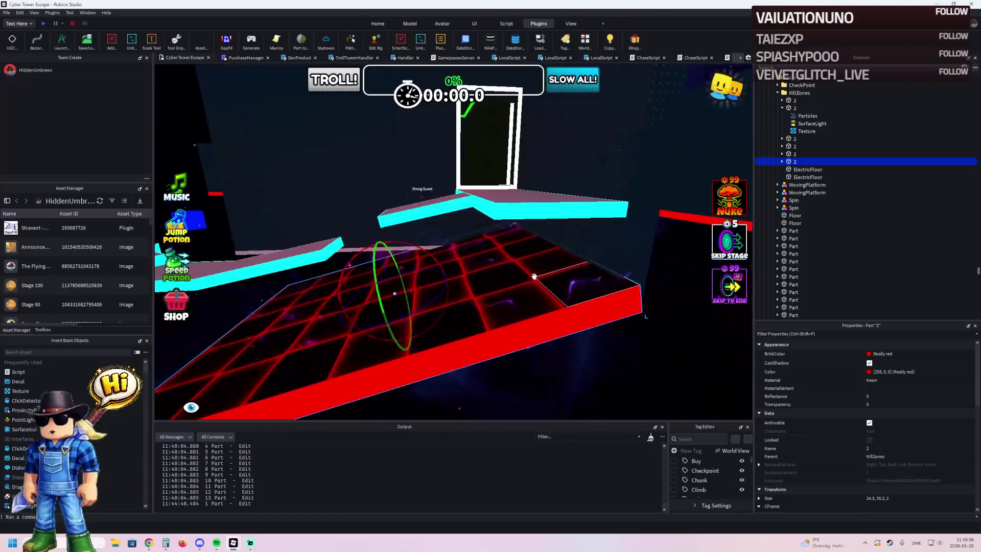
right_click(427, 251)
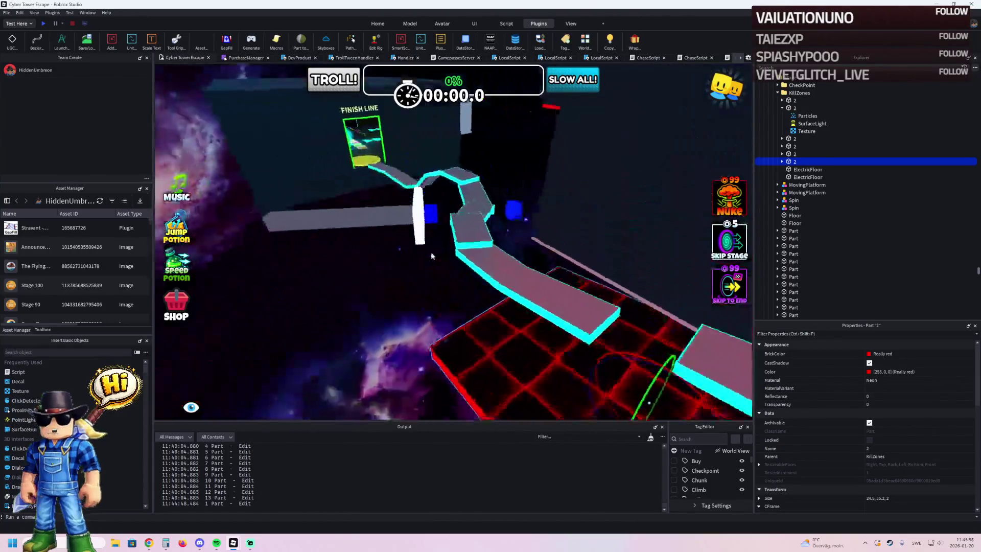
right_click(430, 252)
right_click(447, 263)
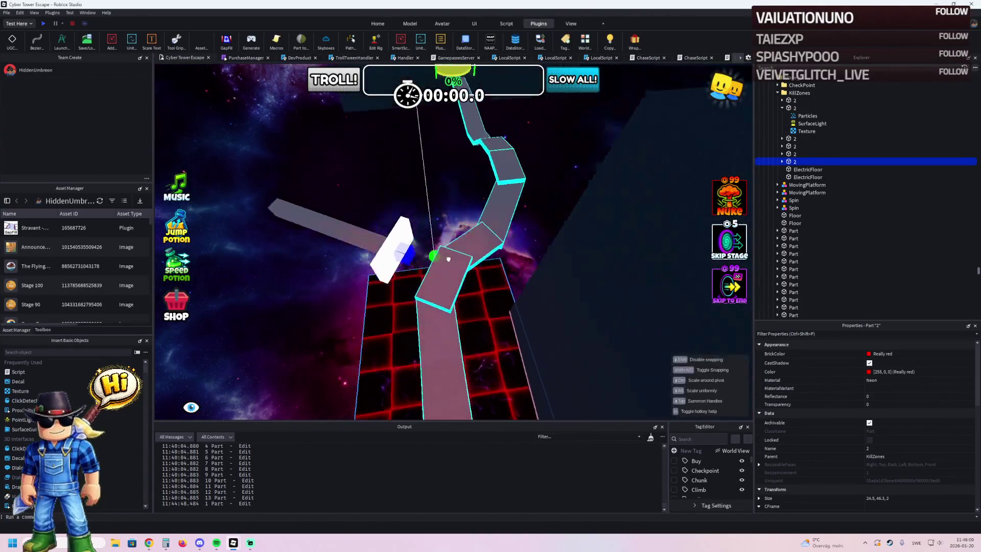
right_click(456, 280)
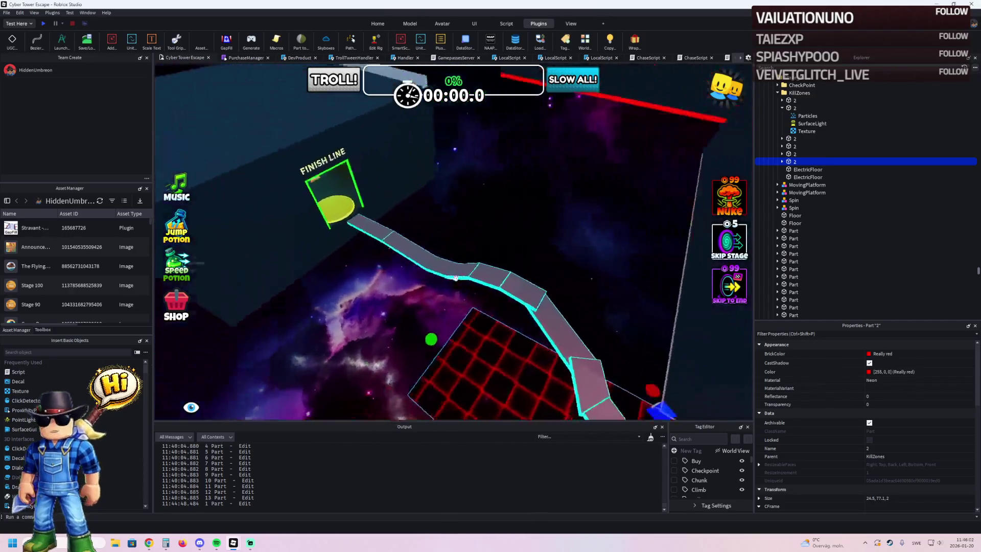
right_click(456, 281)
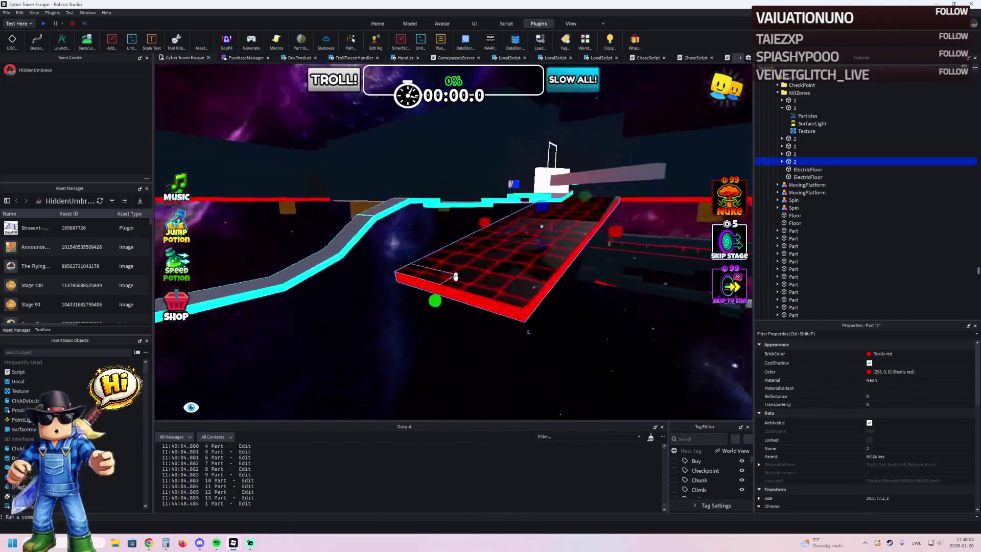
right_click(456, 281)
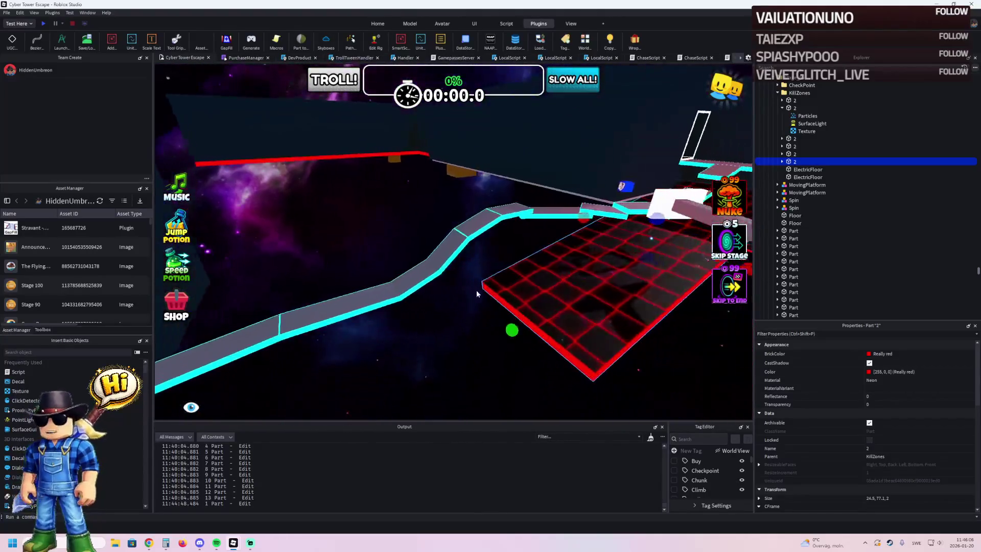
drag(444, 335, 403, 332)
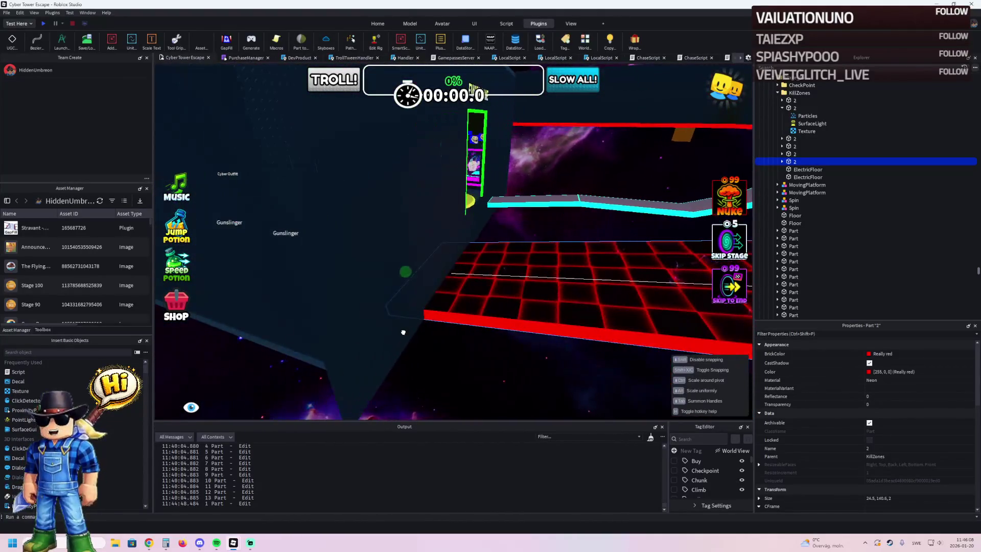
right_click(432, 330)
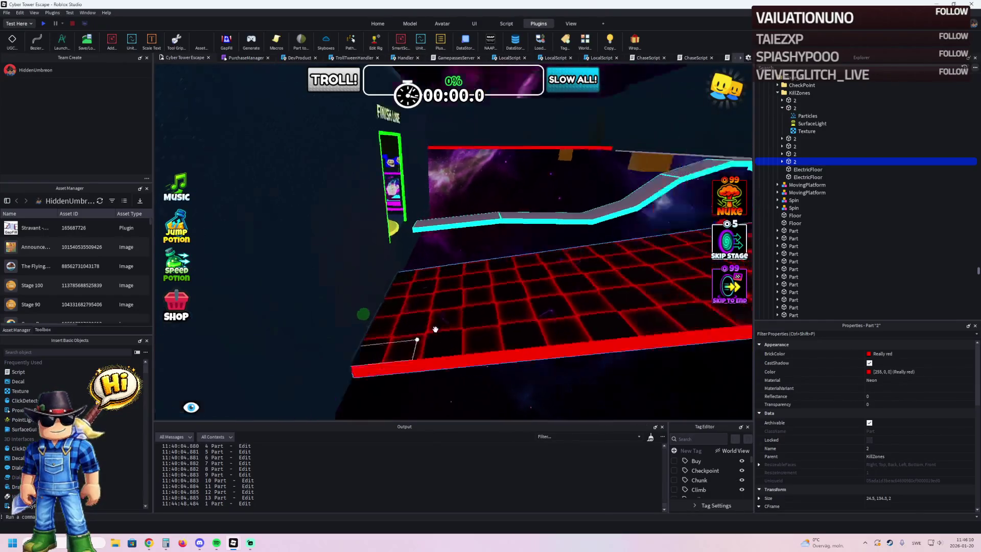
scroll(433, 330, down, 3)
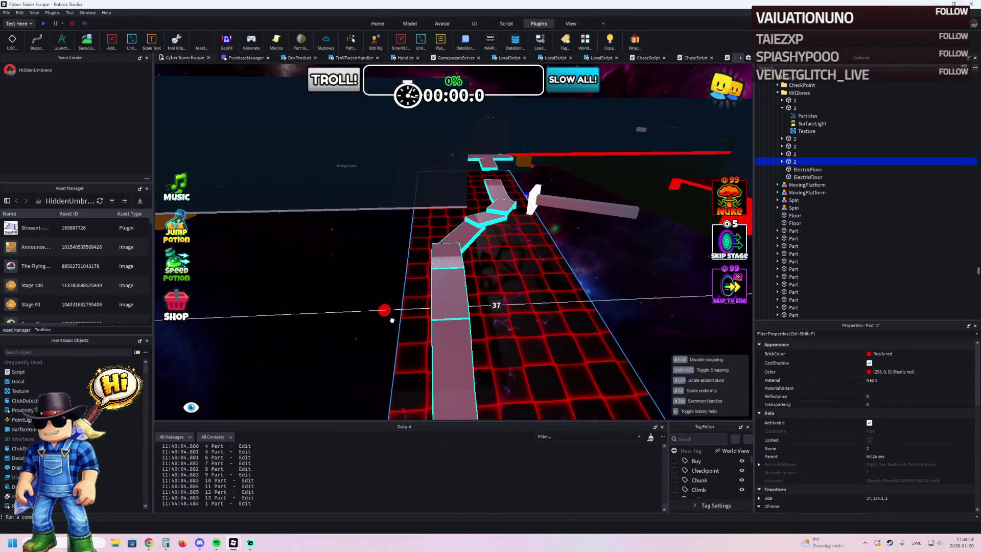
Step: Shorten the red KillZones grid to size 37, 110, 2 and duplicate it
key(d)
key(w)
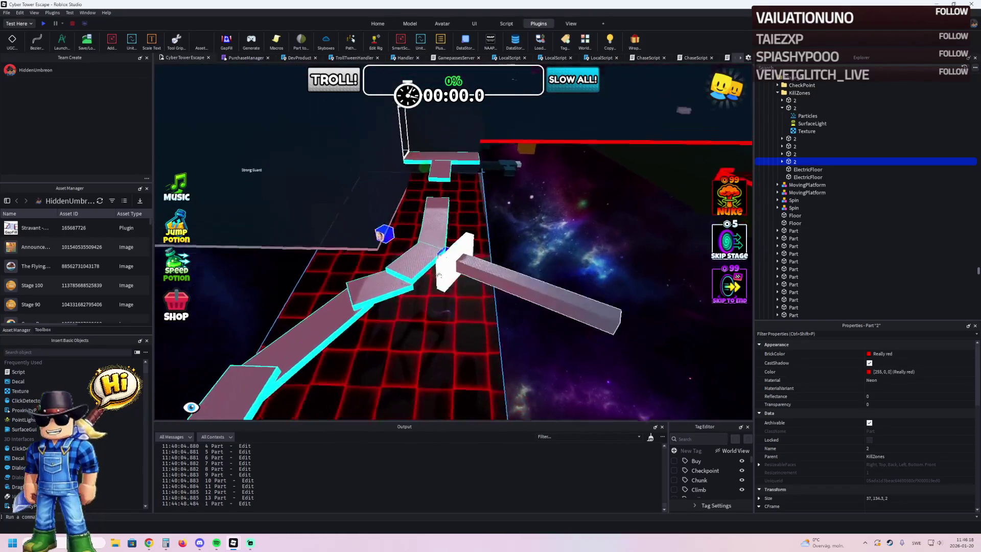
key(w)
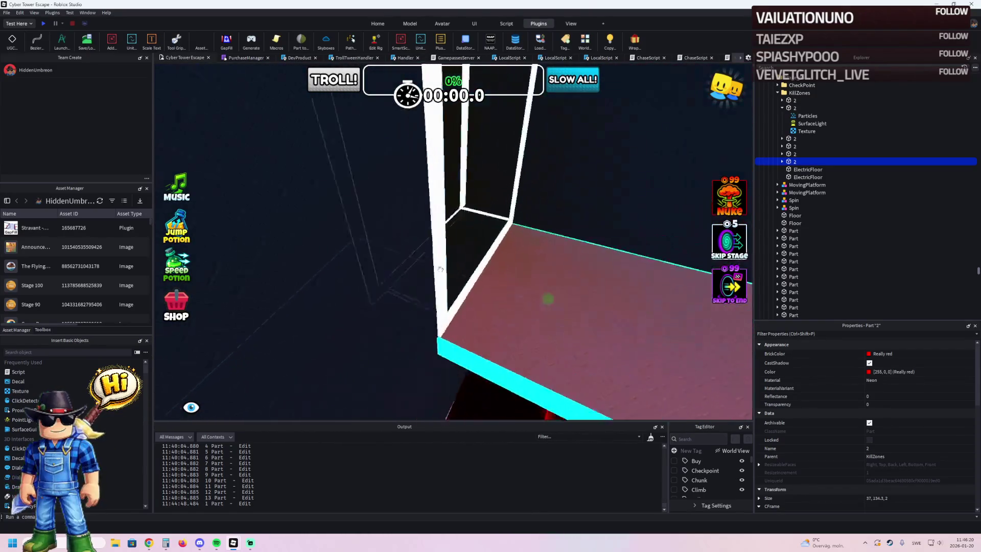
key(w)
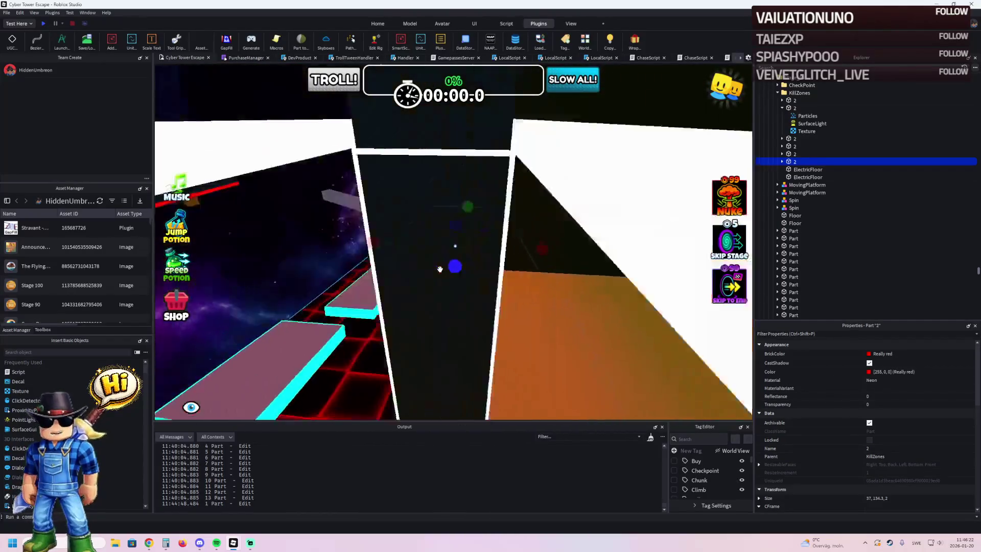
key(w)
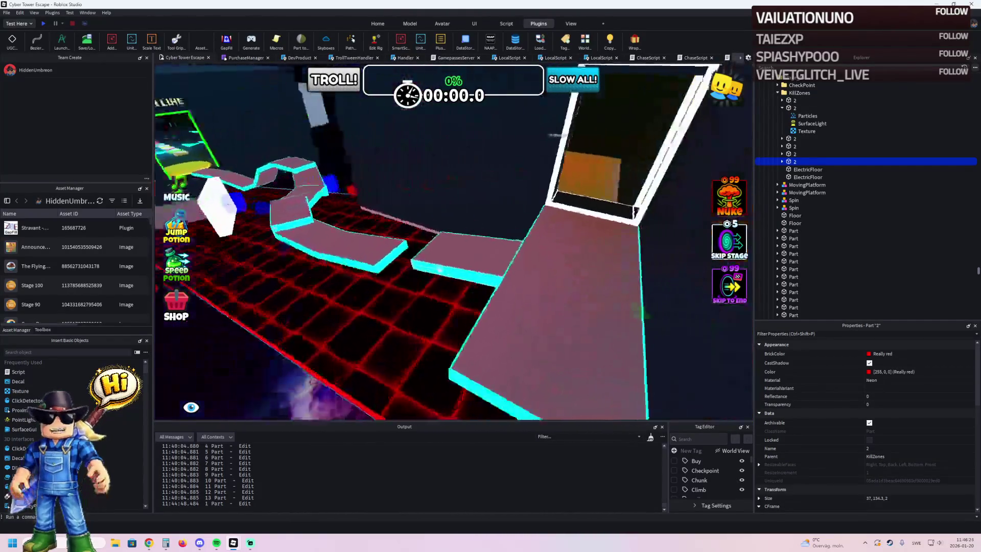
drag(596, 252, 472, 277)
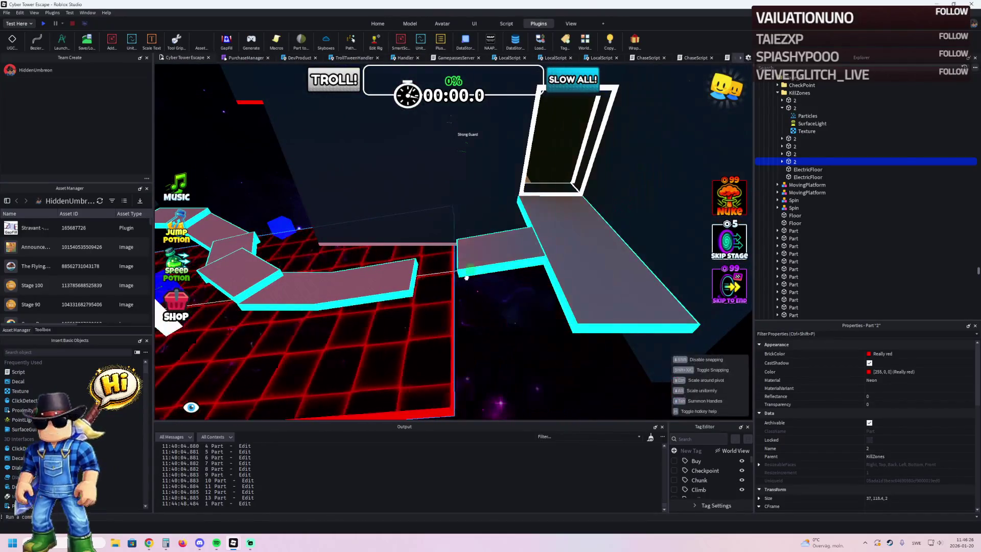
scroll(433, 278, up, 10)
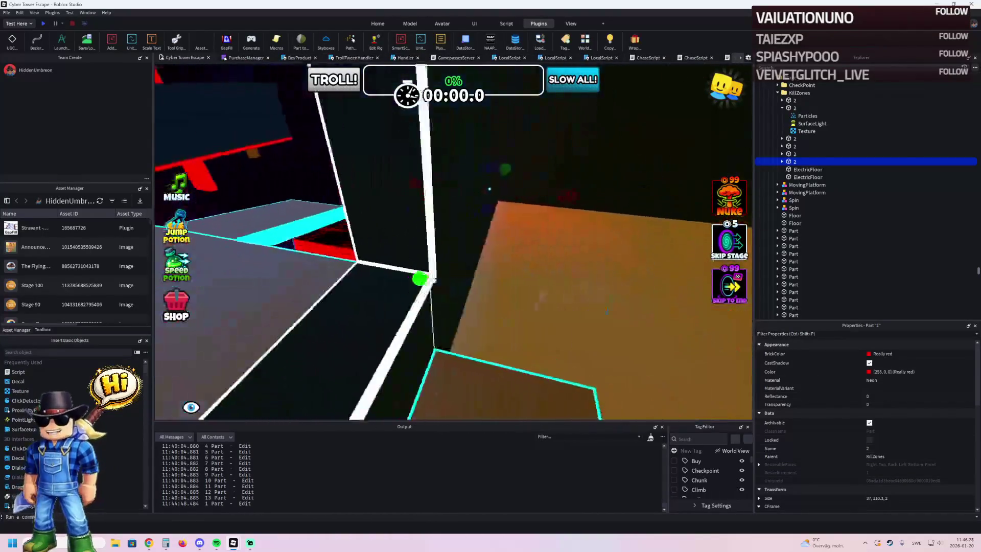
drag(433, 279, 433, 280)
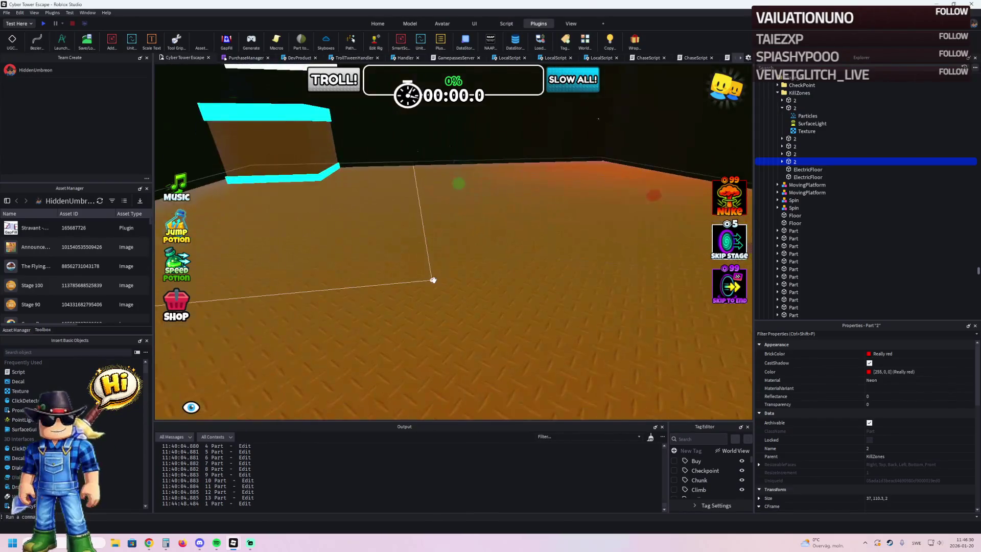
scroll(433, 280, down, 10)
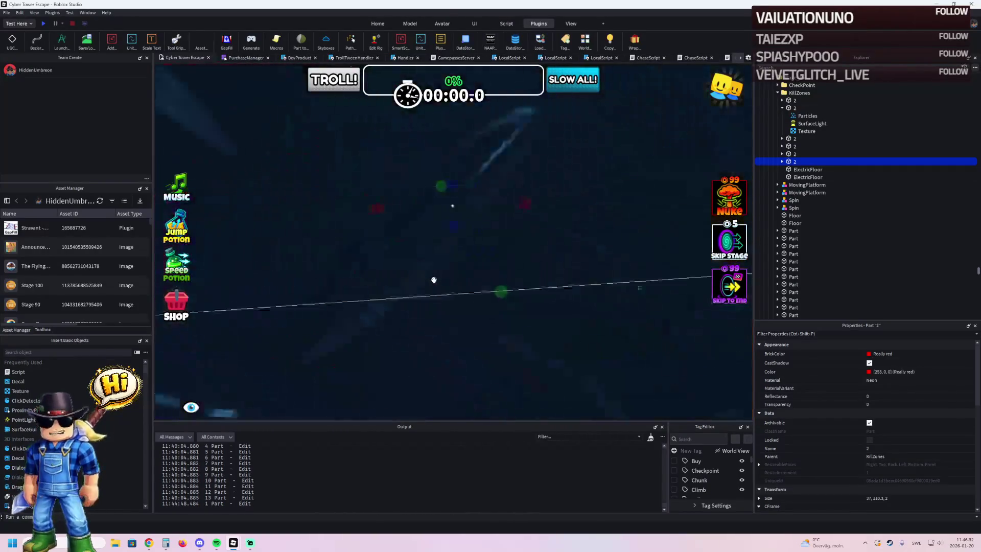
drag(433, 280, 471, 282)
key(ctrl+d)
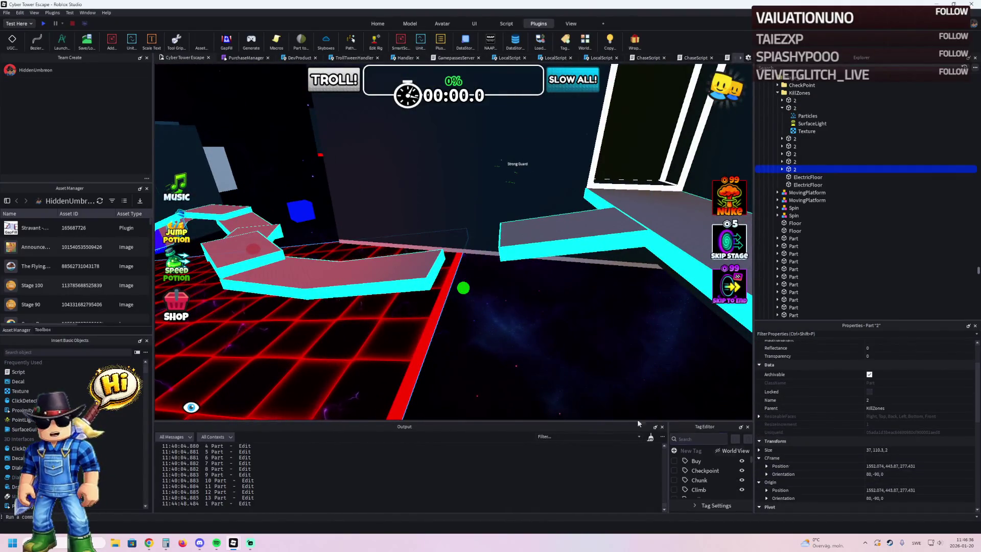
Step: Move the copied red grid about 29.9 studs along the walkway
key(a)
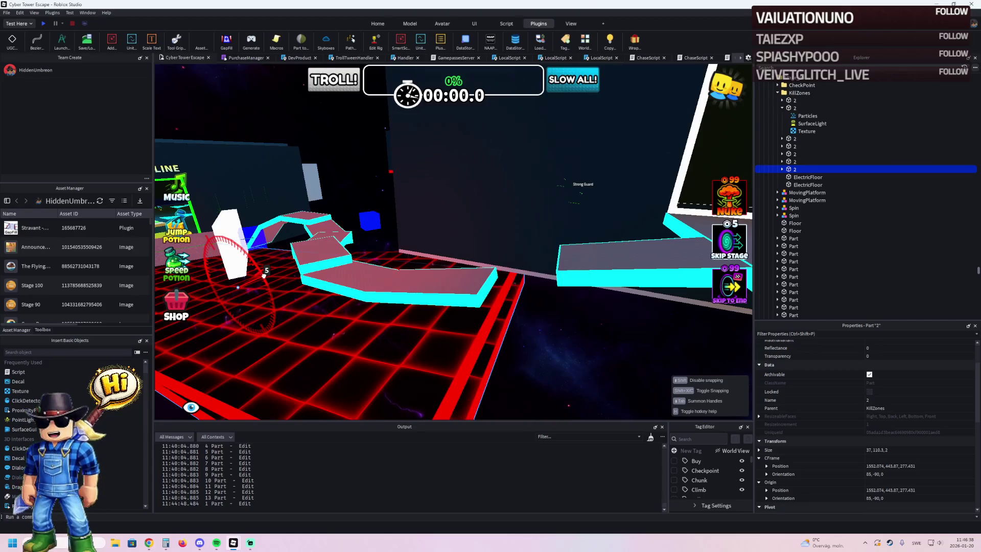
key(q)
drag(314, 305, 320, 300)
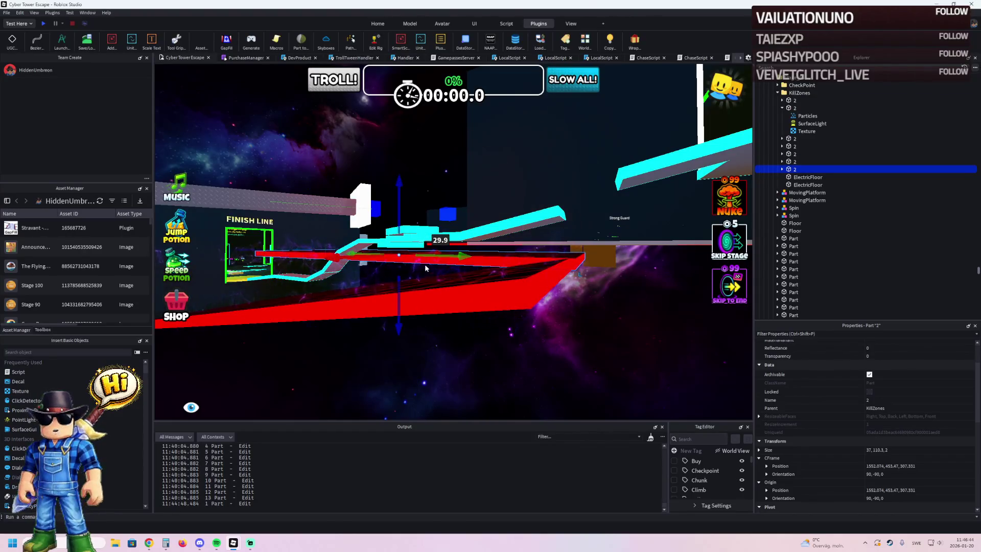
drag(426, 265, 419, 262)
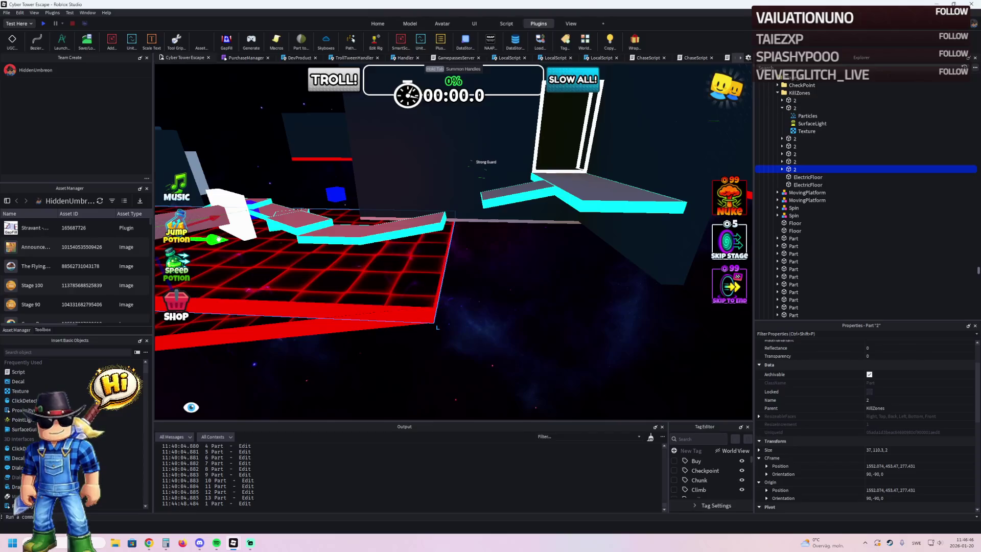
drag(418, 275, 411, 271)
Step: Shrink the copied red grid's length to about 36.5 studs
mouse_move(310, 240)
mouse_down()
mouse_move(381, 259)
mouse_move(463, 258)
mouse_move(448, 258)
mouse_up()
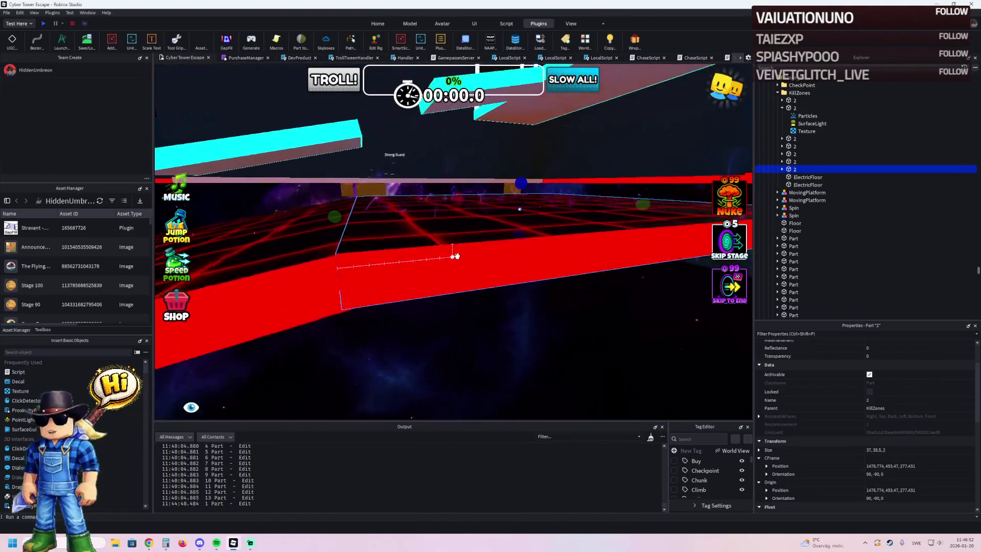
key(s)
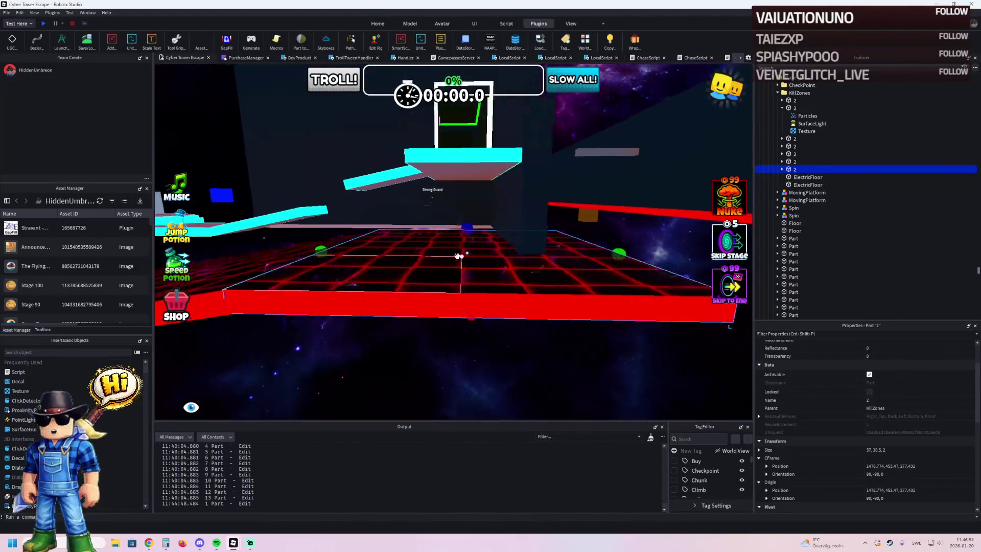
key(a)
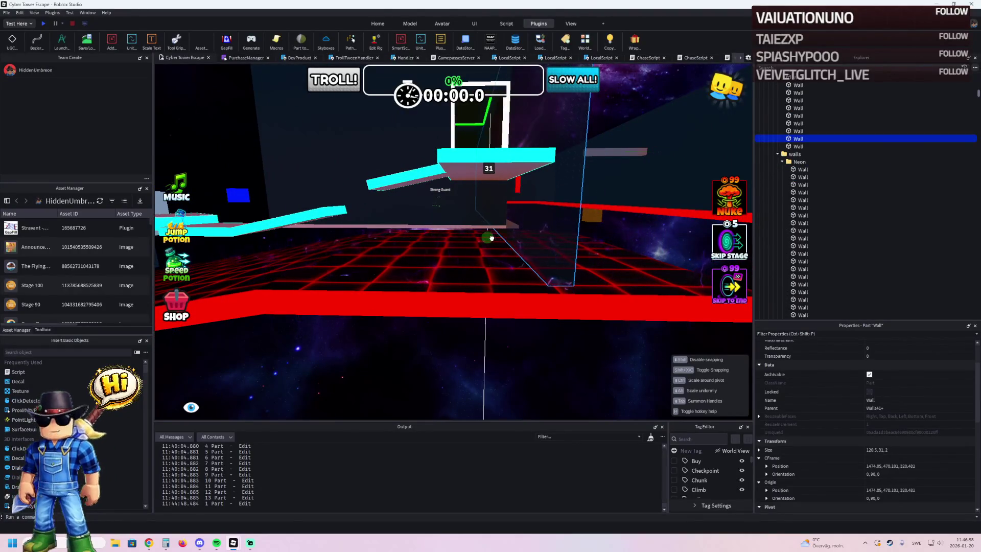
key(w)
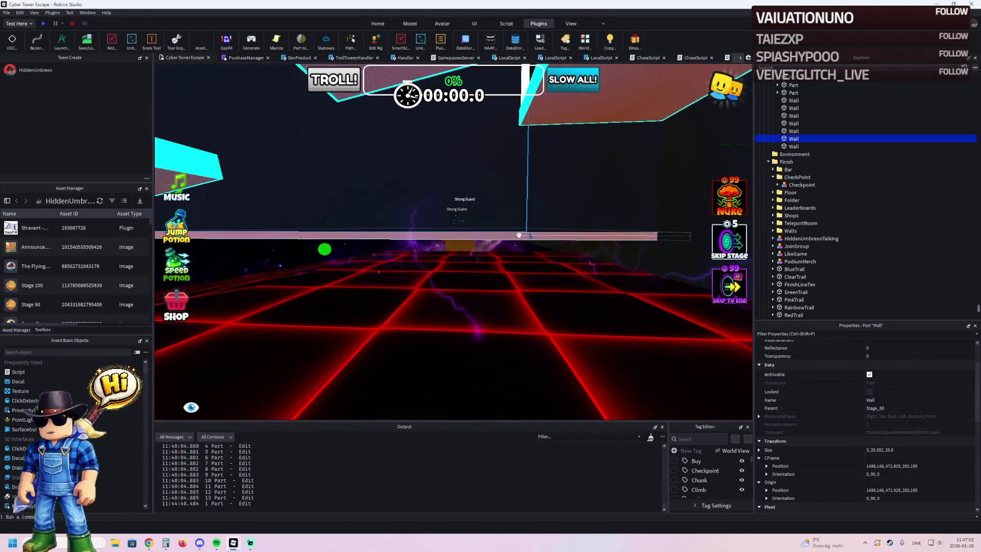
key(d)
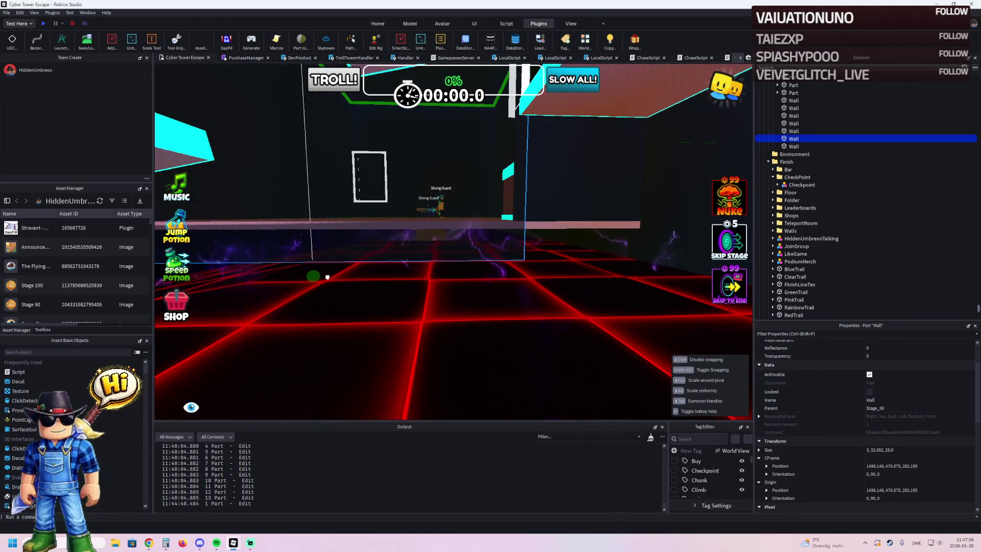
key(d)
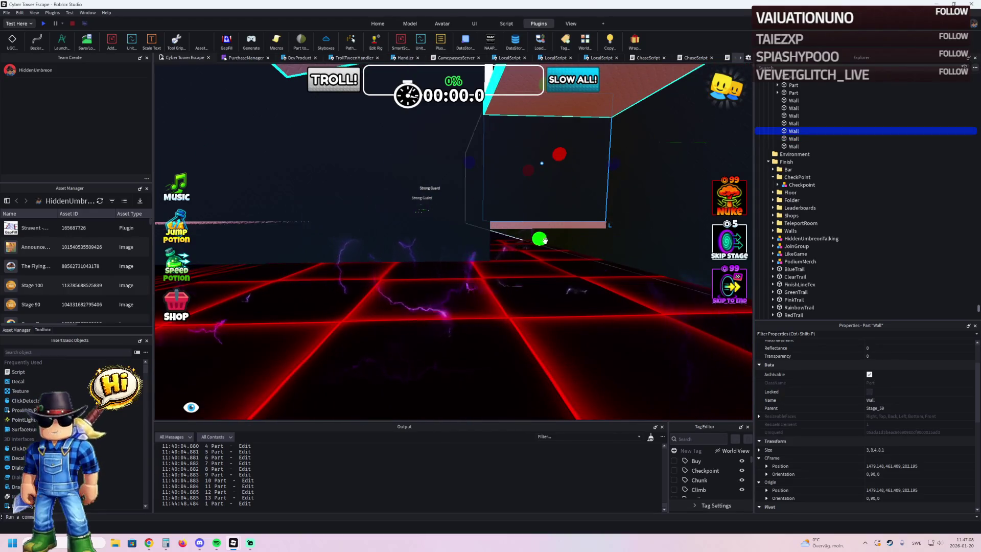
key(w)
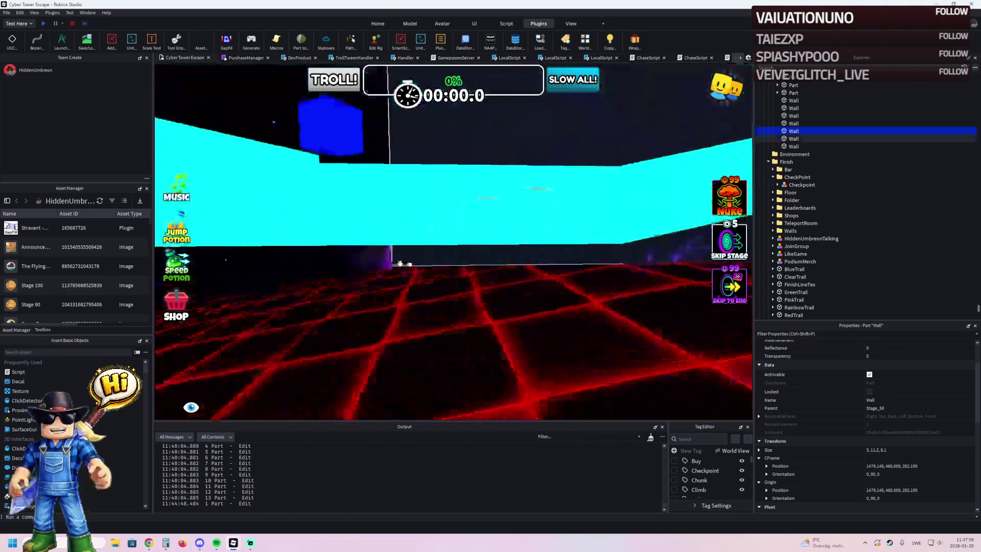
click(400, 263)
key(f)
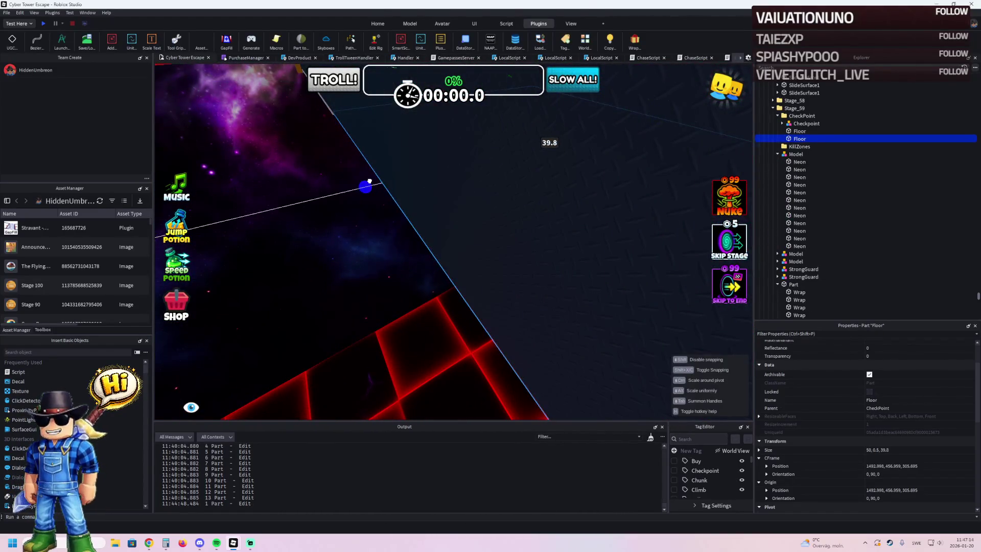
Step: Rotate the dark side wall to run along the walkway and slide it about 63.2 studs along it
key(s)
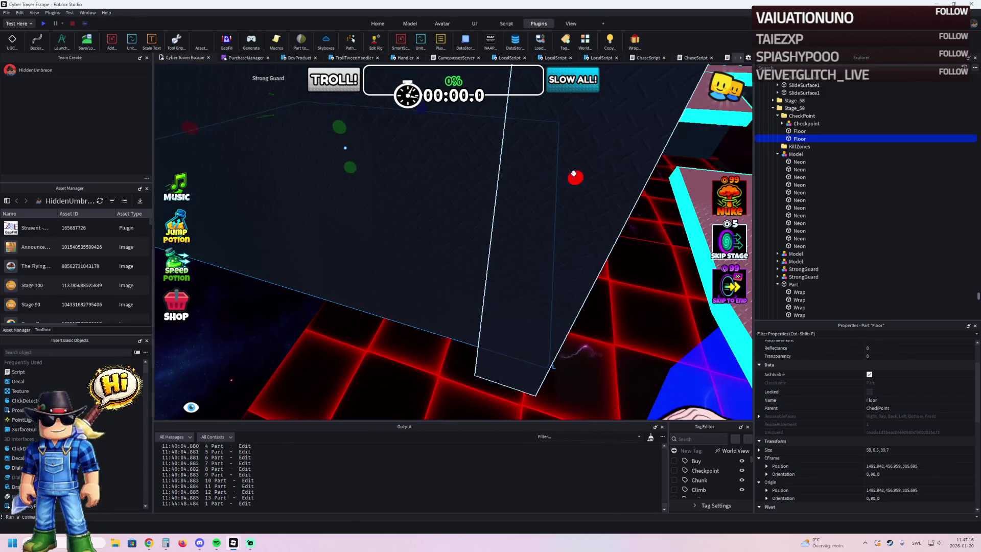
key(w)
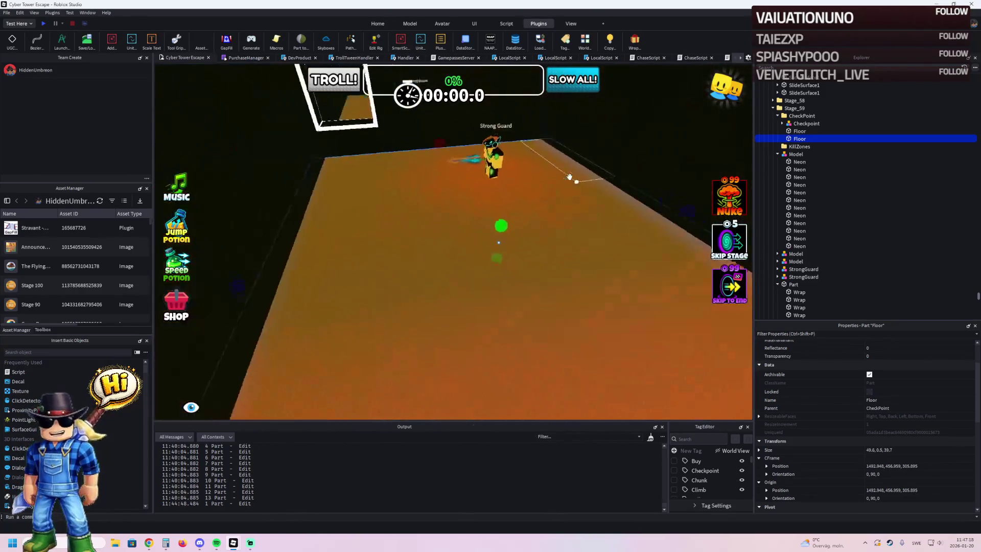
key(s)
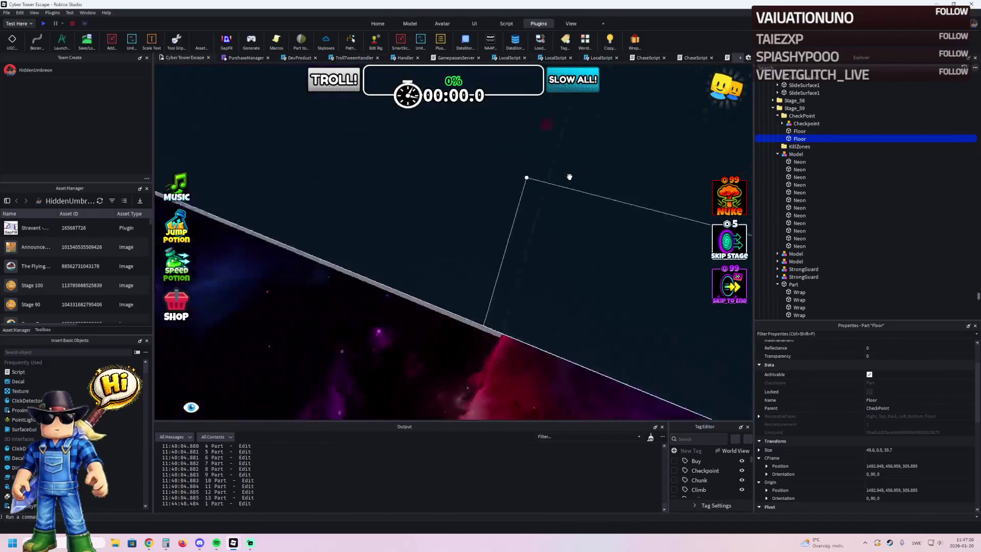
key(w)
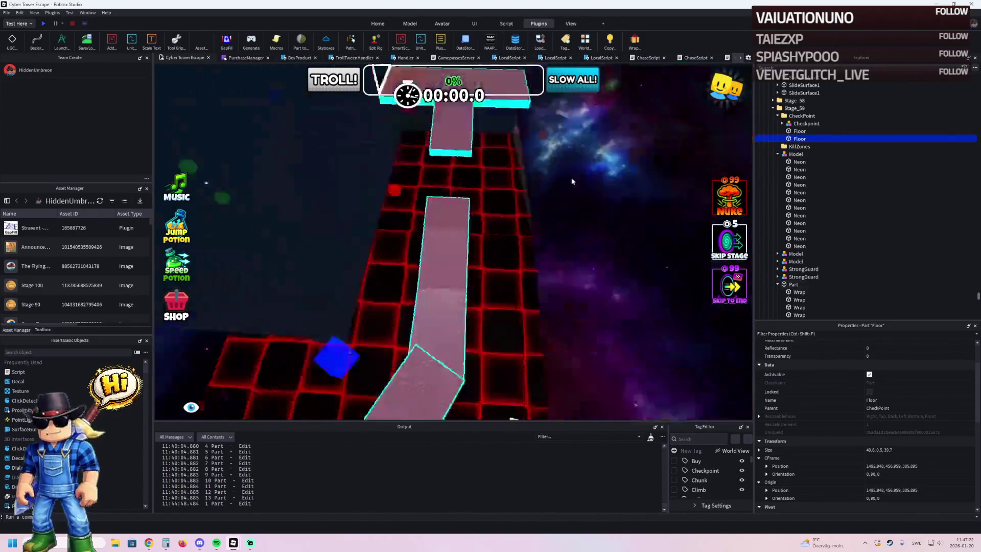
key(s)
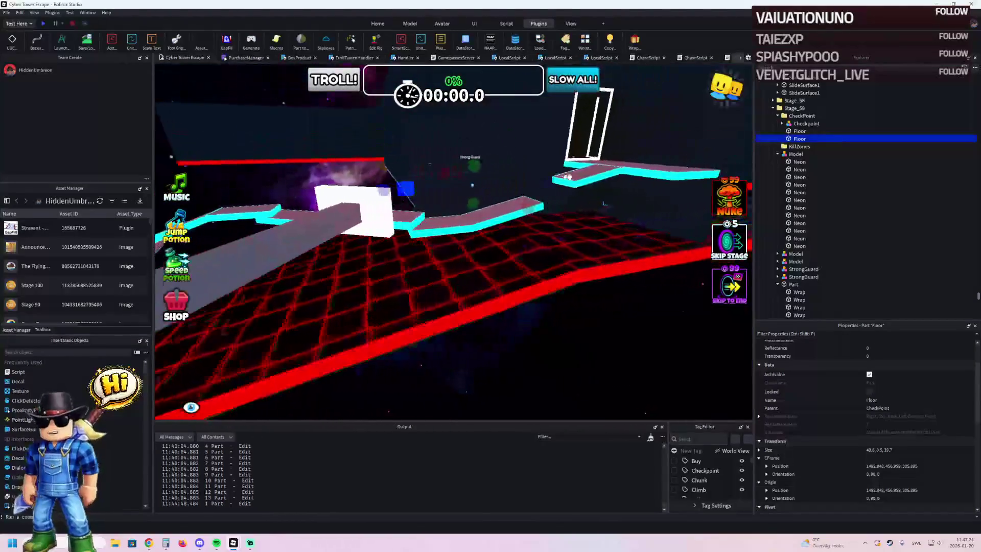
key(w)
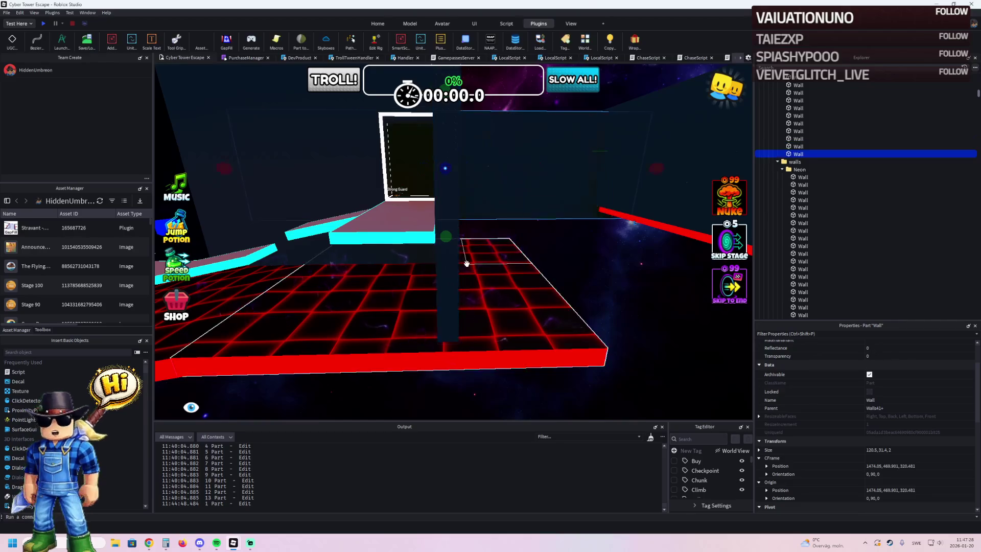
key(s)
key(ctrl+r)
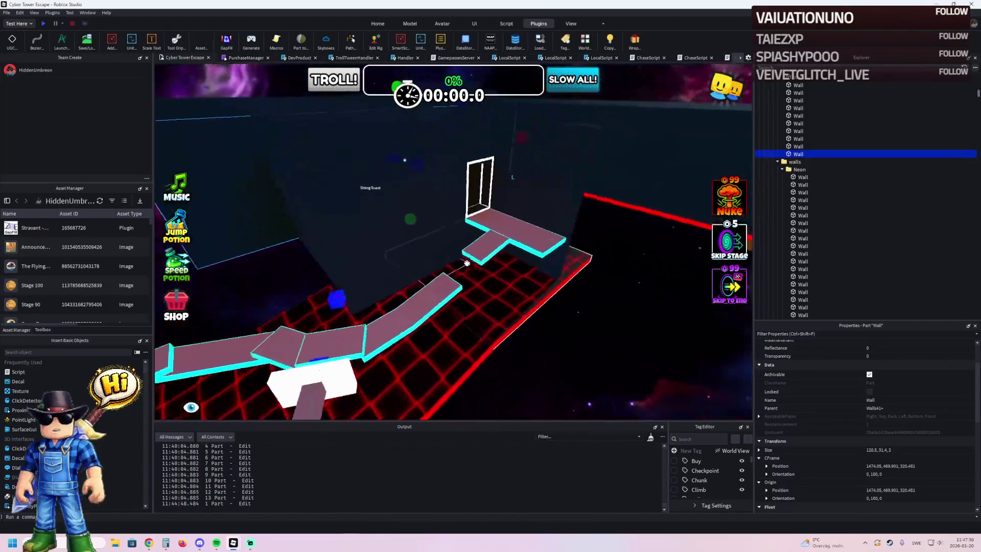
key(f)
mouse_move(508, 180)
mouse_down()
mouse_move(577, 256)
mouse_move(597, 225)
mouse_up()
Step: Nudge the wall slightly further along and shorten it to about 65.9 long
key(a)
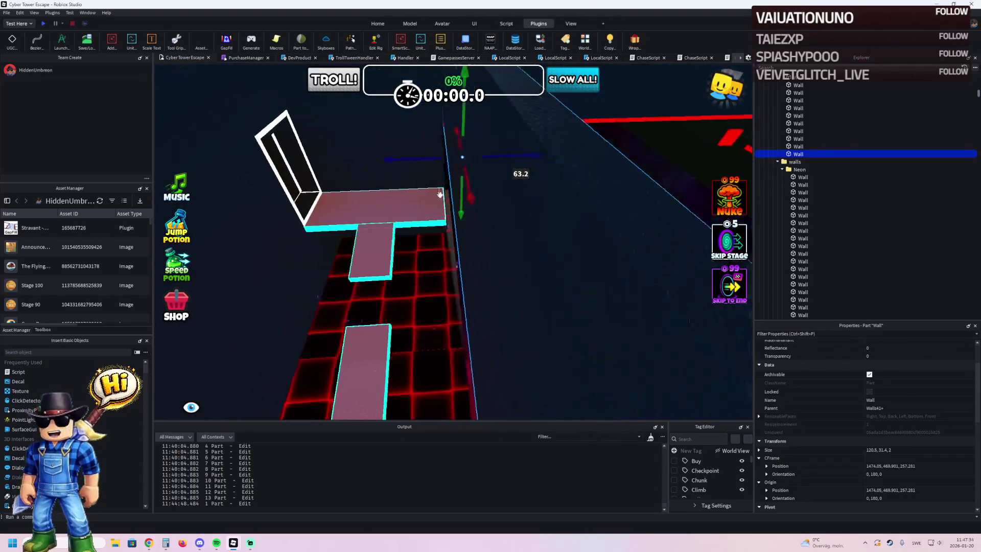
key(a)
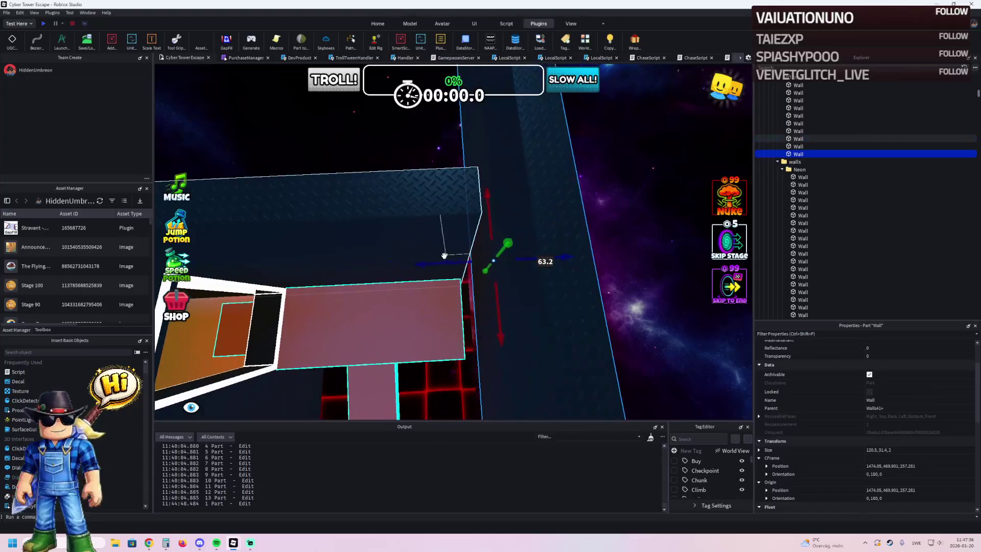
drag(424, 268, 408, 271)
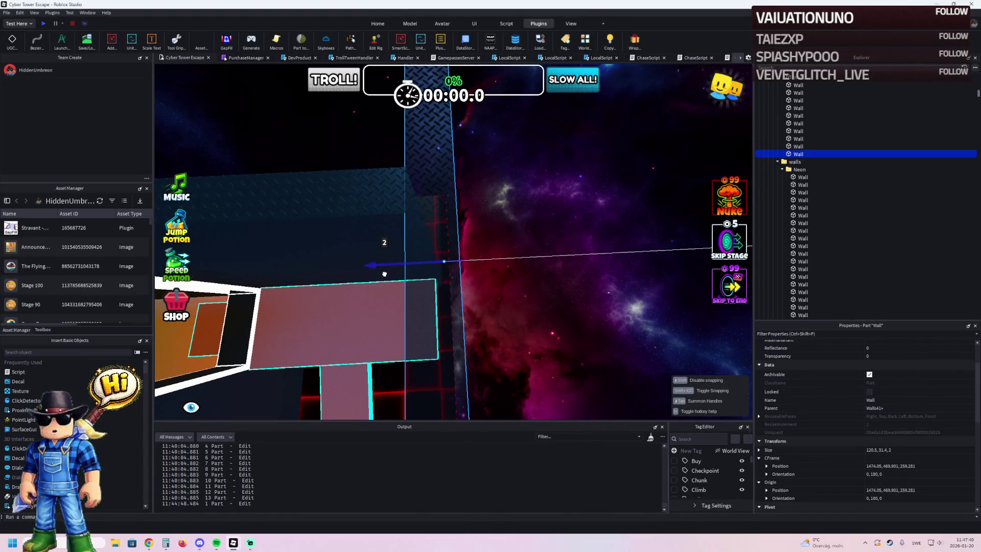
key(s)
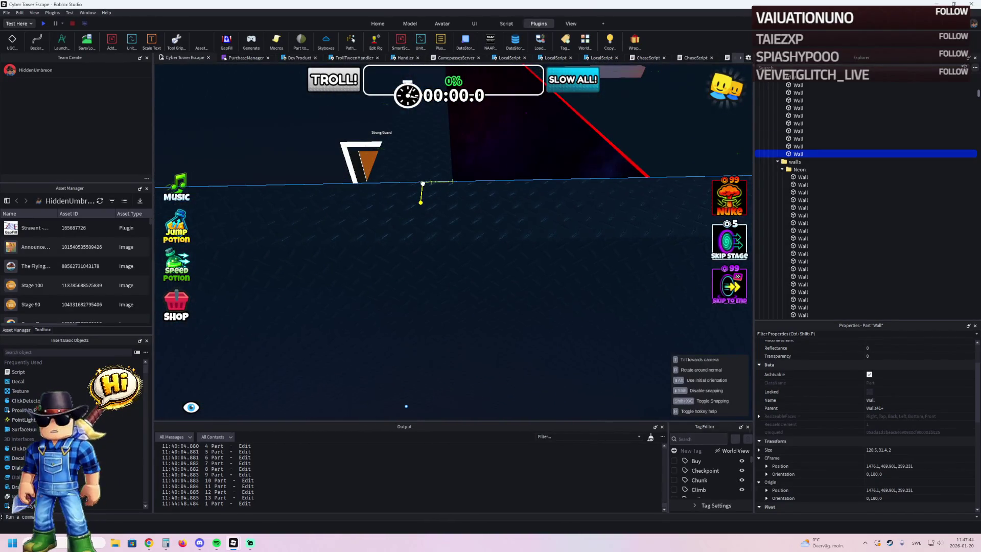
key(w)
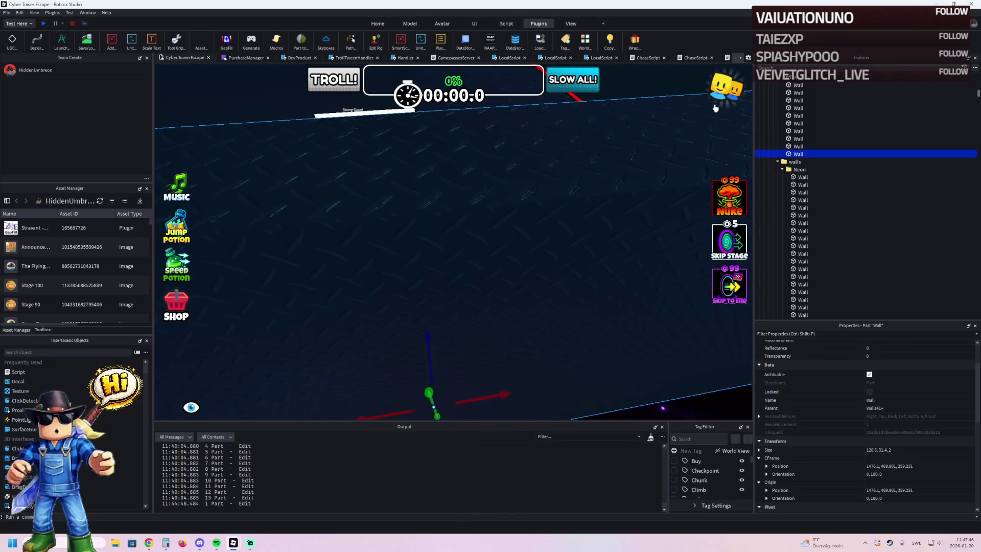
key(w)
mouse_move(651, 260)
mouse_down()
mouse_move(510, 256)
mouse_move(440, 278)
mouse_up()
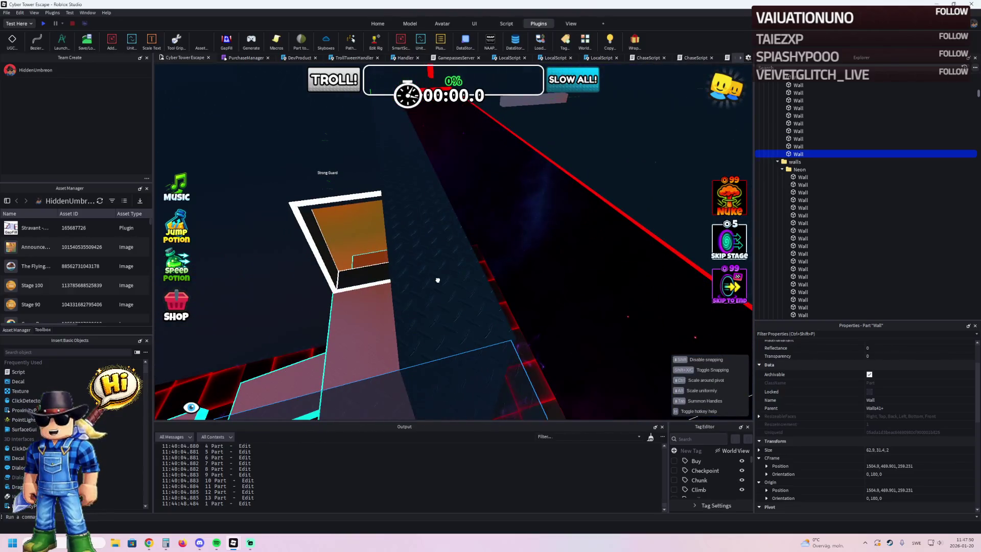
Step: Make the side wall taller beside the walkway
key(s)
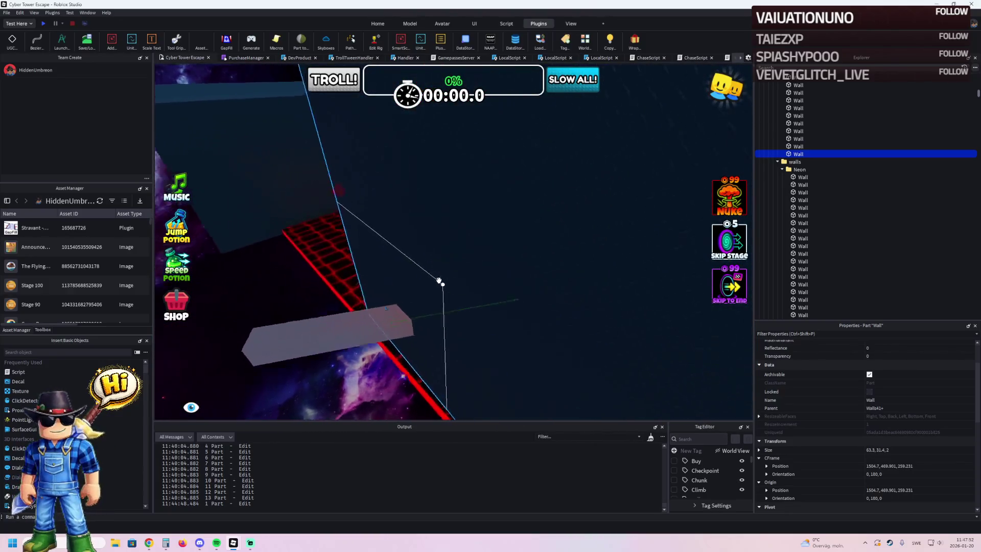
key(w)
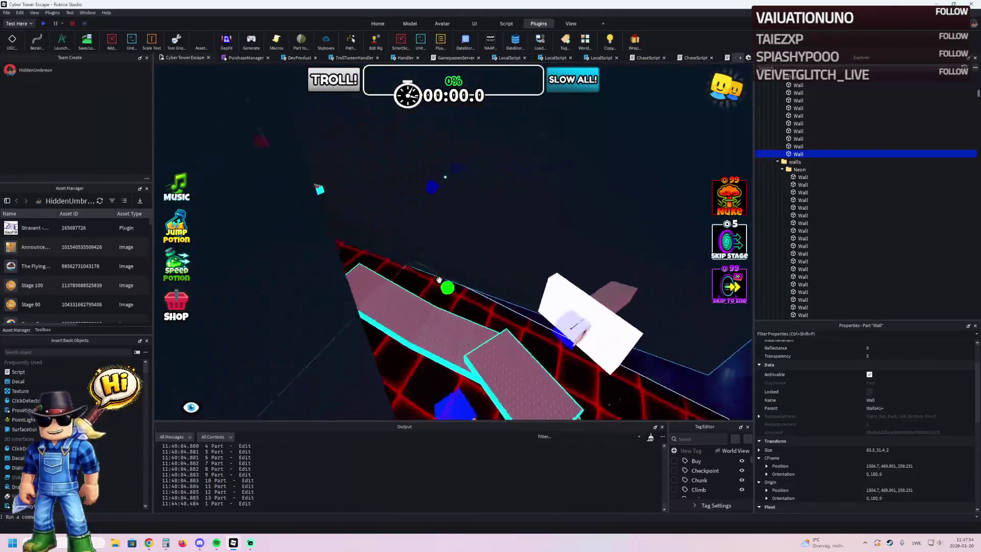
key(s)
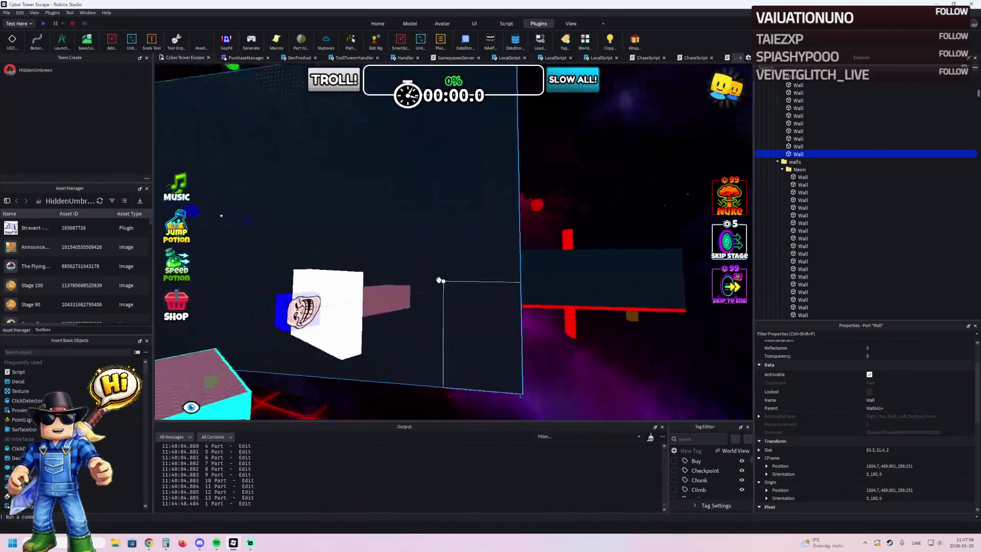
key(s)
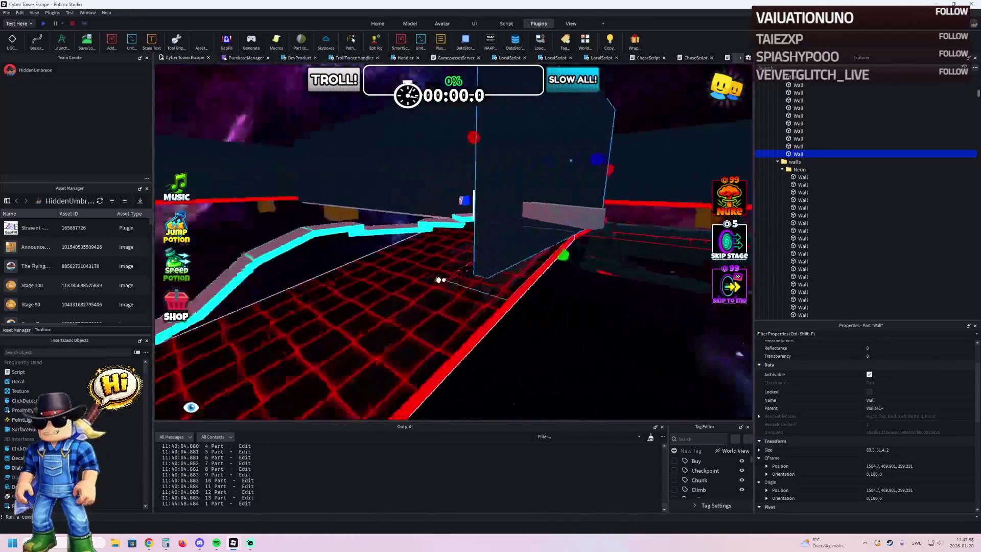
key(q)
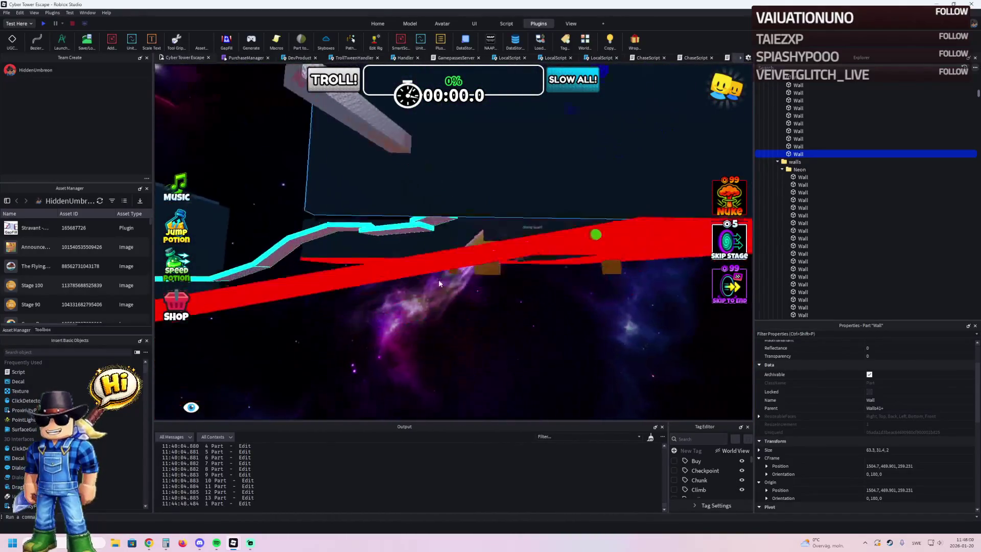
drag(529, 230, 536, 295)
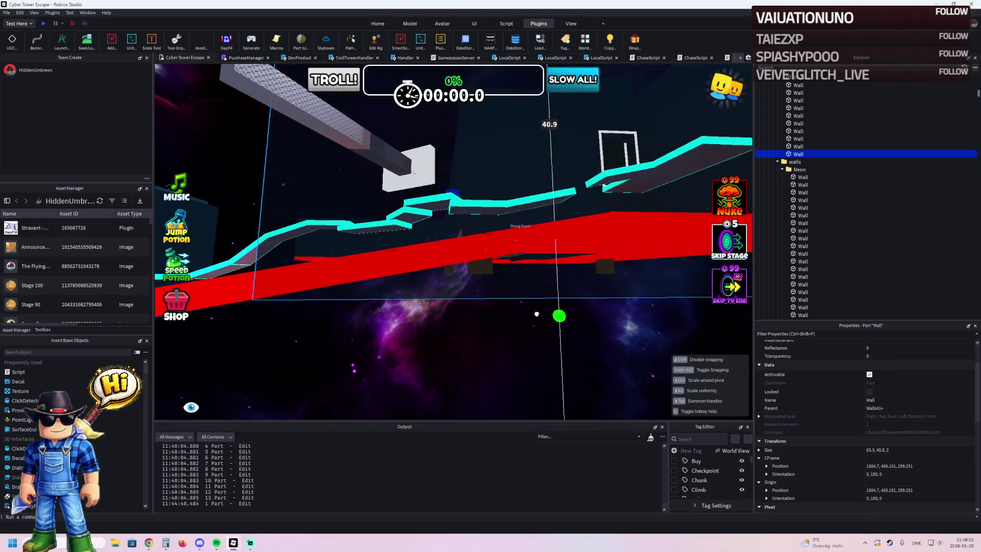
key(e)
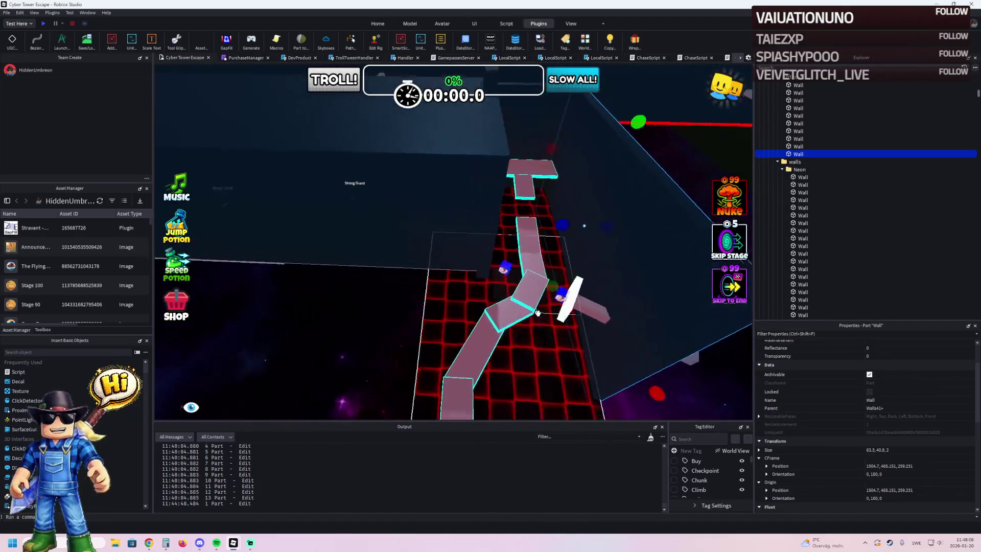
Step: Undo a 59-stud move of the wall and lengthen it to about 67.2
mouse_move(418, 221)
mouse_down()
mouse_move(439, 210)
mouse_move(596, 233)
mouse_up()
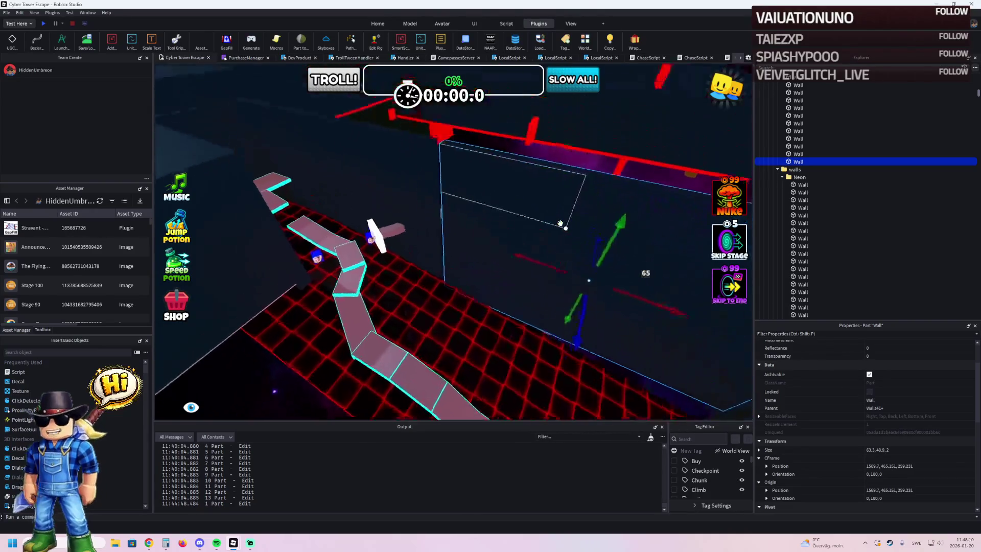
key(ctrl+z)
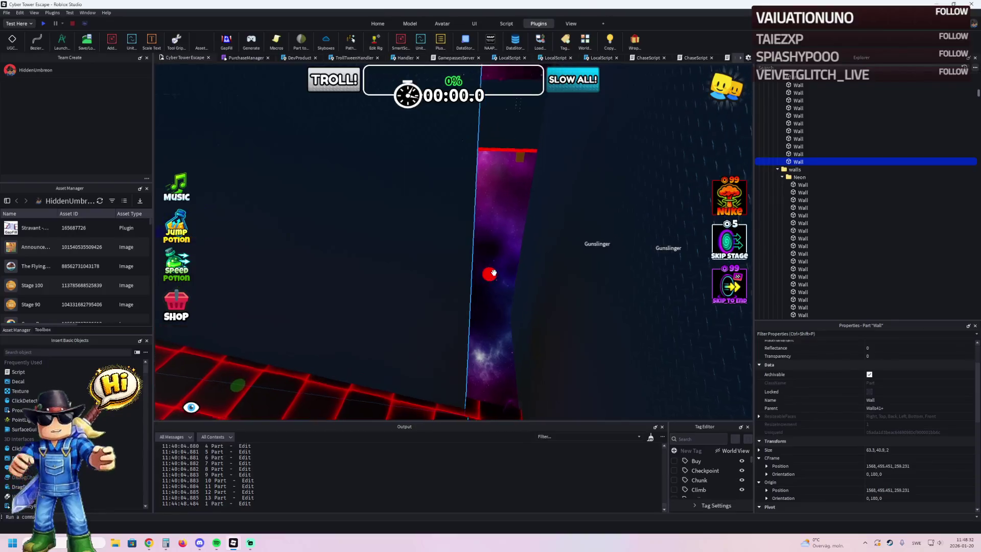
drag(485, 276, 554, 272)
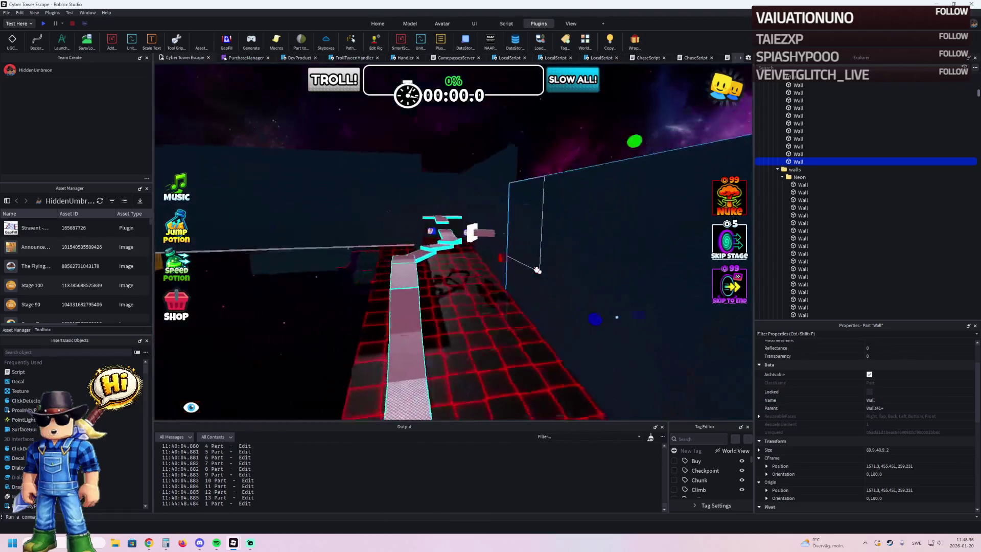
key(d)
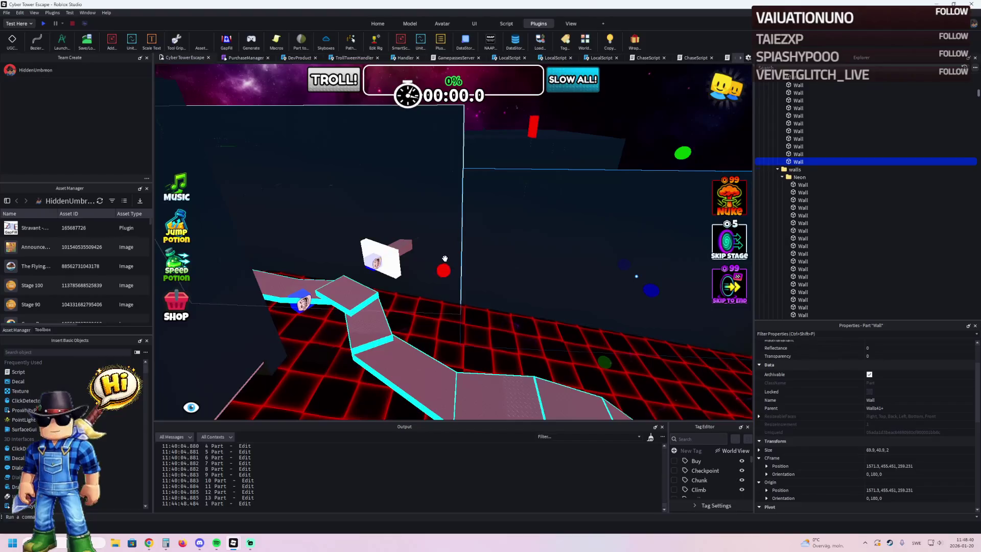
key(w)
Step: Slide the wall 32.7 toward the Finish Line and lengthen it to about 88.8
drag(396, 224, 485, 229)
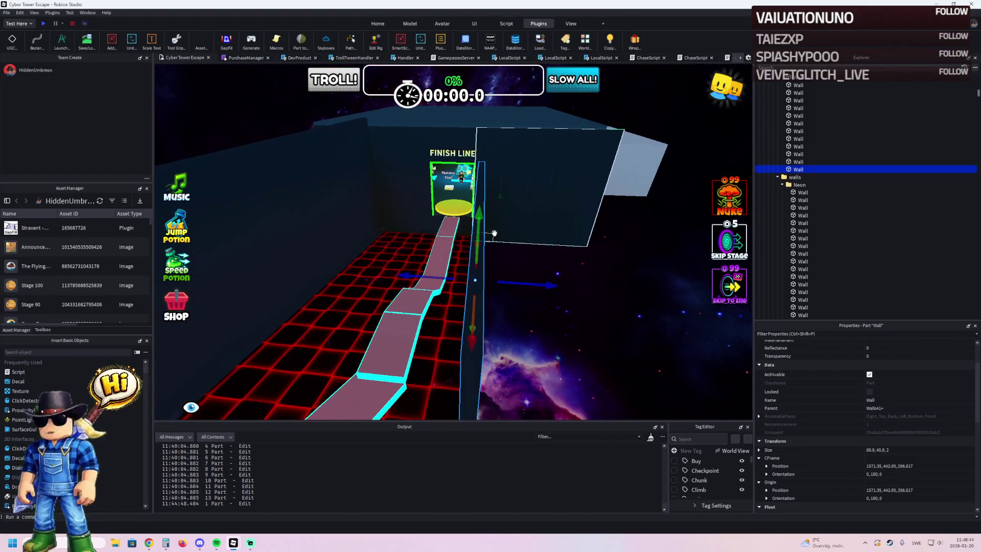
drag(379, 235, 451, 221)
key(s)
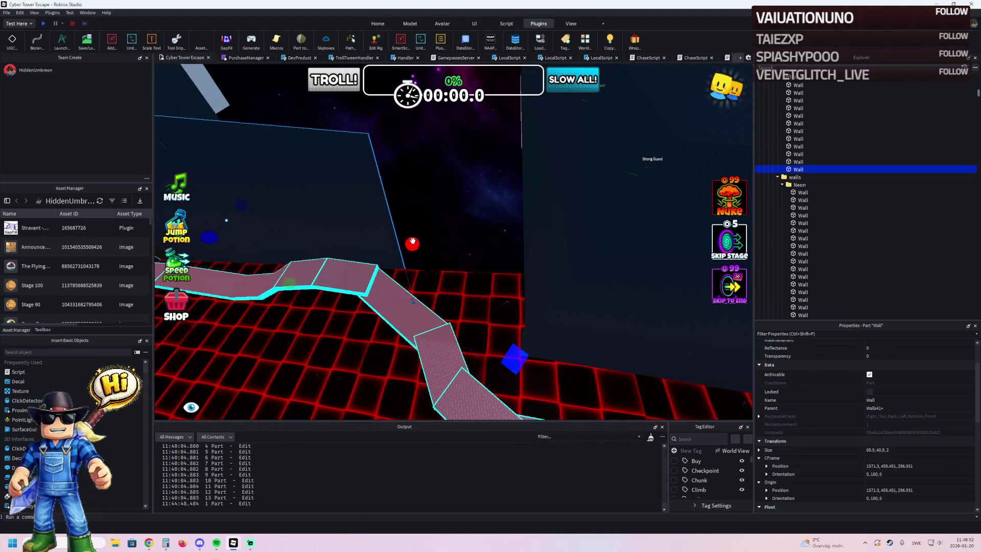
key(w)
drag(402, 281, 460, 274)
key(f)
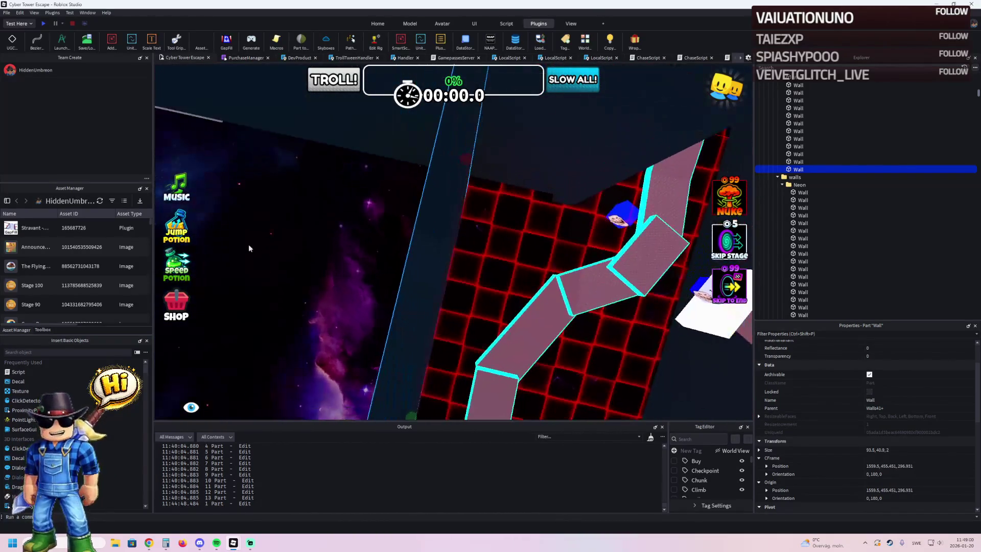
Step: Select the red kill-zone grid under the path and shift it to line up with the walkway
click(249, 246)
right_click(249, 246)
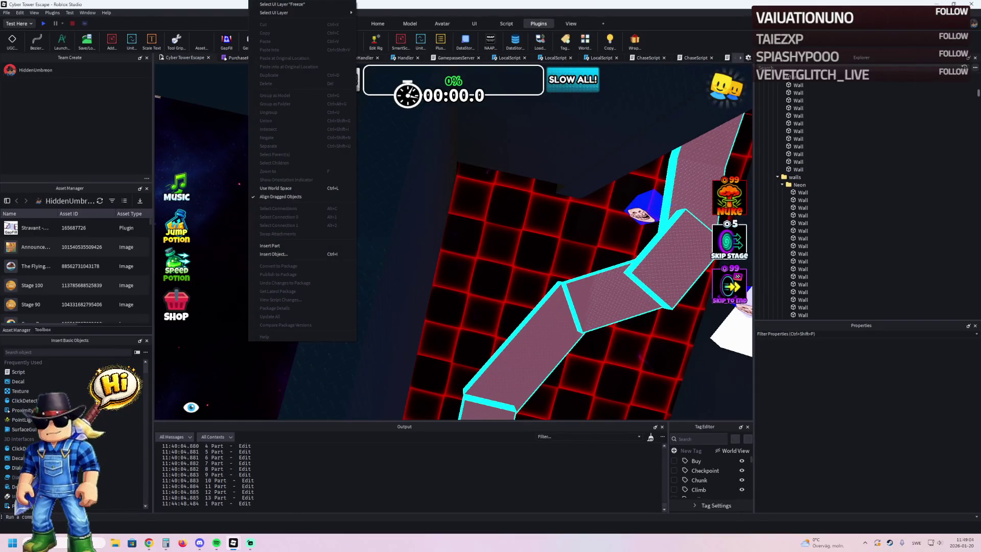
click(406, 211)
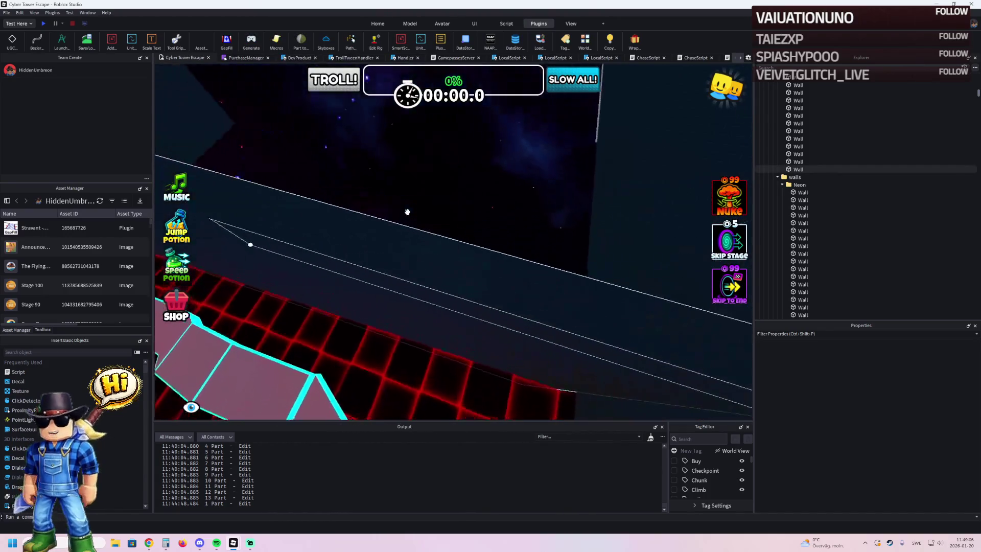
scroll(407, 211, down, 5)
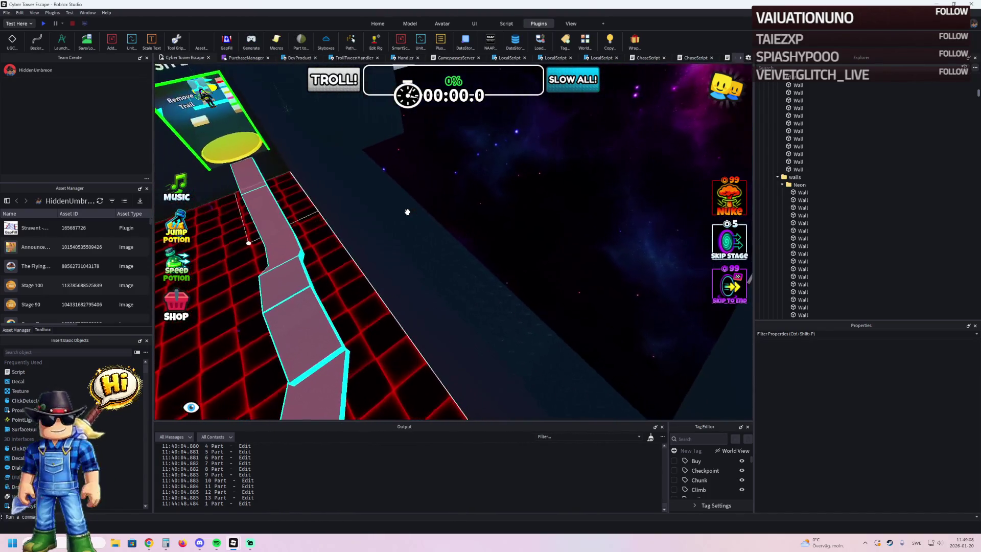
key(w)
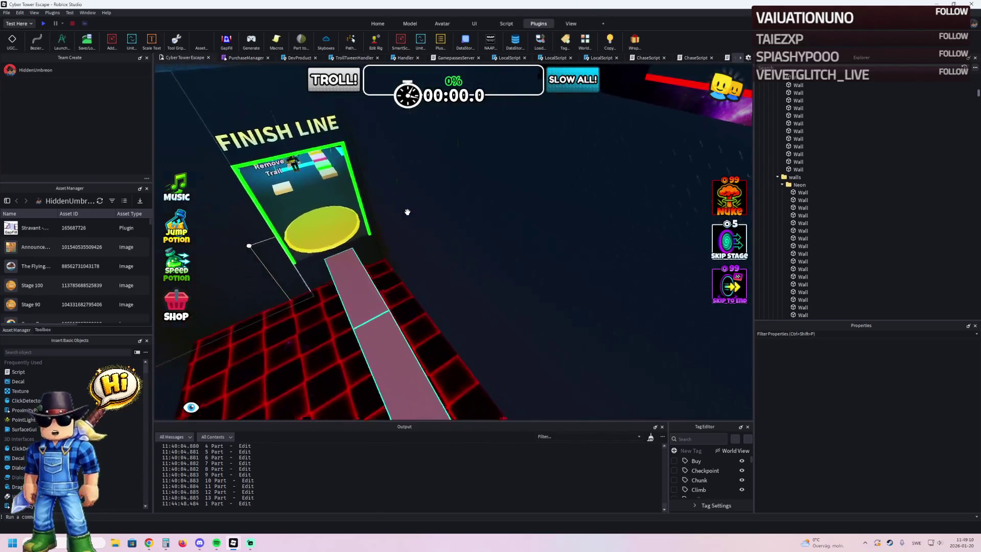
click(424, 210)
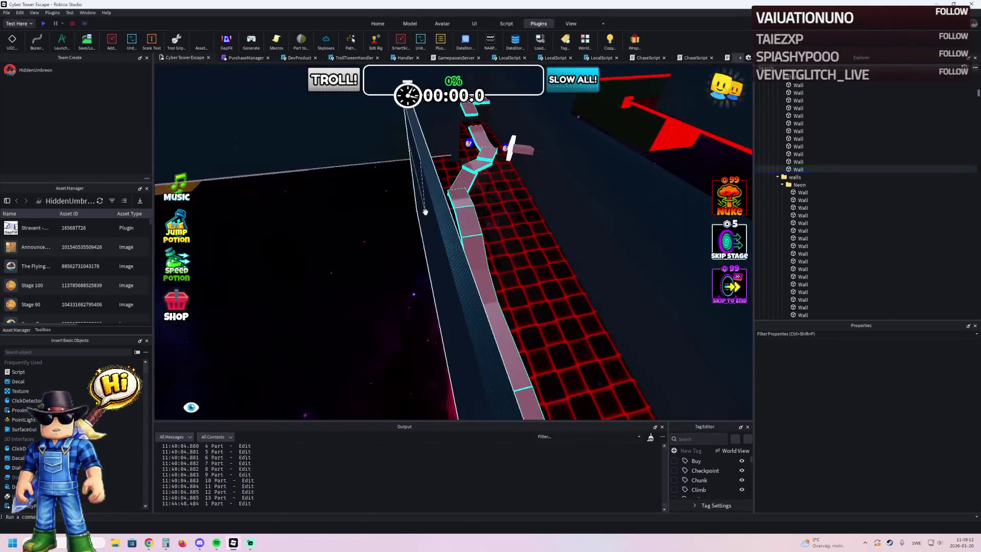
drag(437, 221, 389, 249)
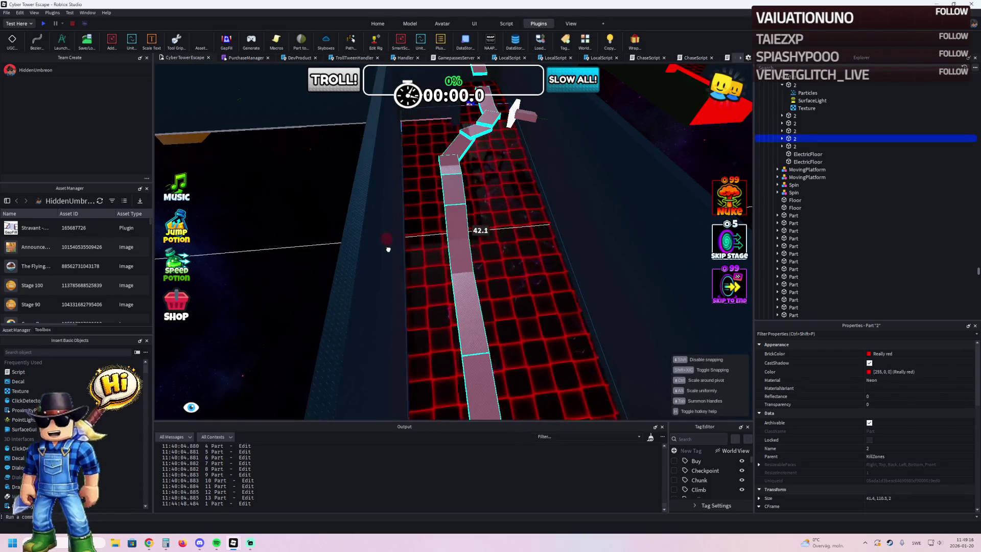
Step: Adjust the dark side wall's length to match the path
scroll(388, 250, up, 5)
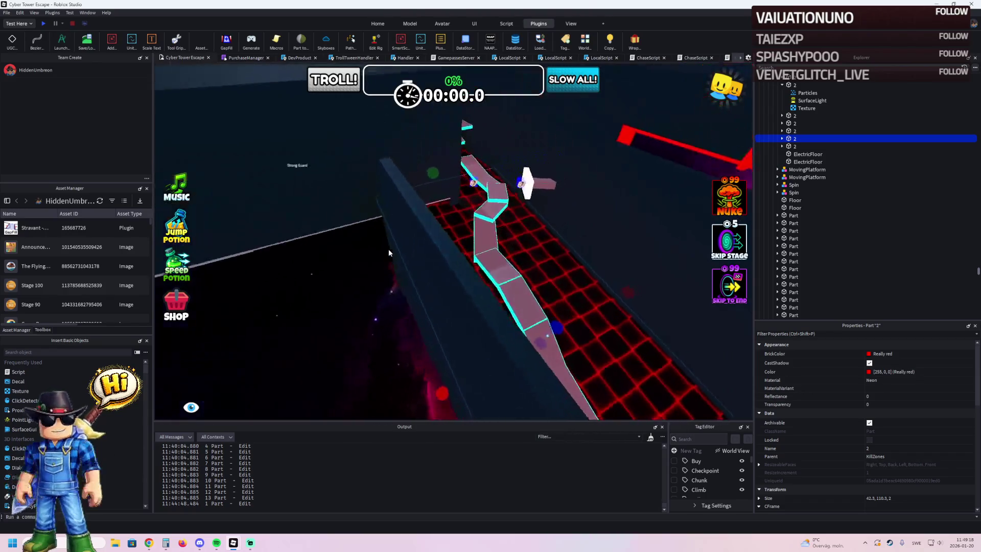
scroll(387, 249, up, 5)
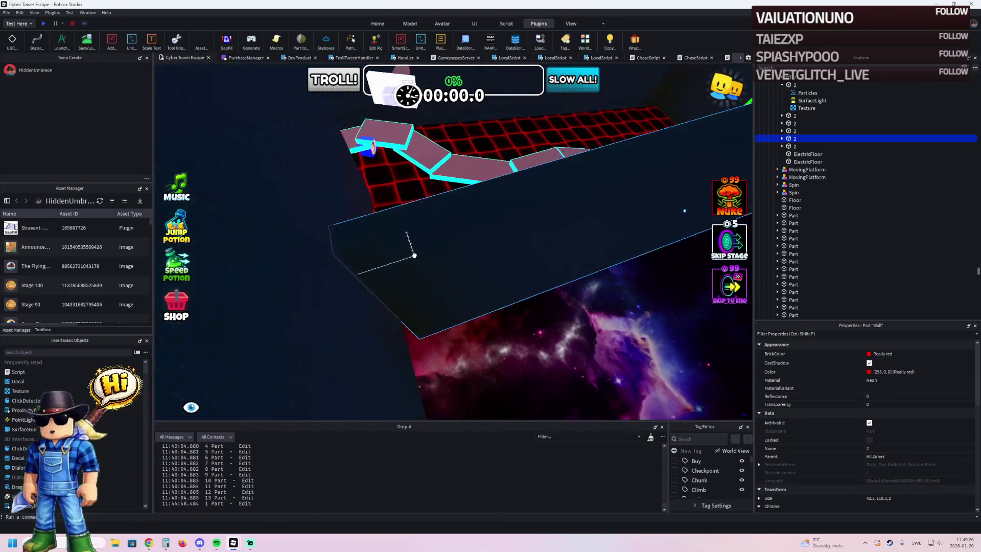
click(381, 289)
drag(392, 333, 396, 331)
scroll(395, 331, up, 5)
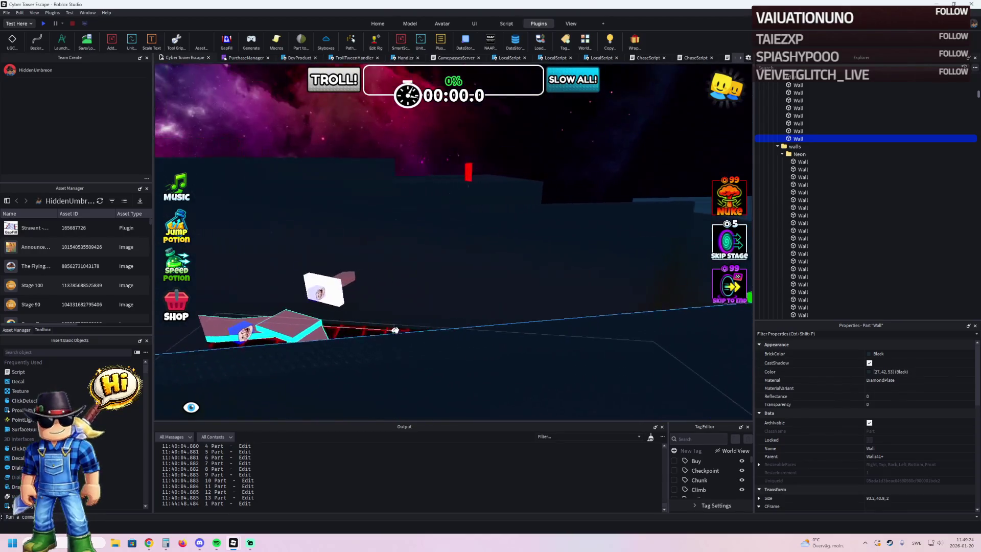
Step: Make the black wall along the neon path slightly taller
scroll(396, 329, down, 5)
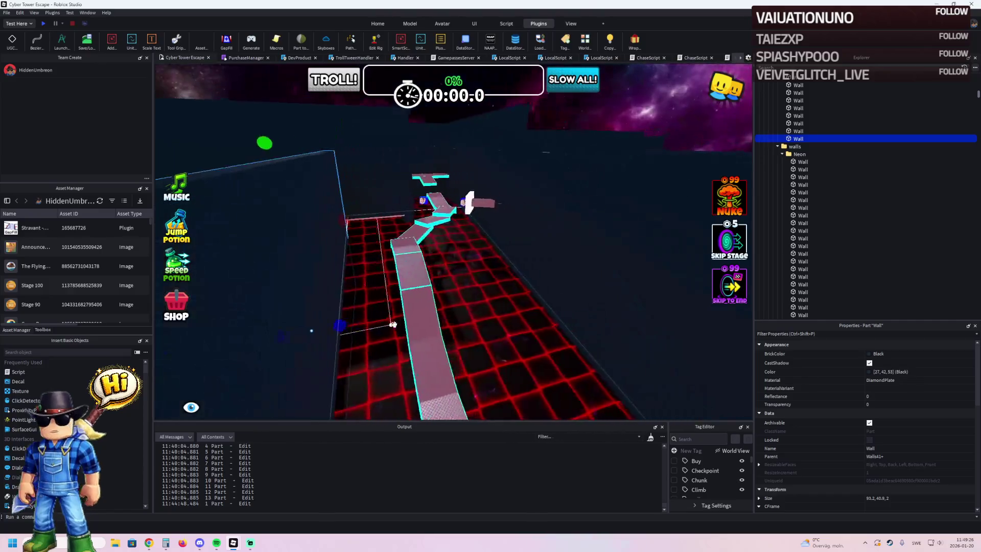
key(w)
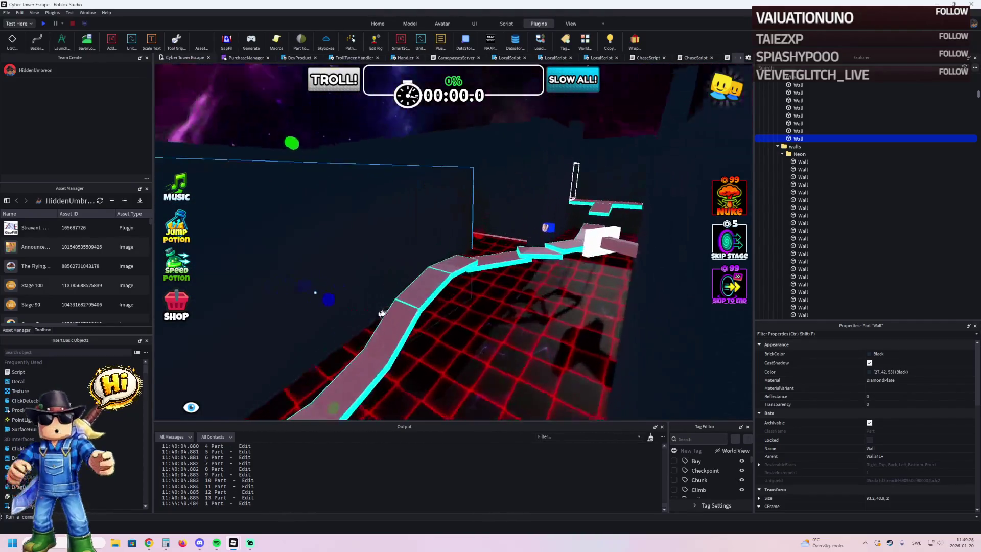
scroll(409, 249, up, 5)
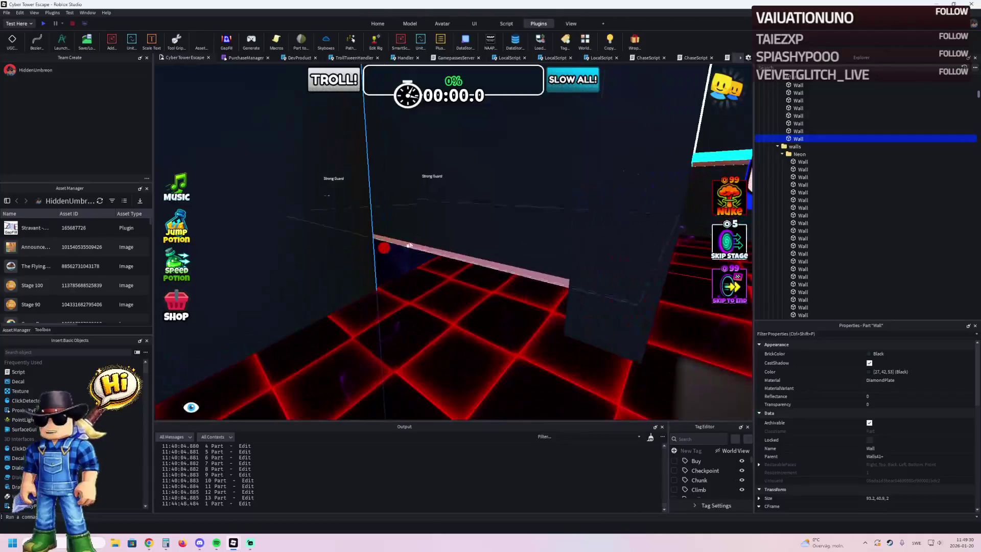
scroll(413, 232, up, 5)
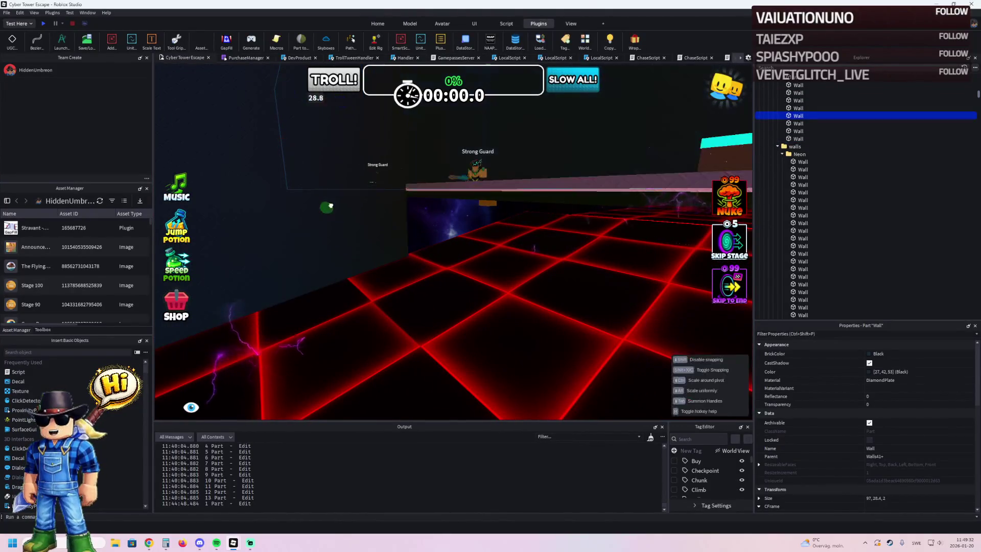
scroll(326, 233, up, 10)
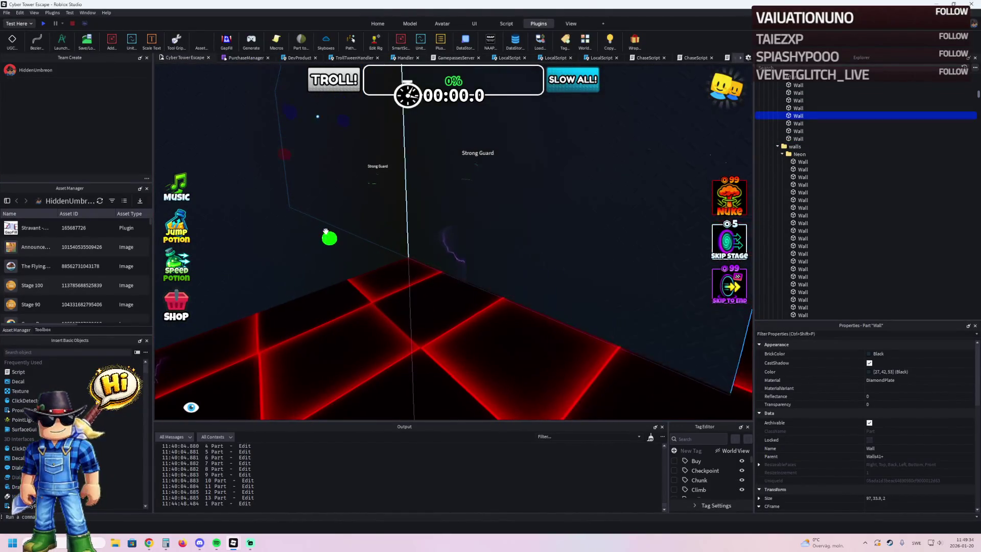
scroll(325, 231, up, 10)
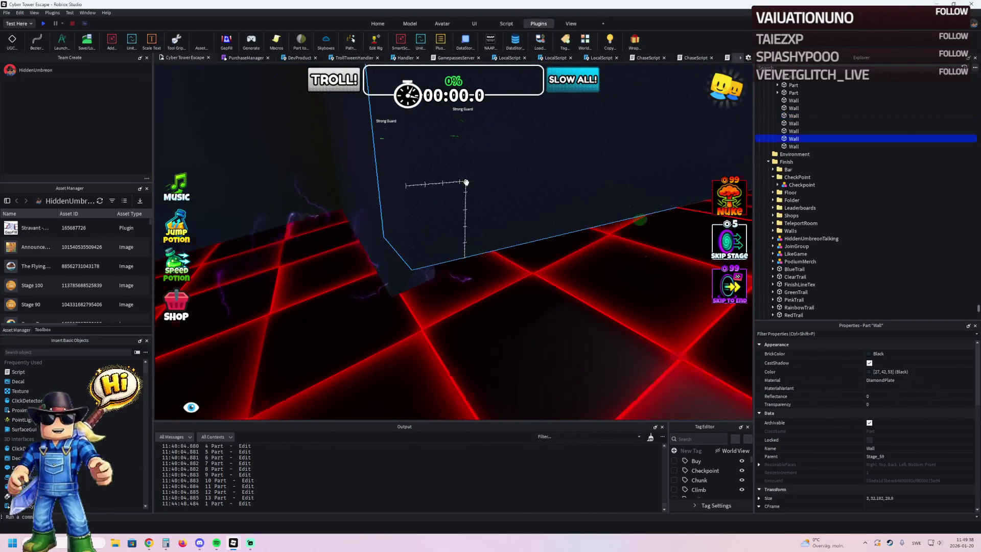
scroll(466, 181, up, 5)
drag(596, 214, 582, 253)
Step: Shorten the height of the wall beside the roof
scroll(399, 243, up, 10)
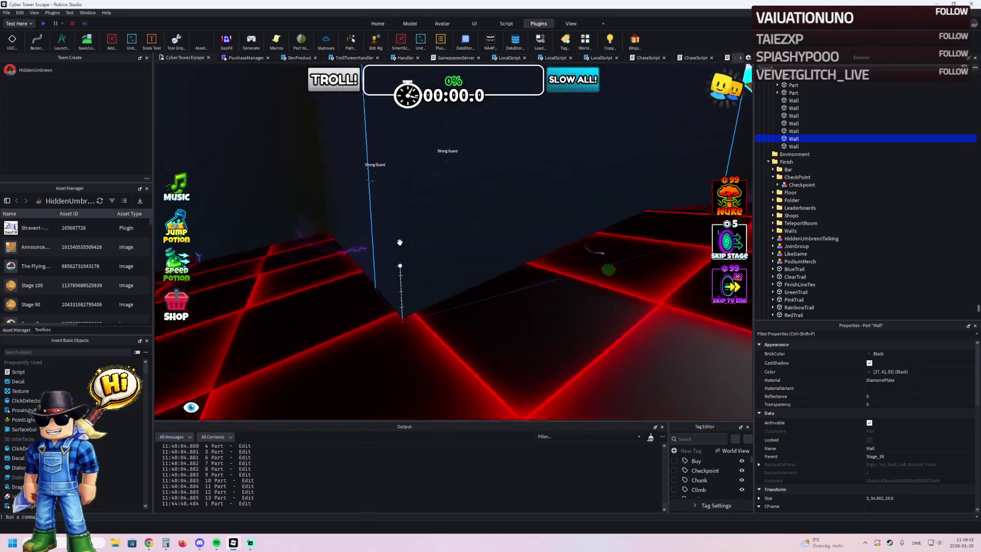
scroll(399, 243, down, 10)
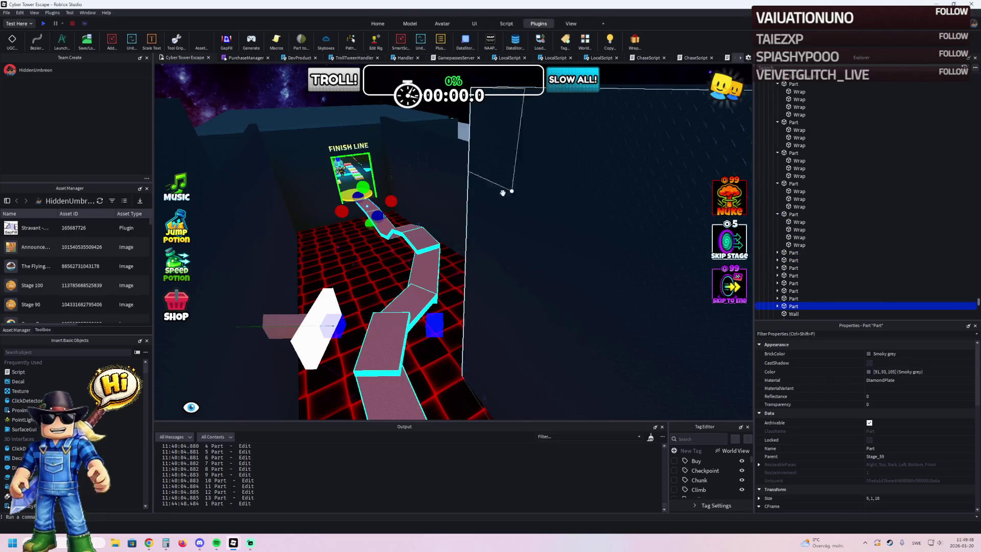
scroll(382, 211, up, 10)
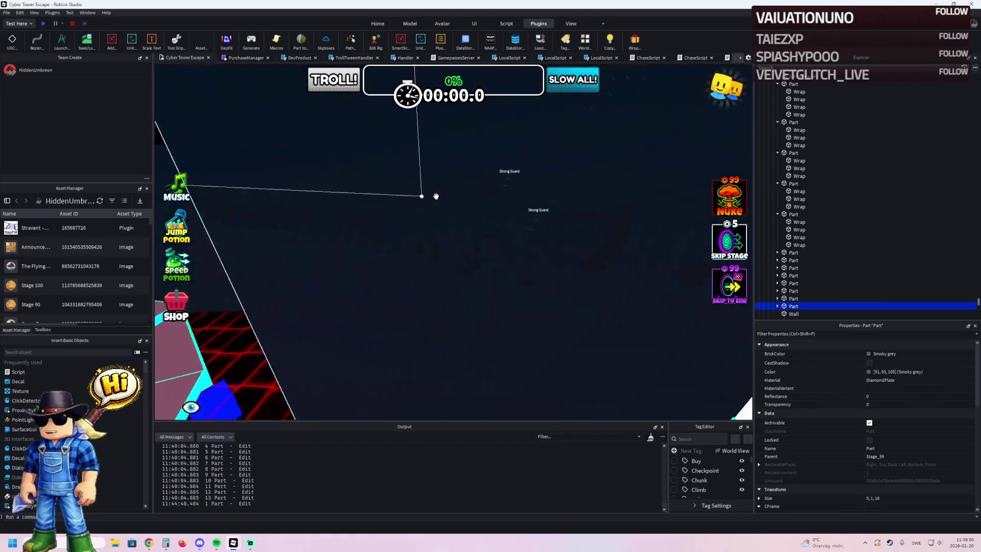
scroll(435, 196, down, 10)
scroll(436, 196, up, 8)
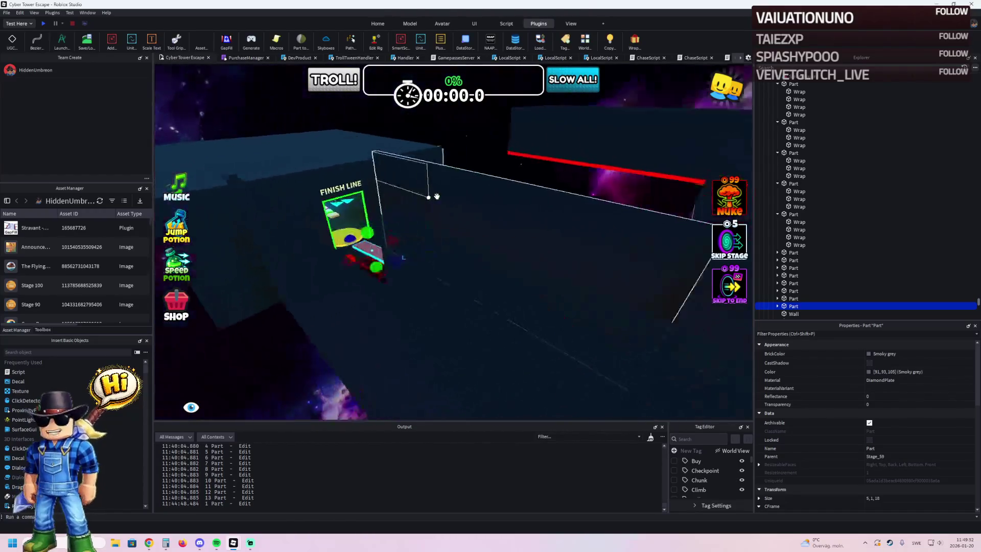
scroll(436, 196, down, 5)
click(423, 186)
key(f)
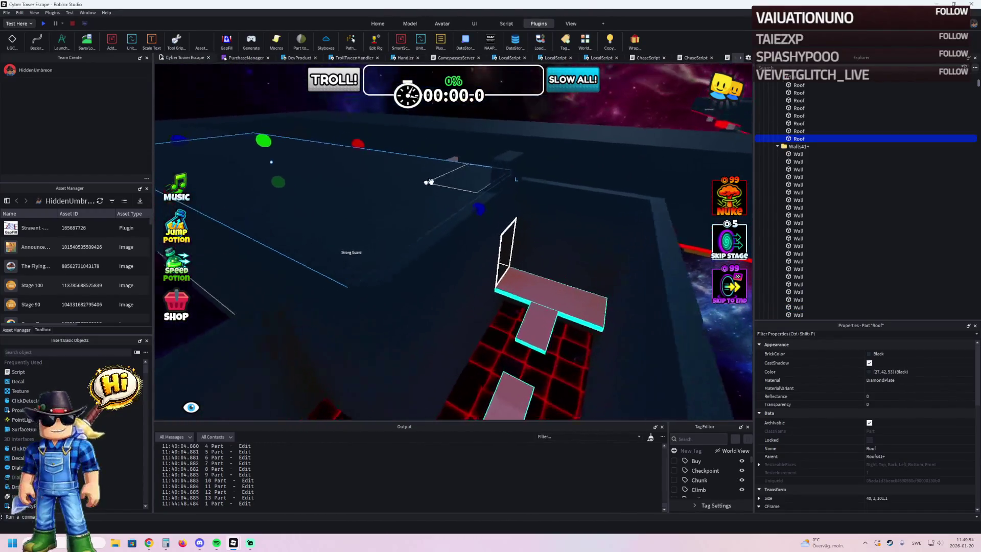
scroll(414, 147, up, 4)
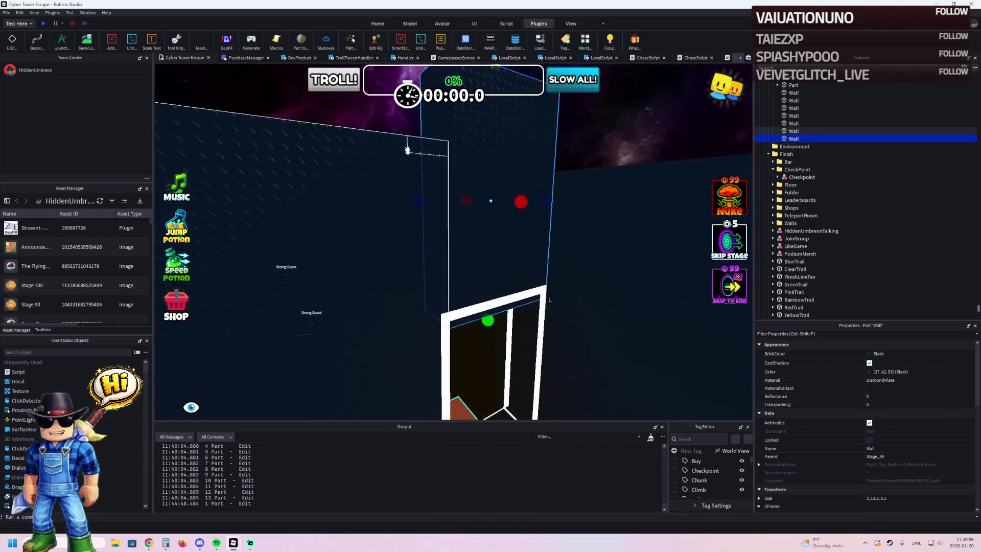
drag(451, 132, 466, 178)
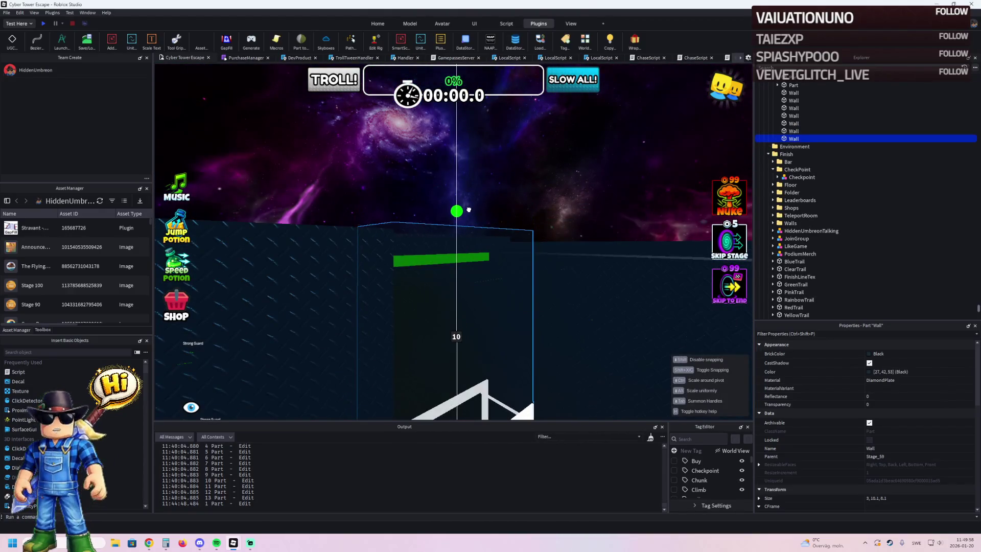
key(e)
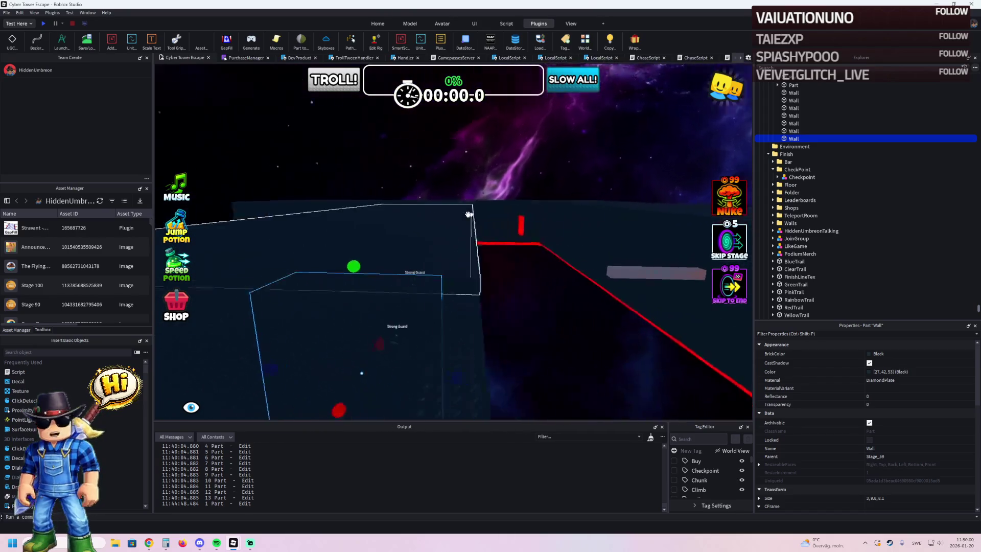
key(s)
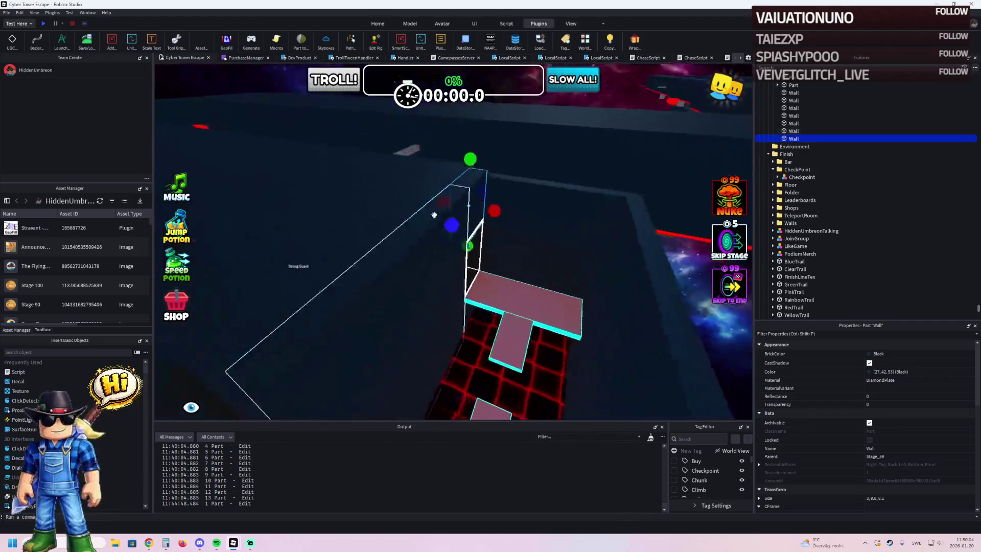
Step: Slide the roof piece above the tower about 45 studs sideways
click(348, 209)
right_click(348, 208)
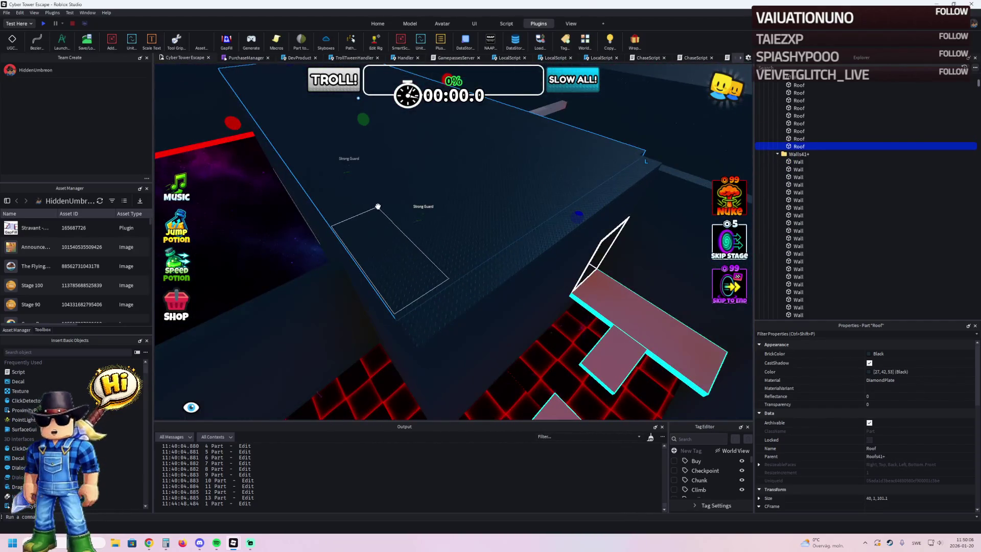
right_click(394, 200)
right_click(393, 200)
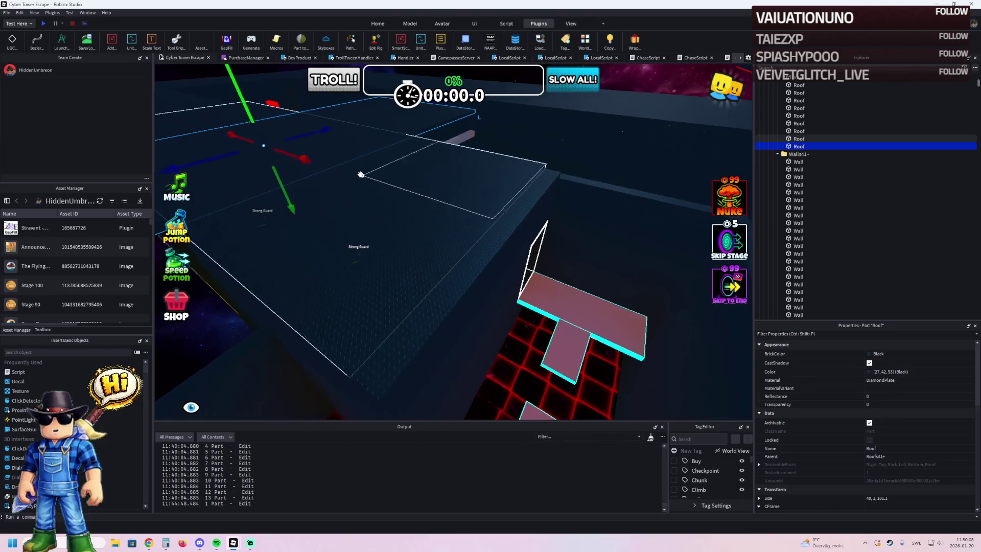
drag(296, 159, 392, 208)
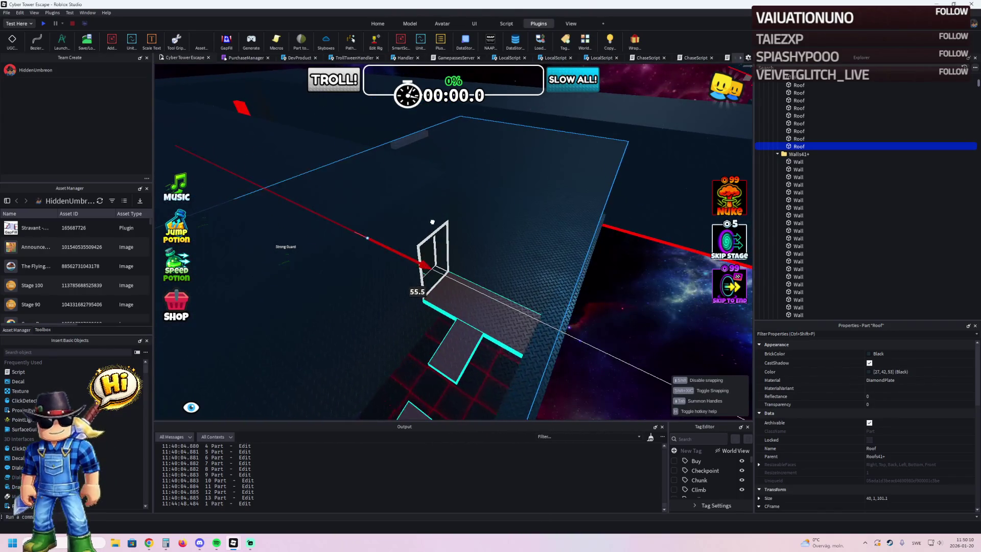
Step: Shrink the roof to about 22.5 wide and 65.3 long
right_click(436, 220)
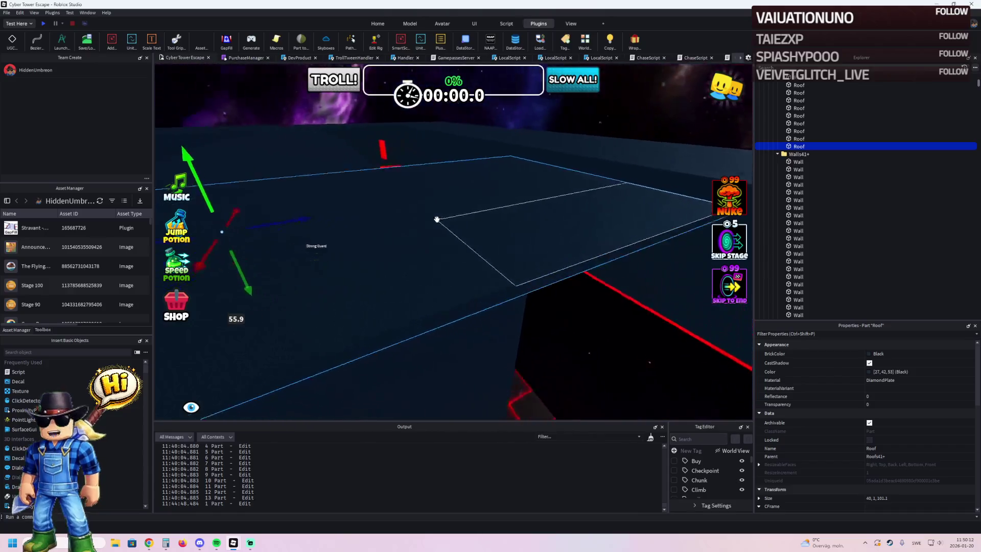
drag(571, 185, 569, 186)
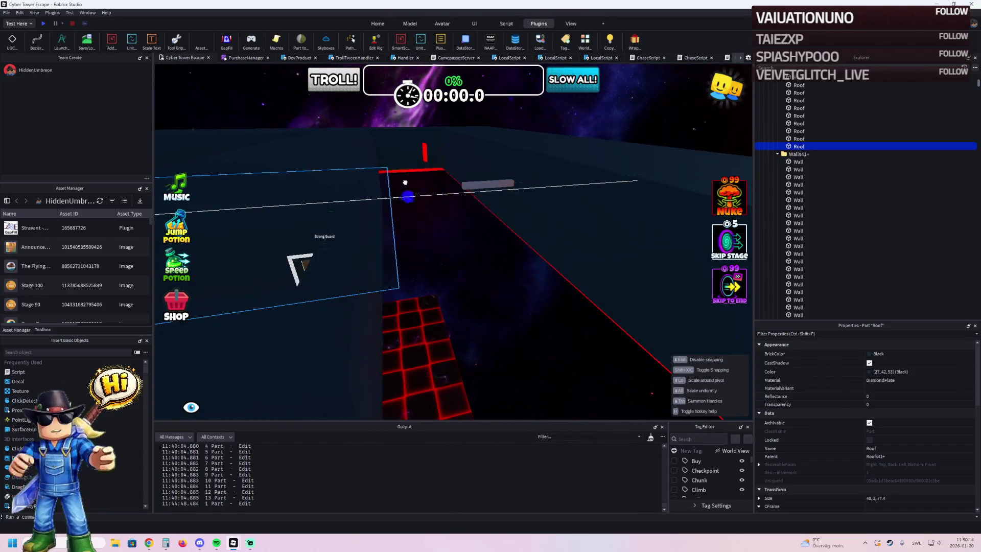
drag(408, 182, 381, 184)
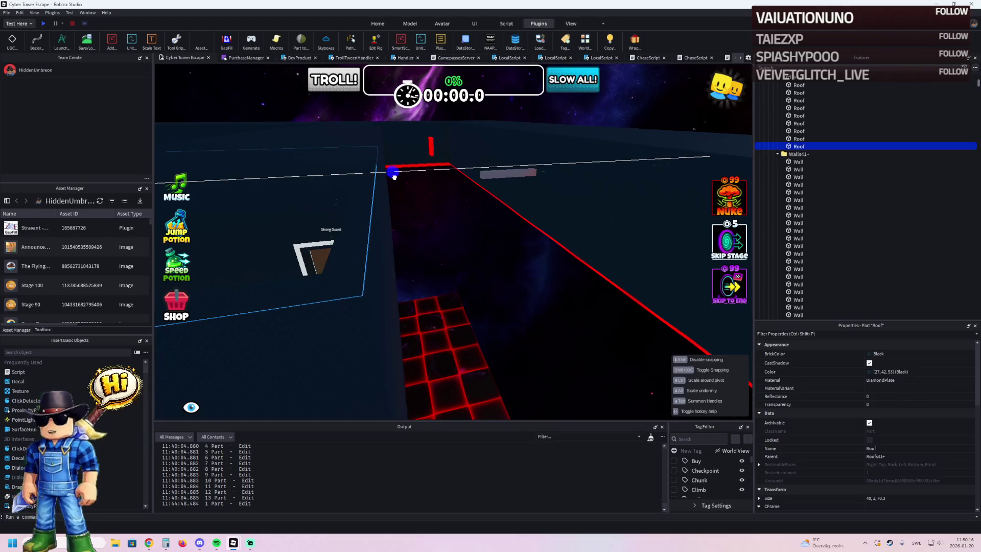
right_click(396, 176)
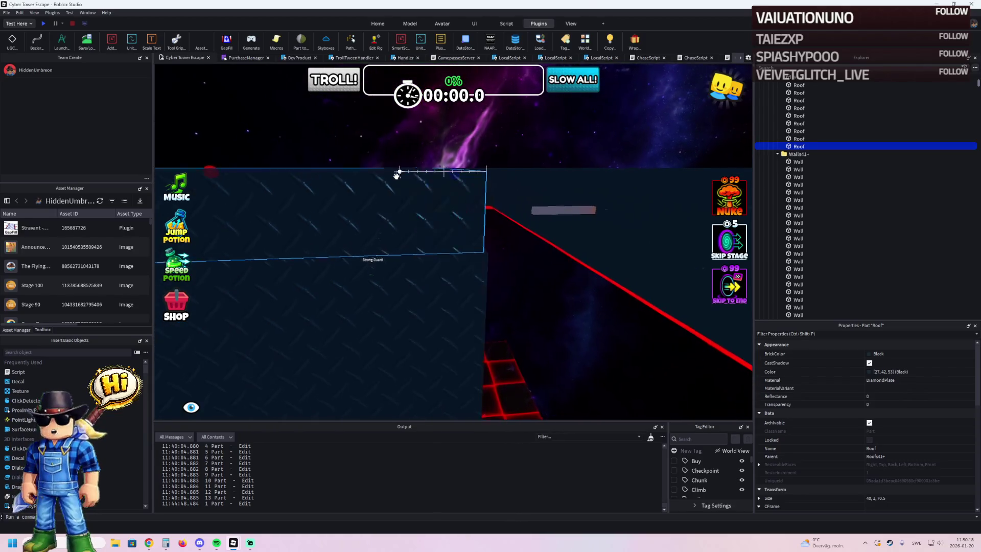
right_click(397, 175)
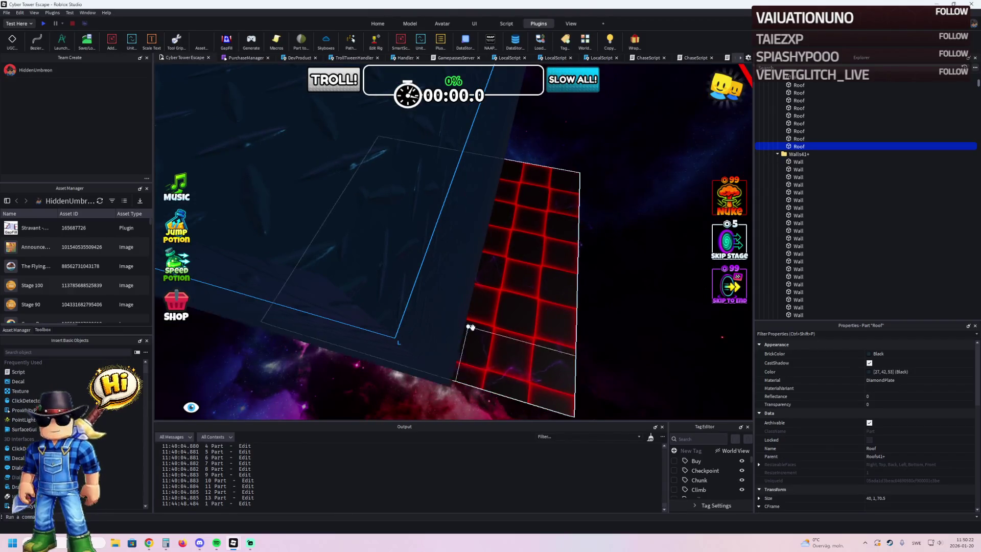
right_click(543, 327)
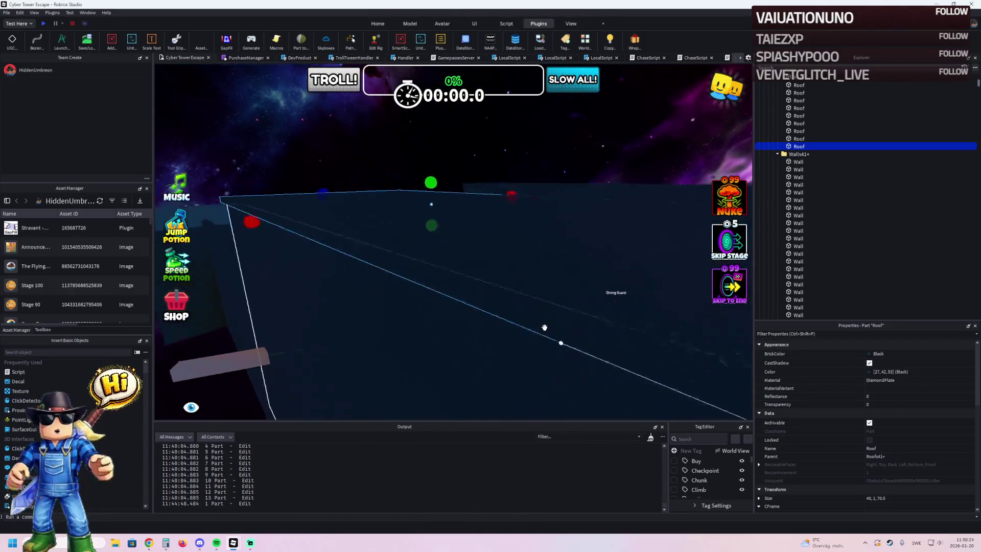
right_click(544, 327)
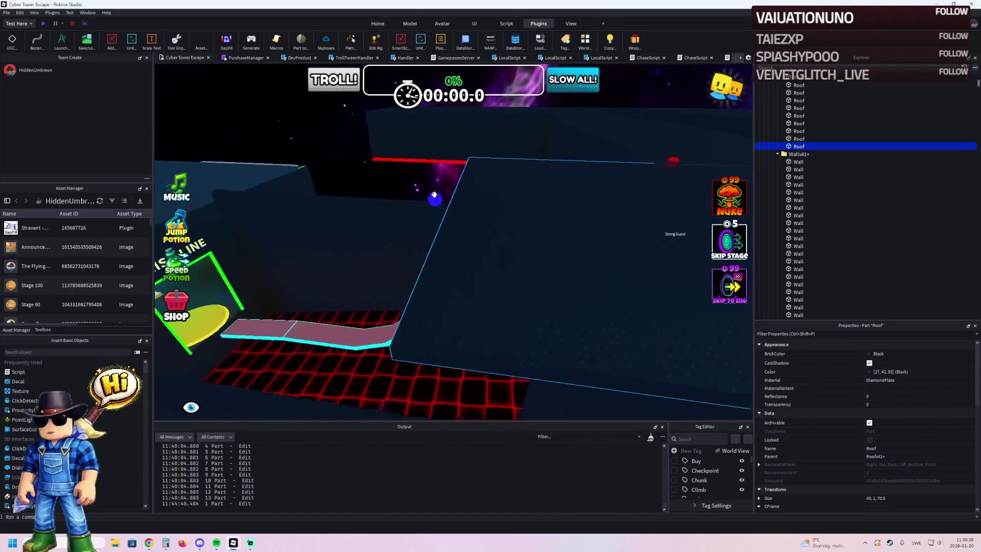
drag(432, 198, 452, 185)
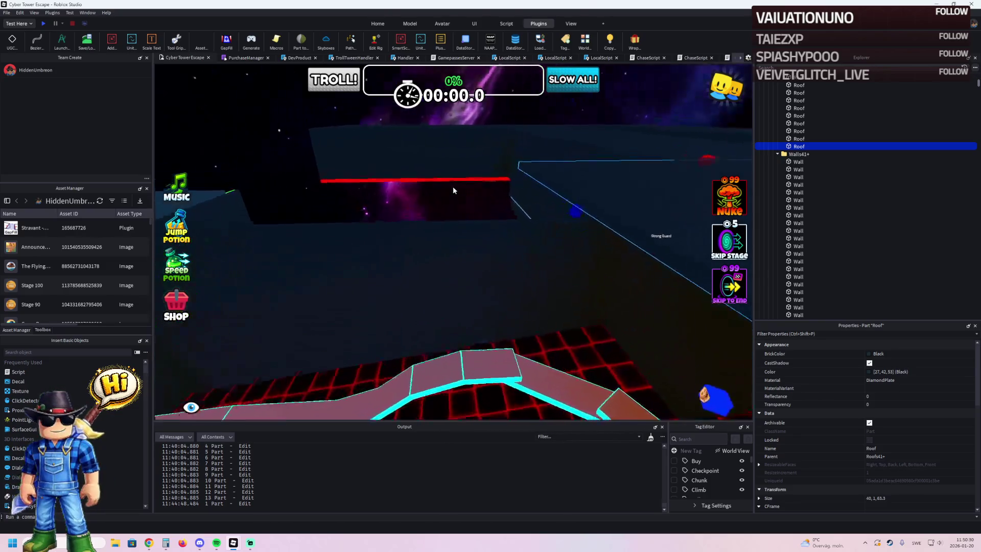
right_click(452, 186)
right_click(452, 186)
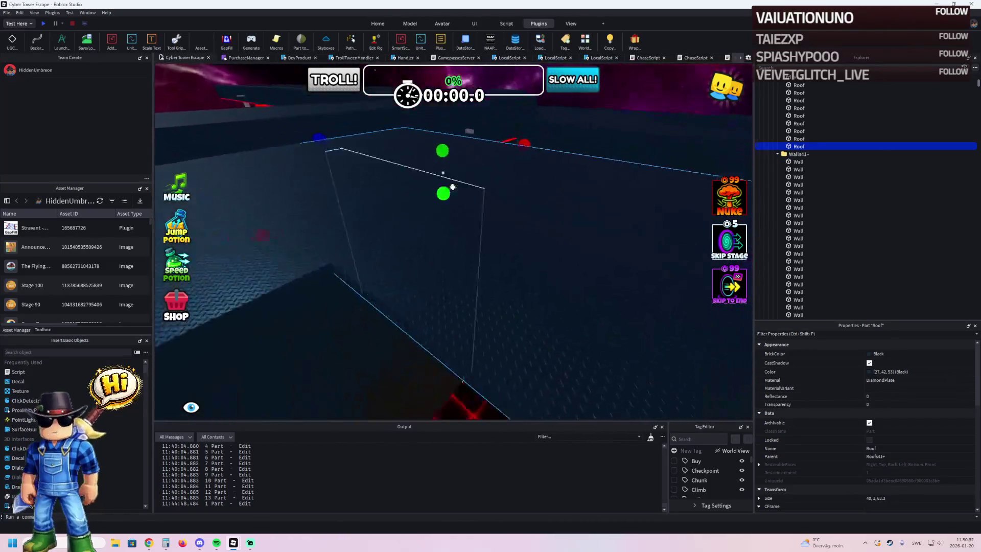
mouse_move(374, 183)
mouse_down()
mouse_move(390, 170)
mouse_move(390, 136)
mouse_move(373, 180)
mouse_up()
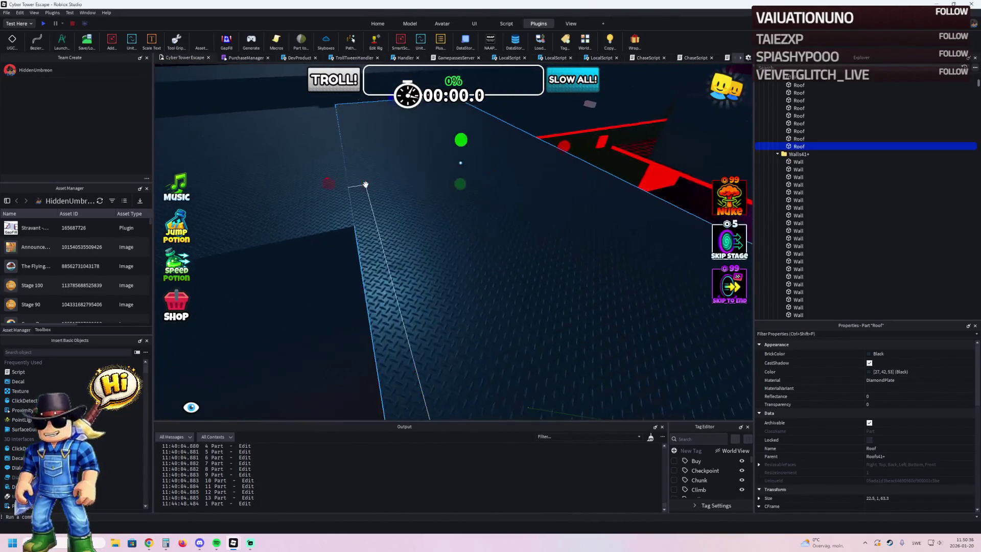
key(q)
key(s)
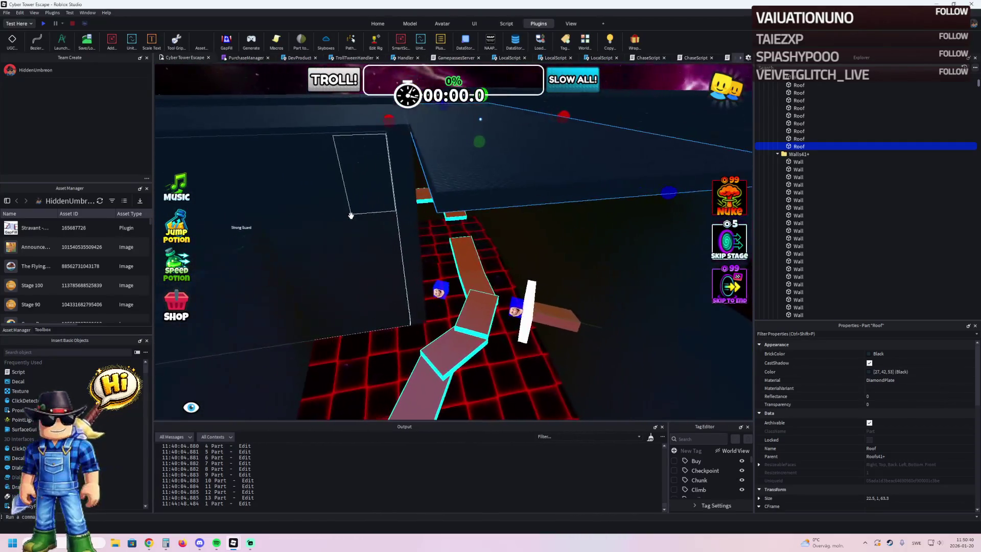
key(a)
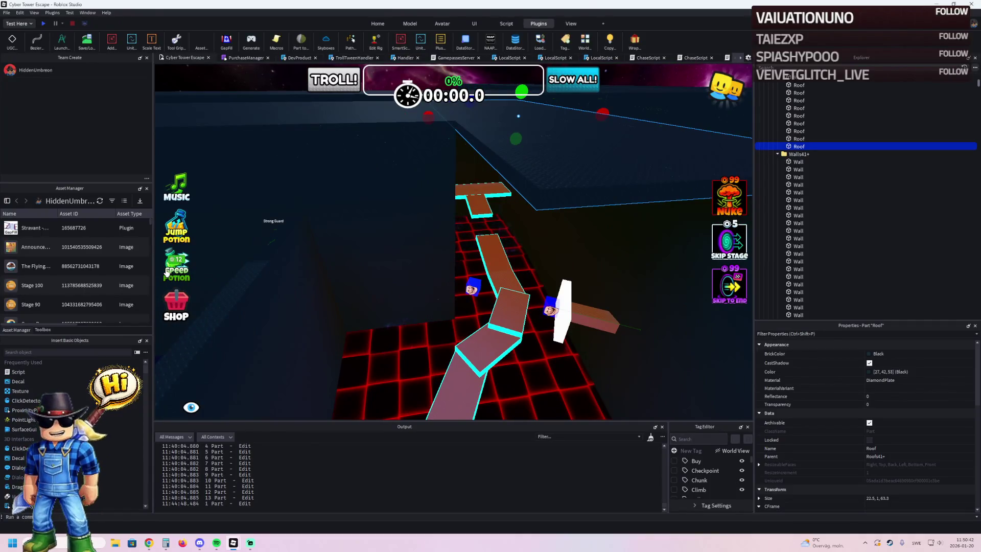
key(e)
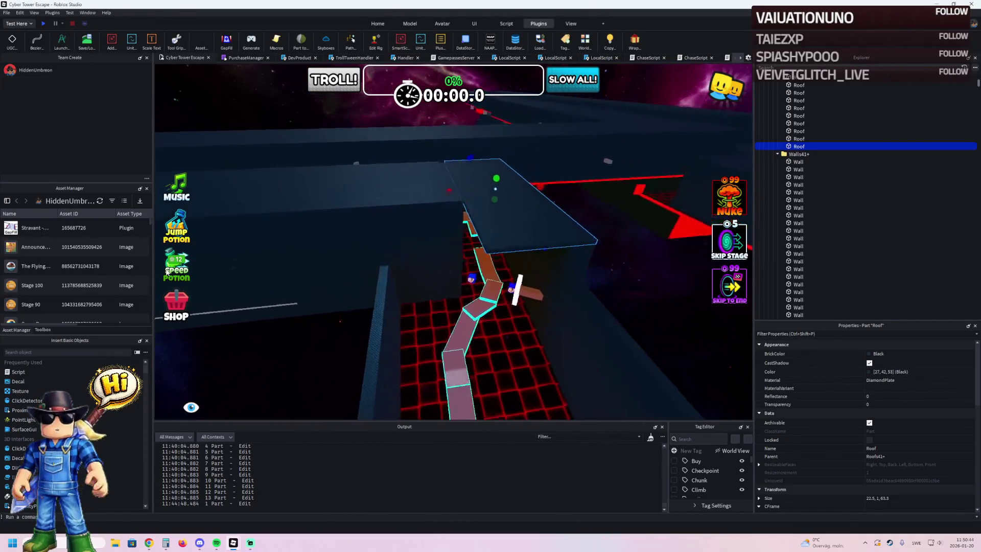
key(e)
key(d)
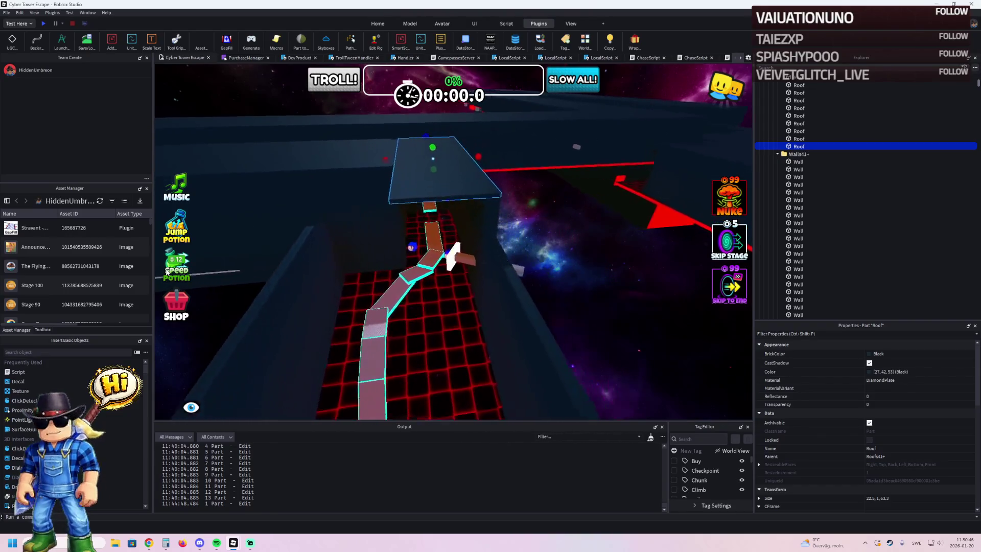
key(a)
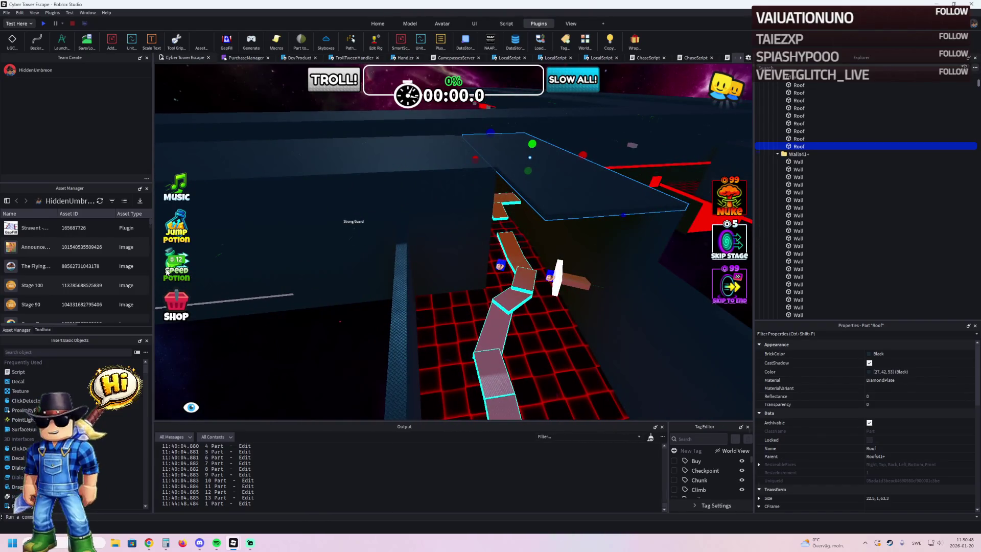
key(d)
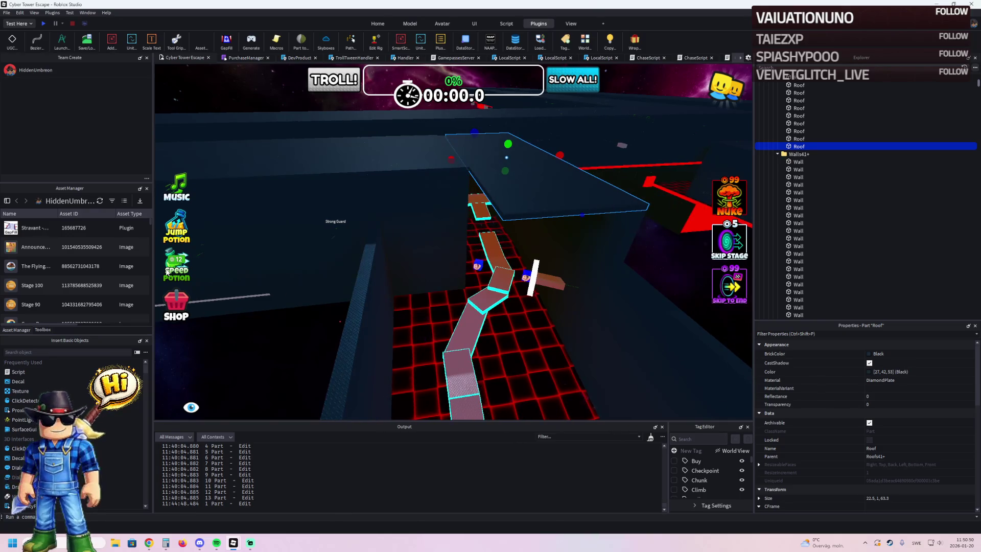
key(d)
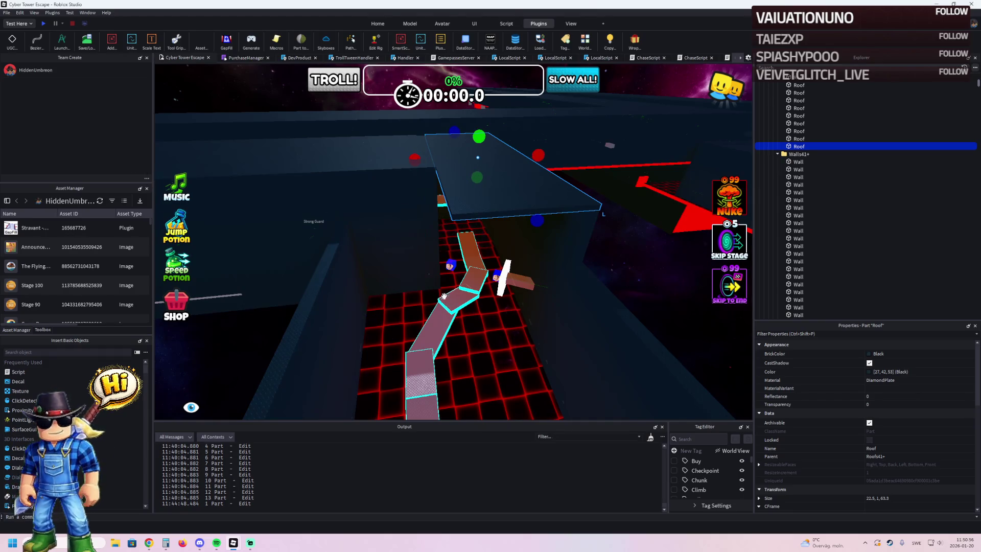
key(w)
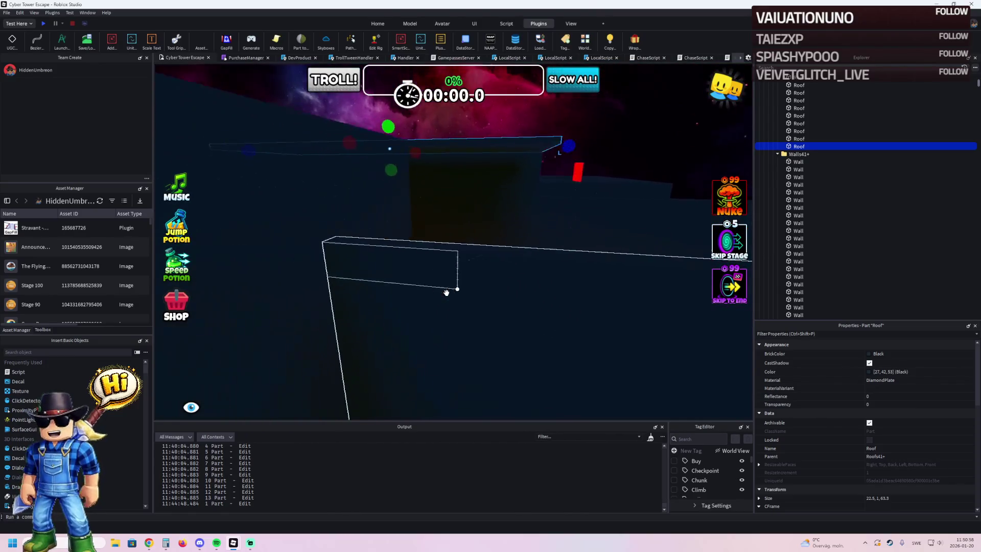
key(s)
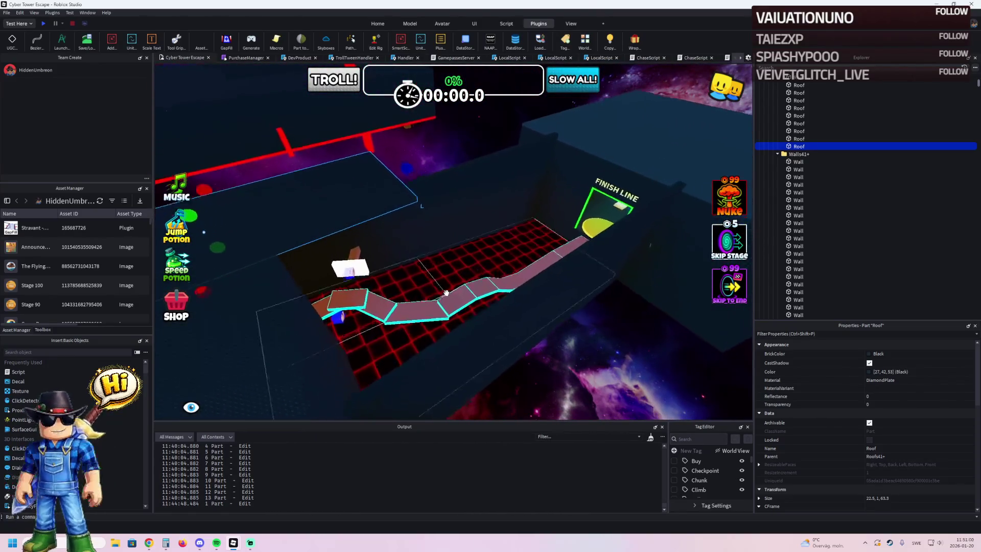
key(d)
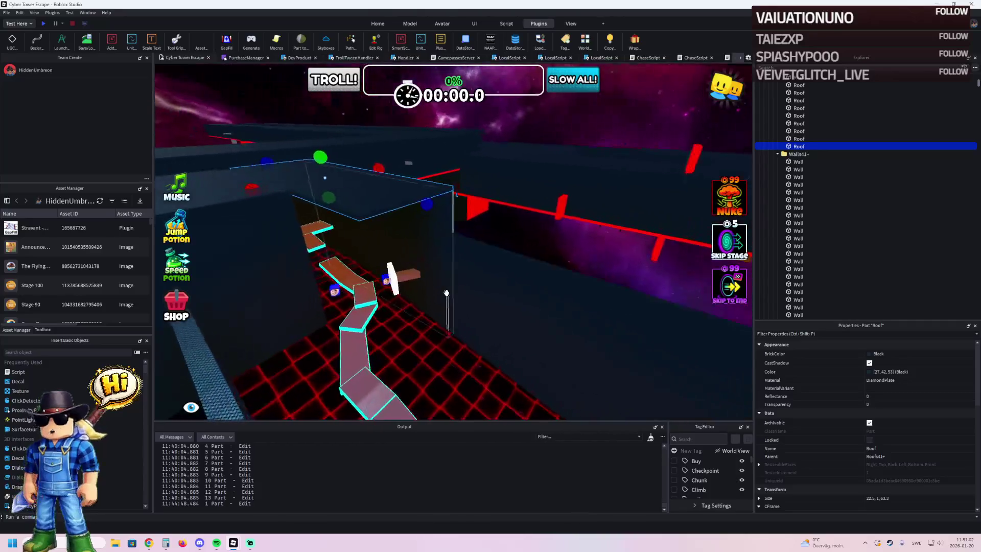
key(a)
key(w)
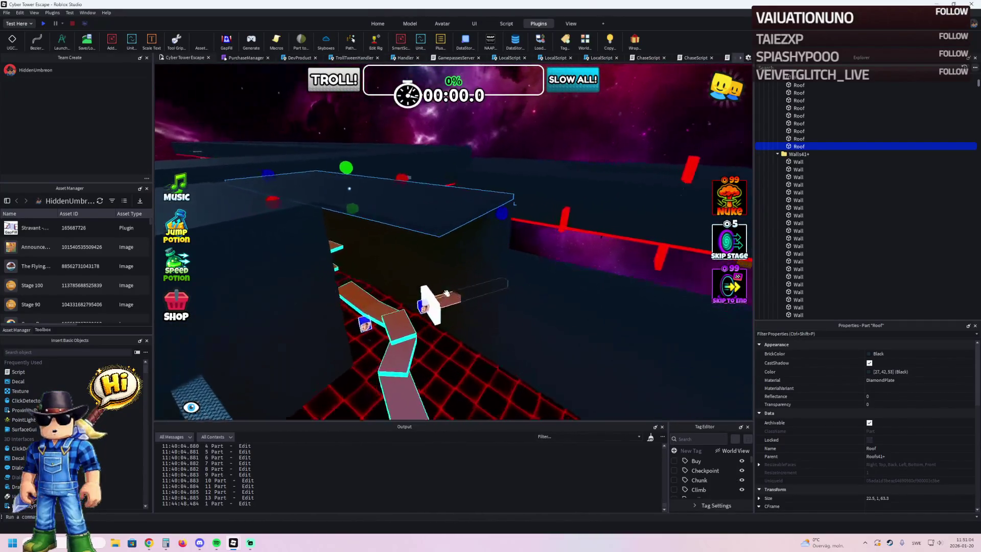
key(s)
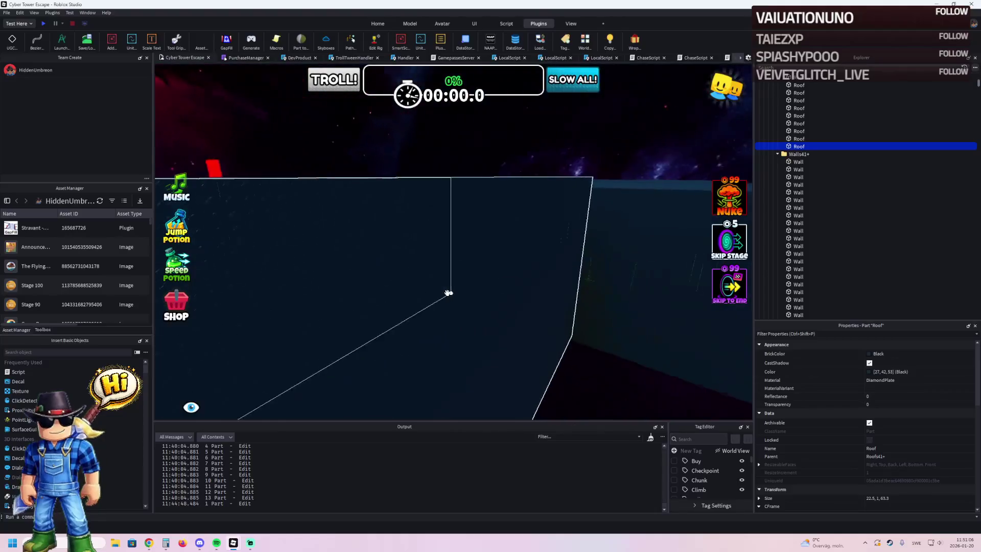
key(w)
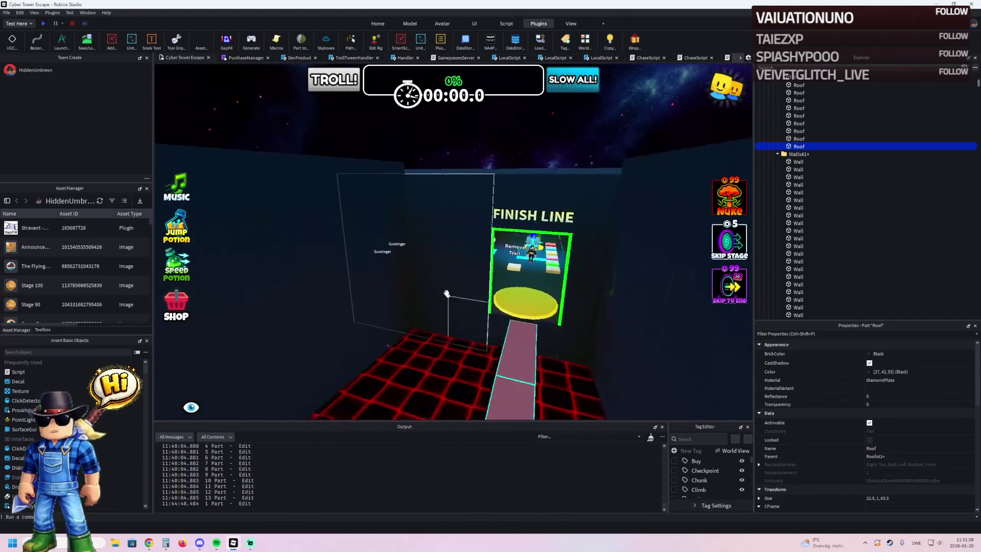
key(e)
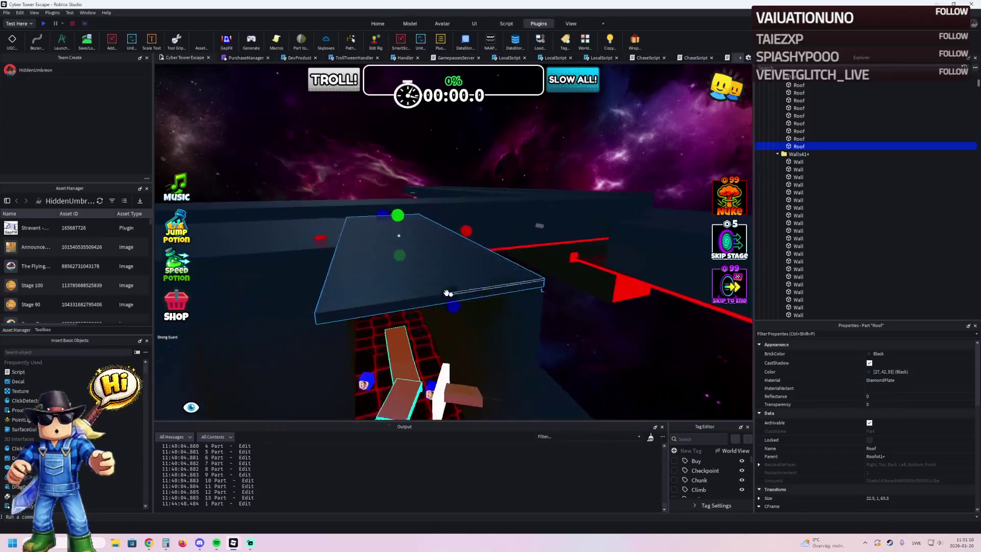
key(e)
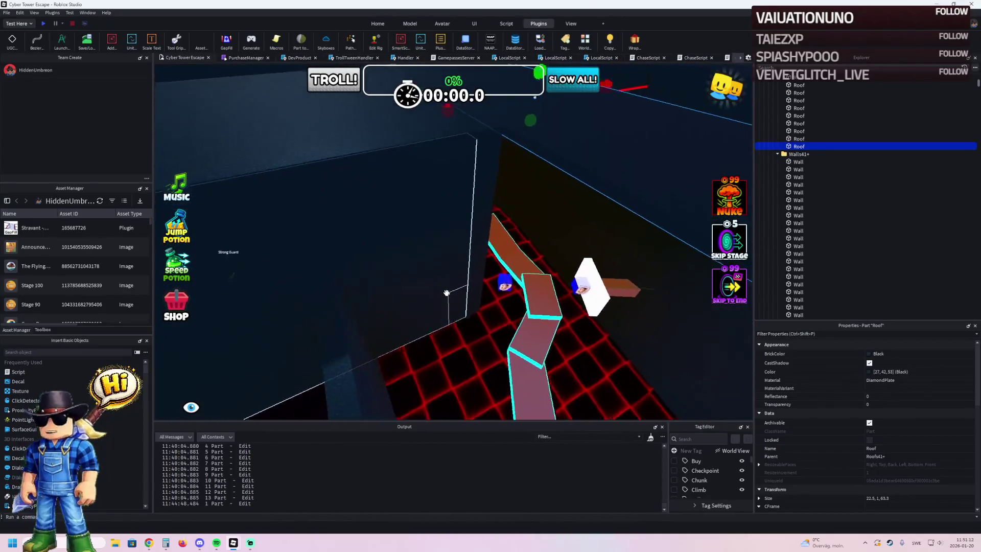
scroll(447, 294, down, 5)
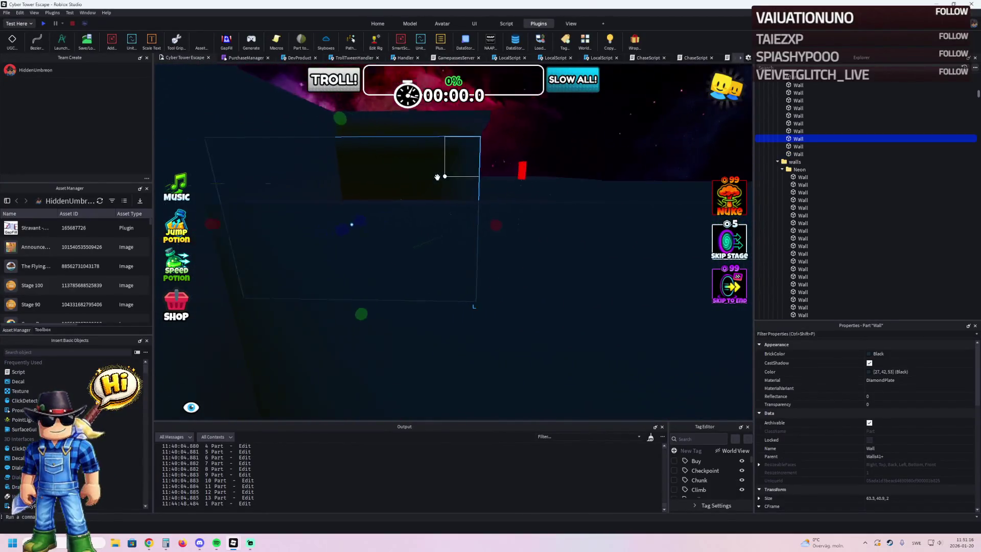
Step: Shorten the side wall from 93.2 to 70 long
key(s)
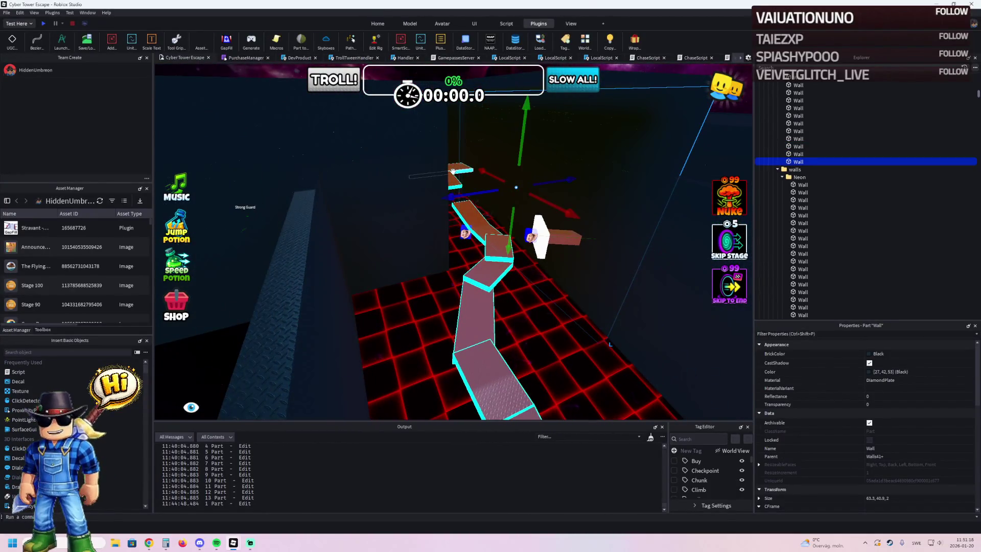
key(w)
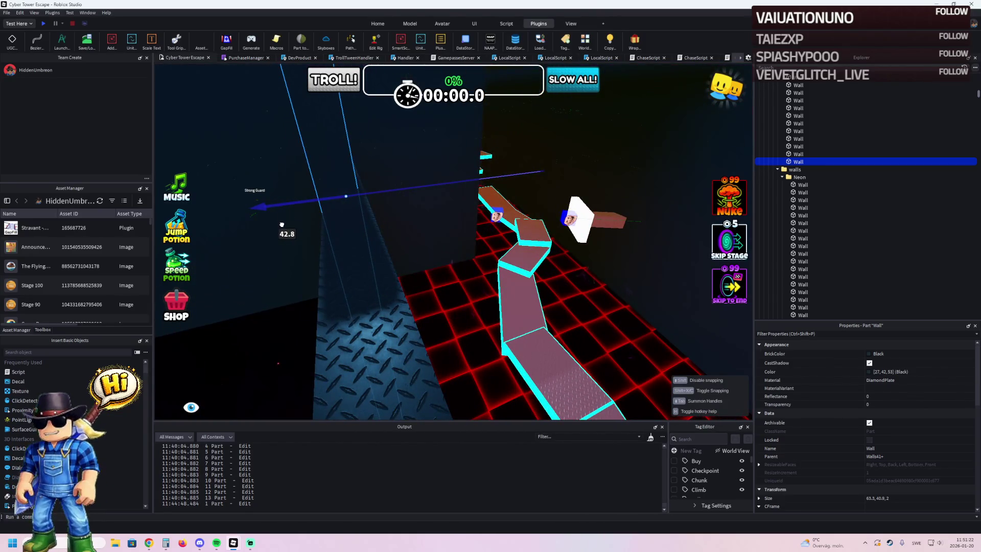
key(w)
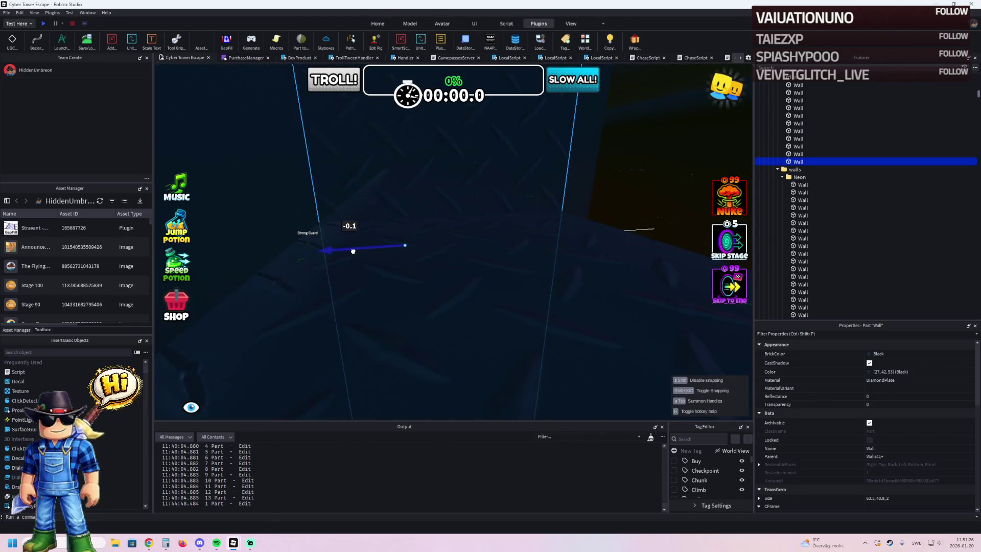
key(s)
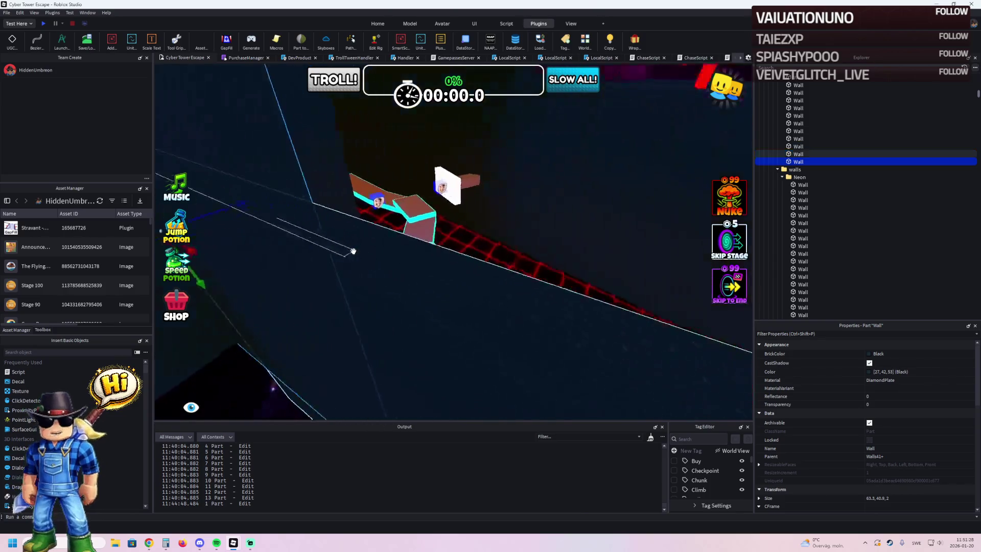
key(a)
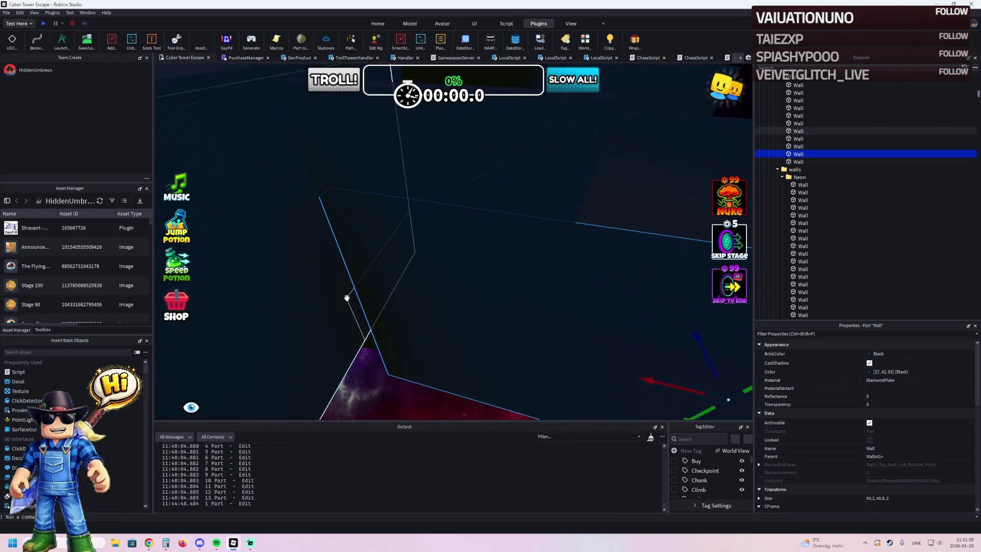
drag(358, 308, 467, 299)
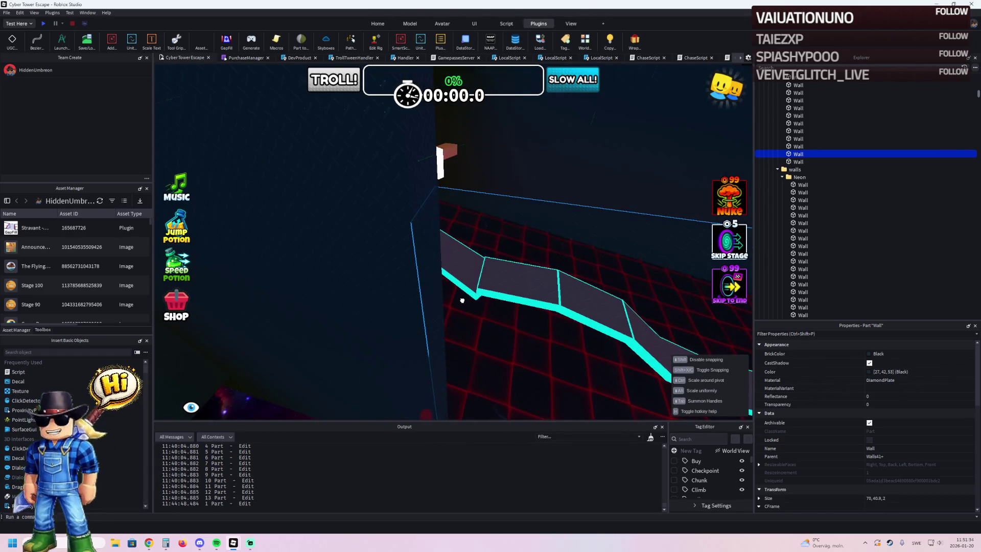
click(462, 299)
Step: Shorten the roof piece from 63.3 to about 40 long
key(w)
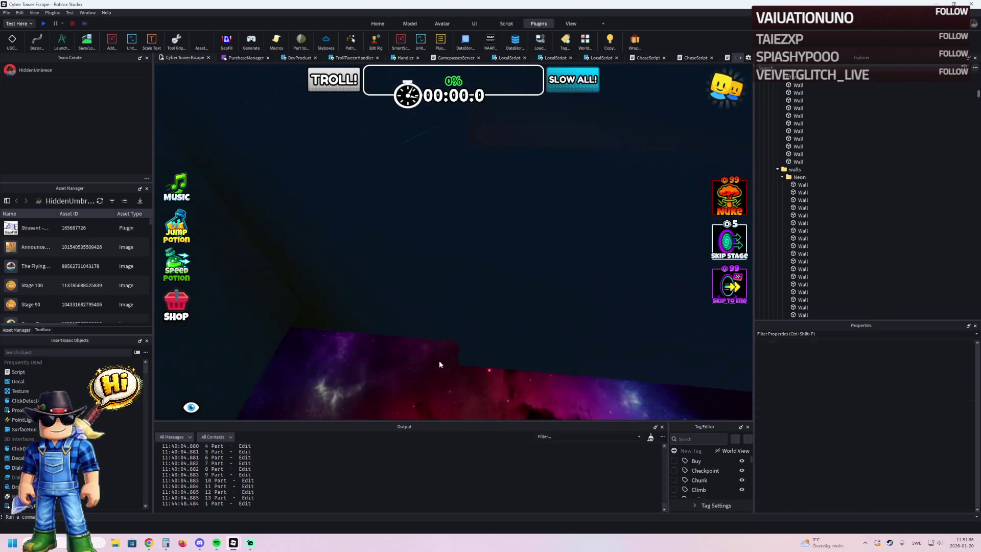
key(s)
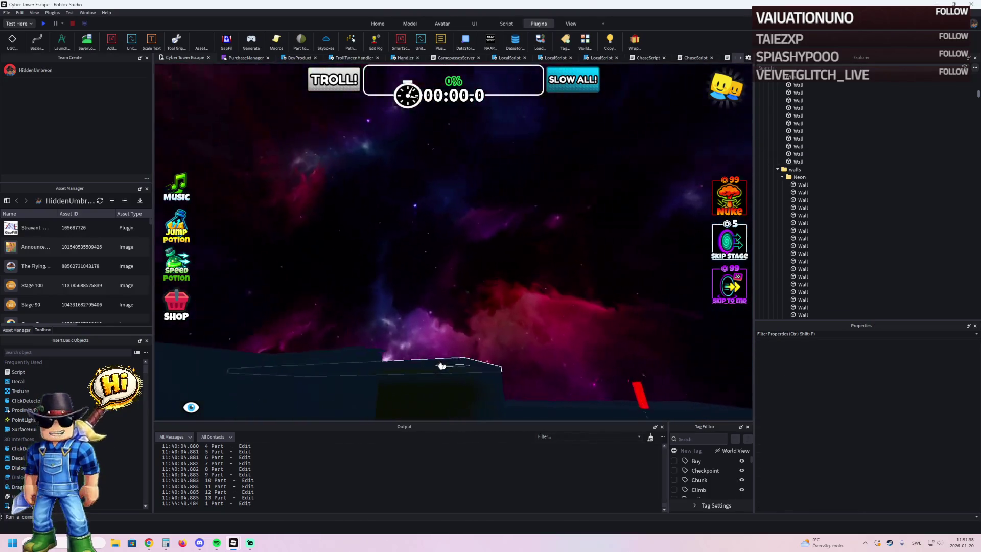
key(w)
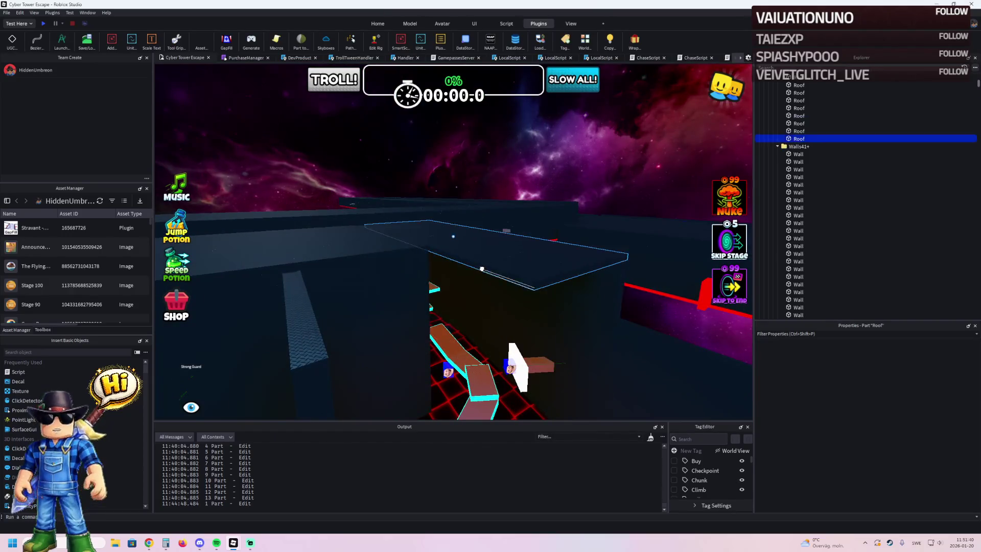
key(w)
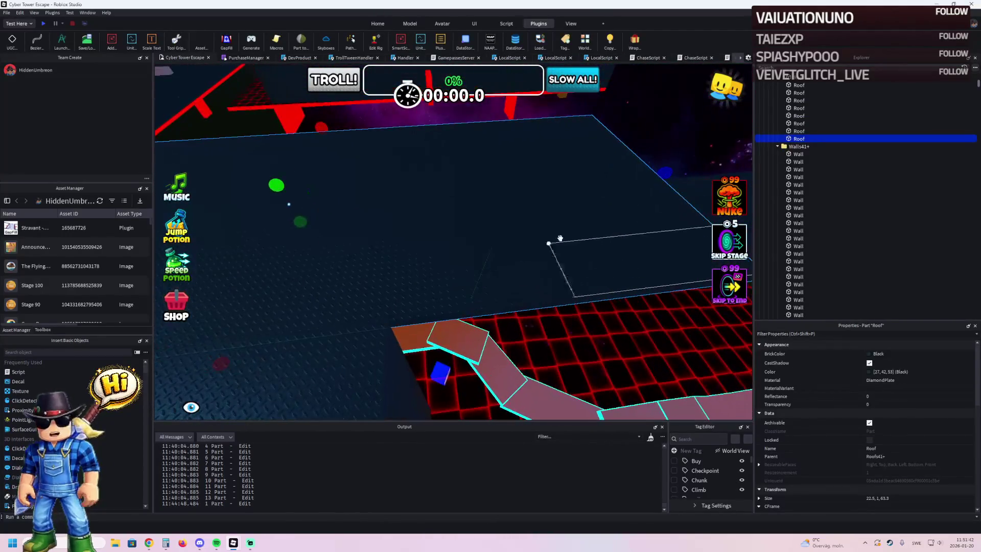
drag(653, 183, 602, 186)
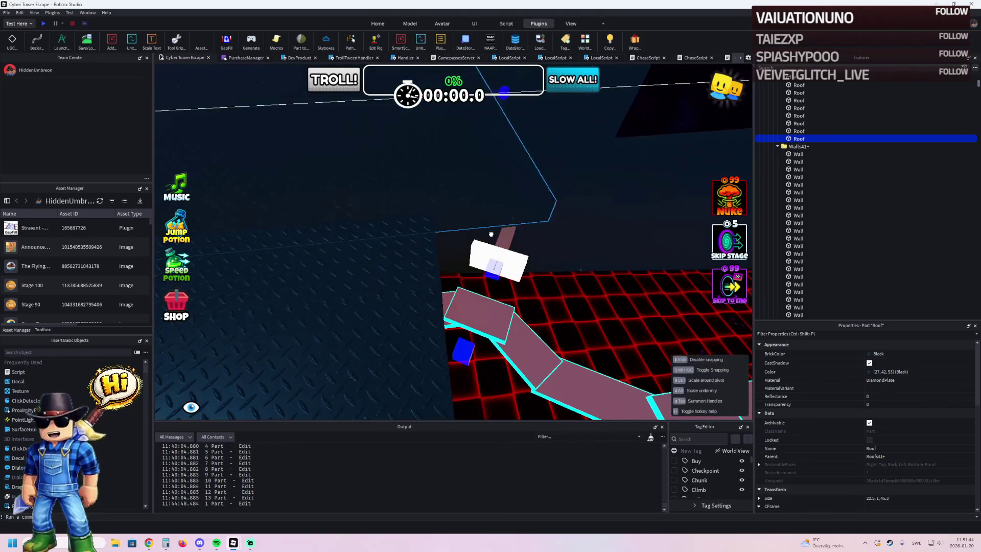
drag(450, 261, 447, 236)
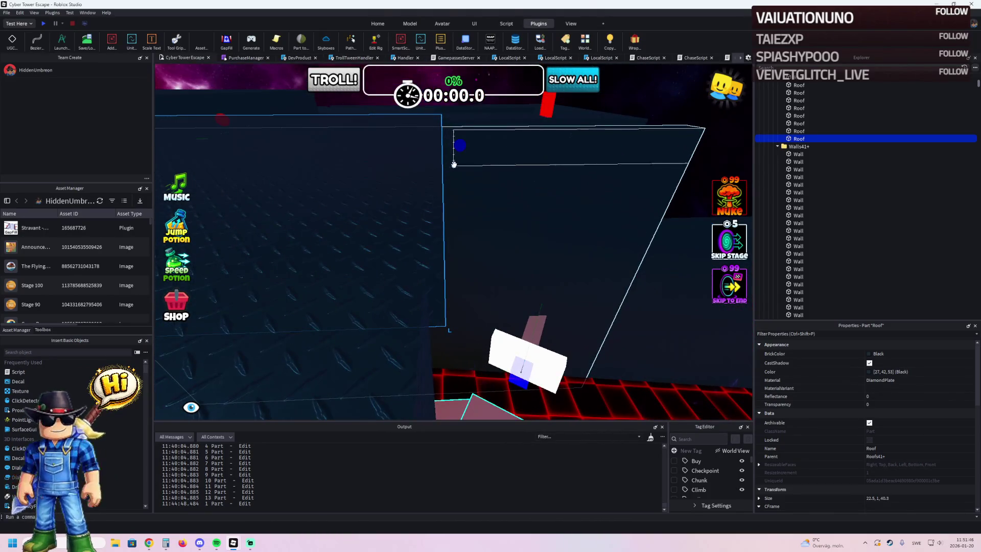
drag(453, 155, 453, 156)
Step: Widen the roof slightly to about 26.7
key(s)
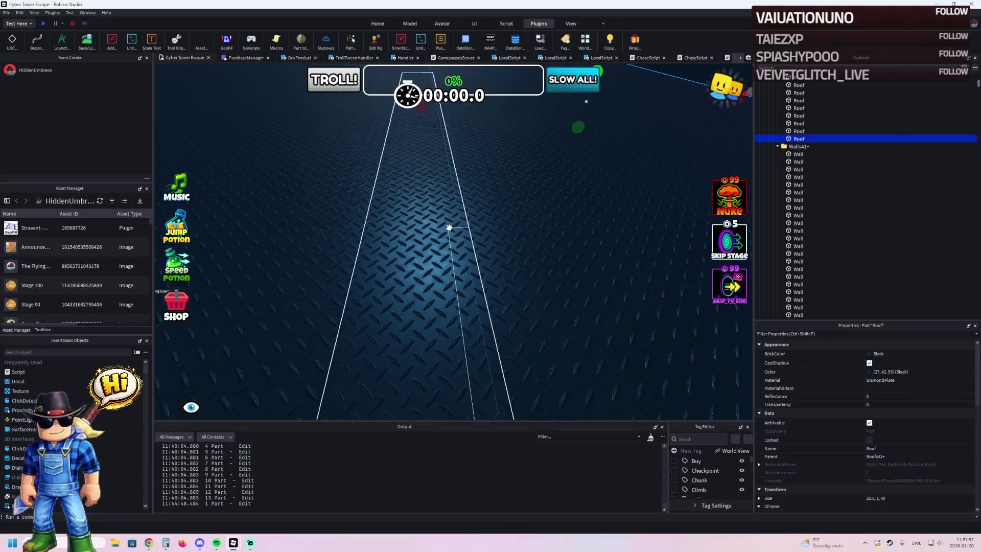
key(s)
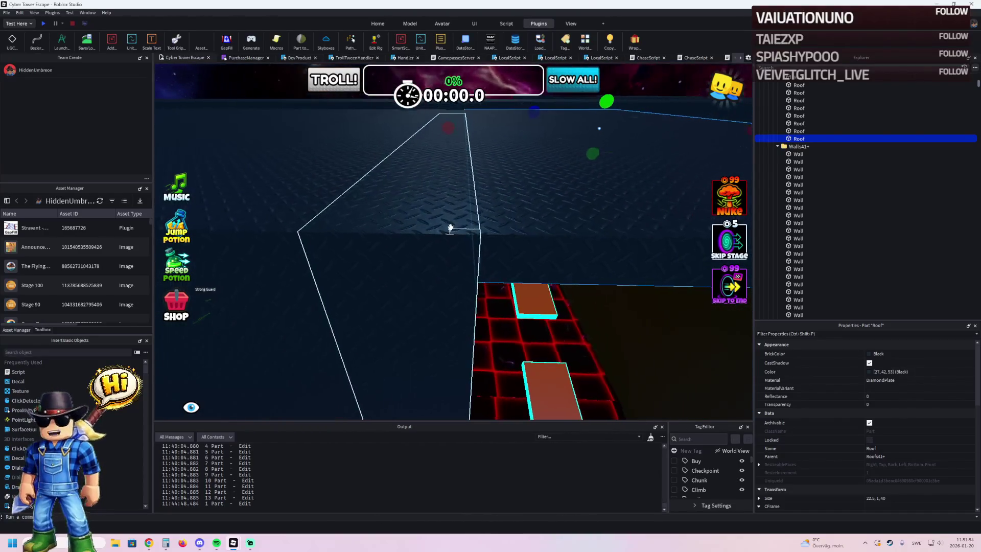
key(s)
key(s)
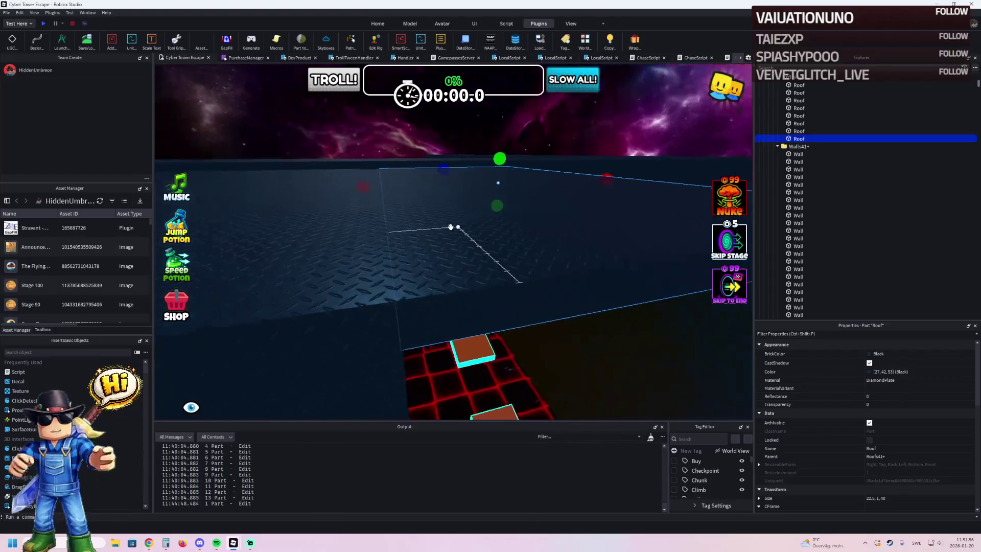
key(w)
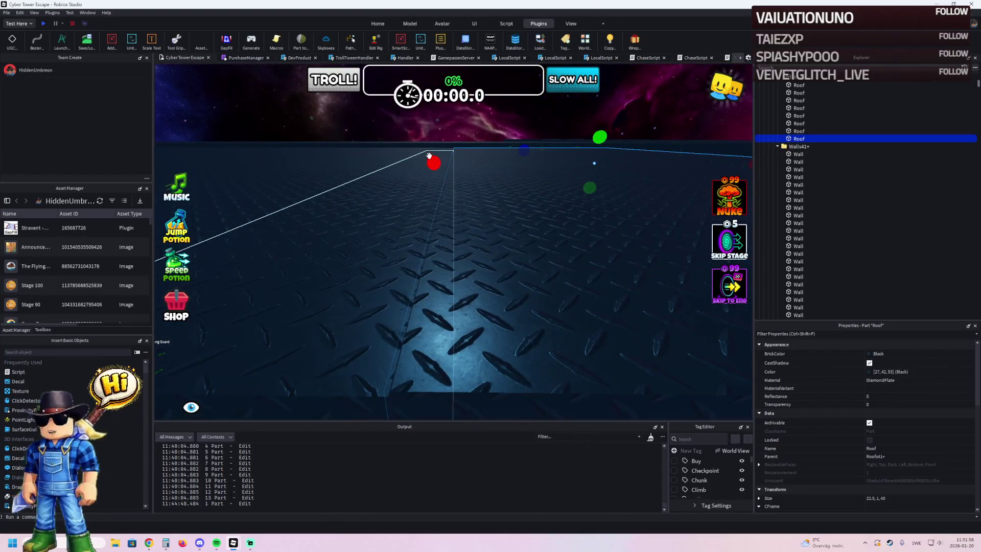
scroll(433, 162, down, 10)
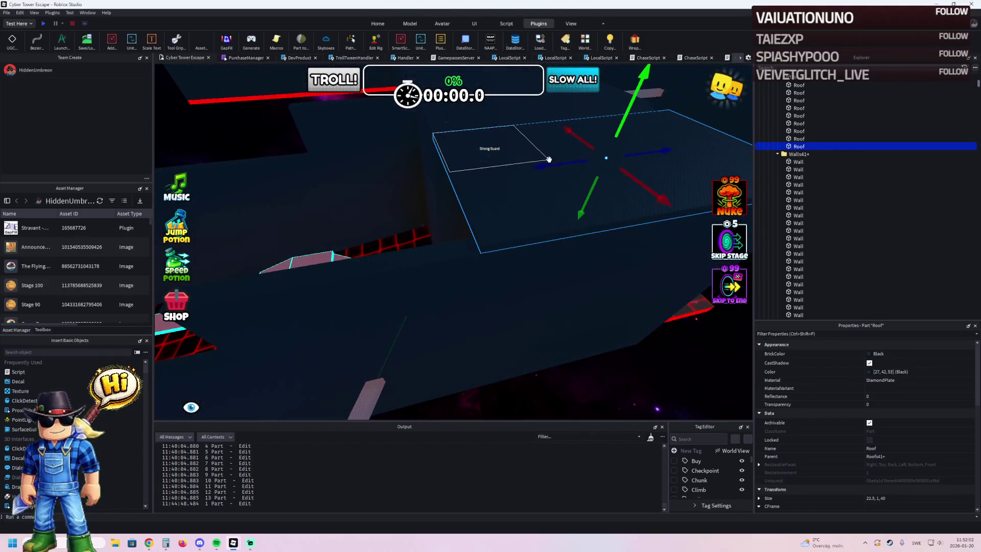
scroll(541, 167, up, 8)
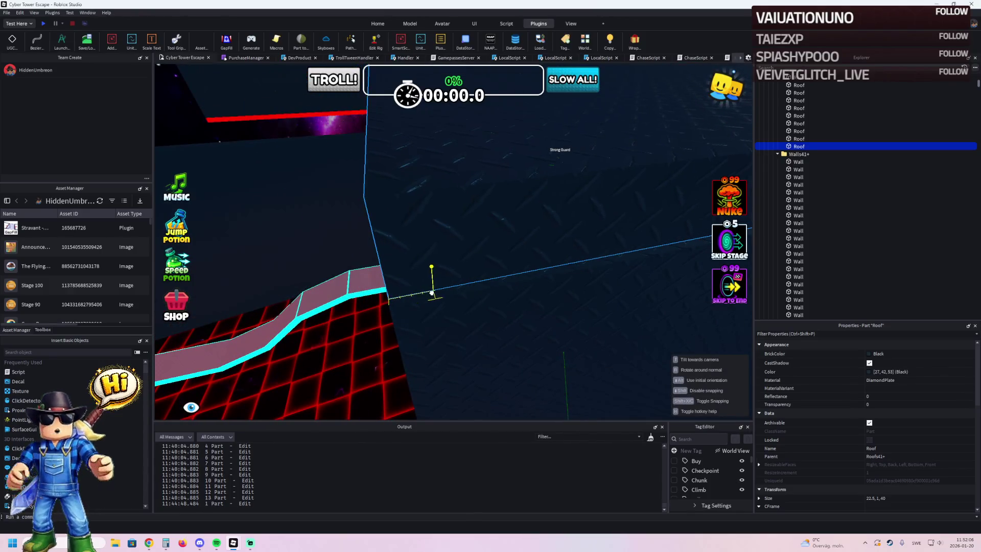
scroll(432, 296, down, 5)
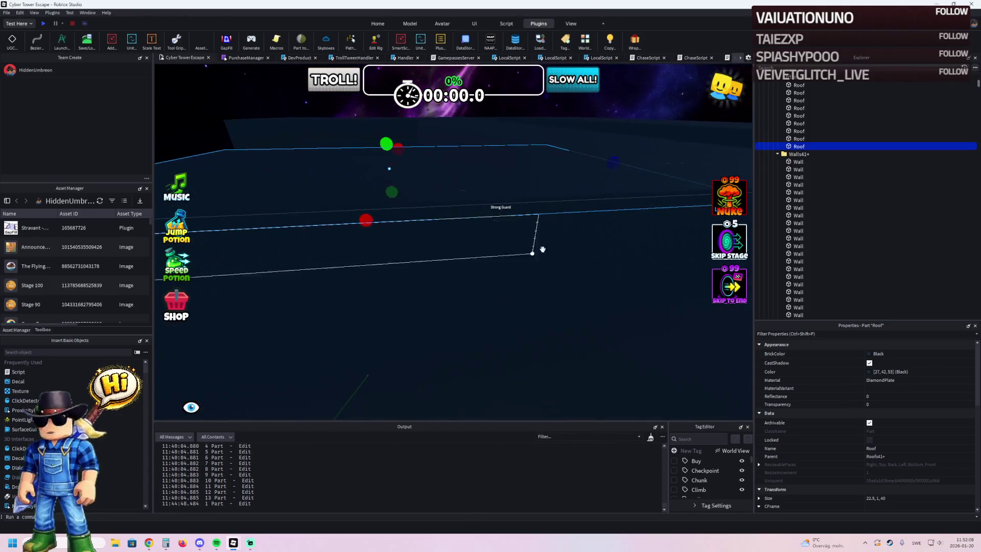
drag(503, 207, 486, 219)
Step: Stretch the roof to 44.2 wide and slide it into position over the walkway
scroll(486, 219, down, 3)
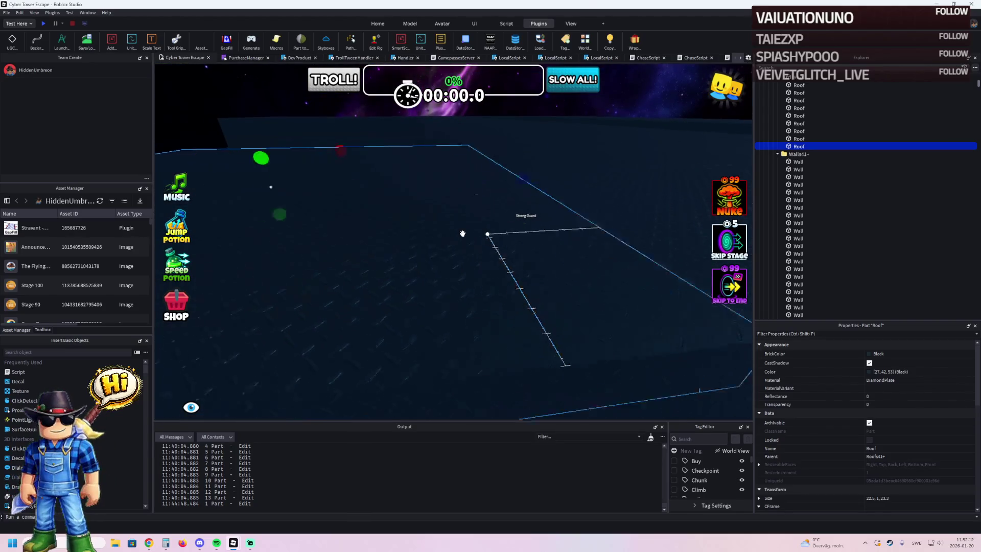
scroll(460, 230, down, 3)
scroll(450, 220, up, 8)
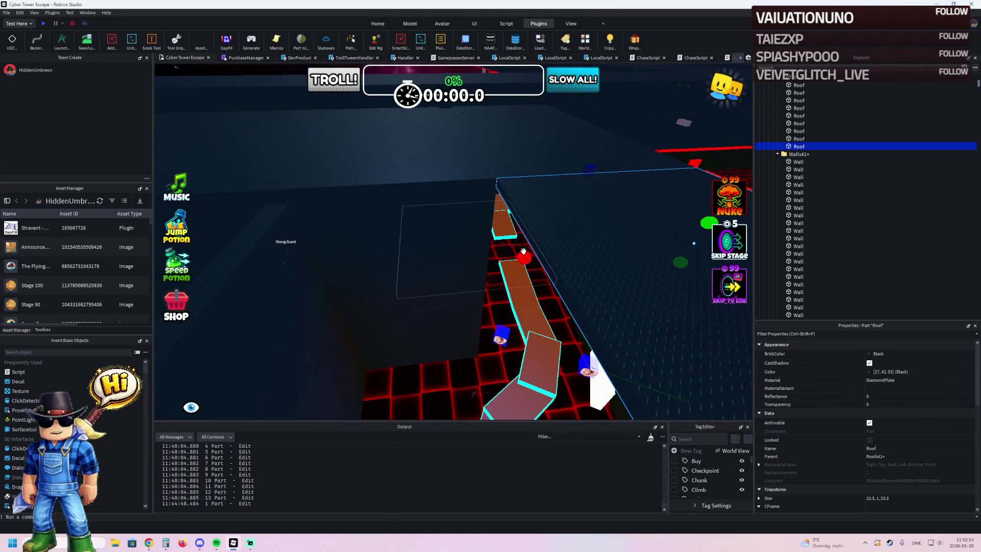
mouse_move(523, 250)
mouse_down()
mouse_move(511, 240)
mouse_move(453, 243)
mouse_up()
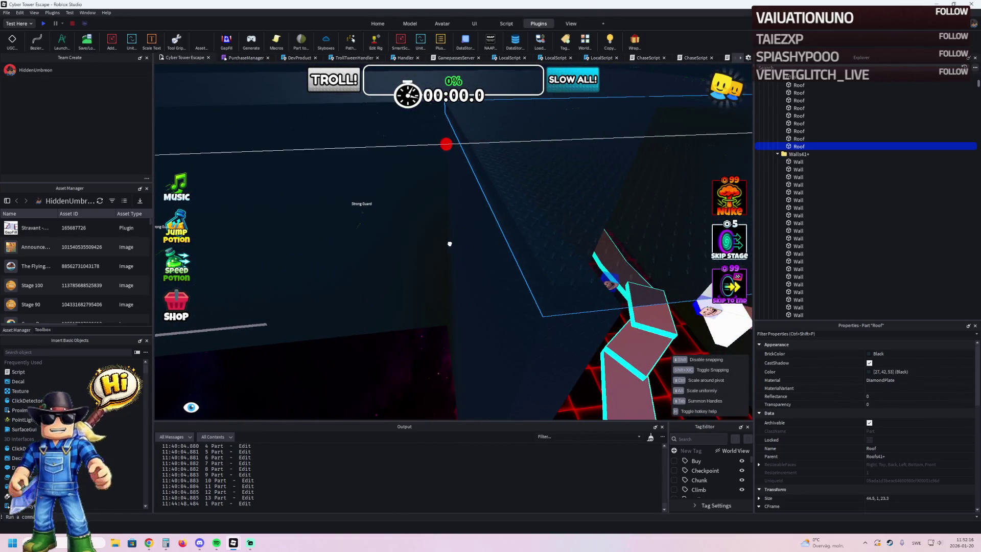
scroll(449, 243, down, 6)
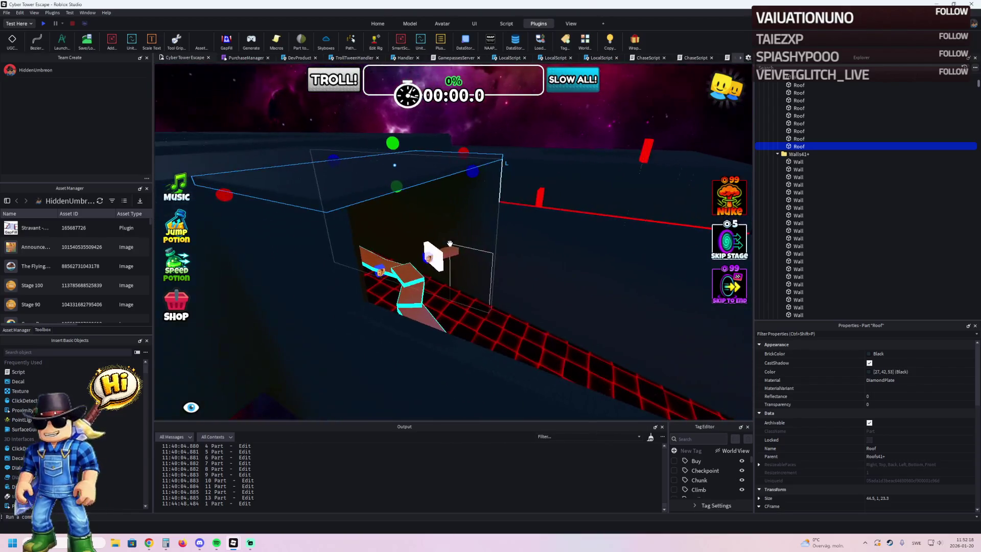
mouse_move(323, 198)
mouse_down()
mouse_move(412, 220)
mouse_move(466, 219)
mouse_move(413, 177)
mouse_up()
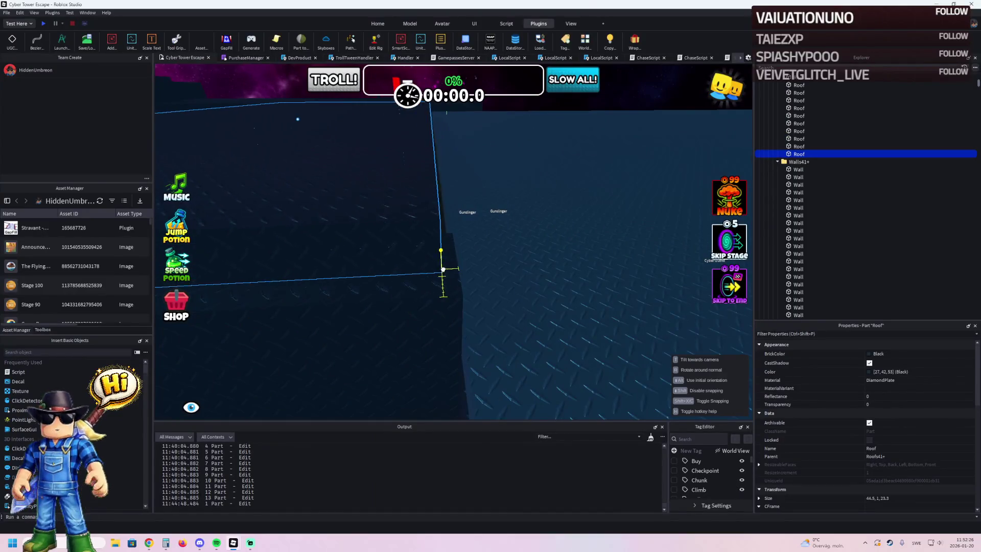
Step: Shift the roof piece sideways and lengthen it to about 64 studs
mouse_move(458, 289)
mouse_down()
mouse_move(479, 283)
mouse_move(505, 307)
mouse_move(672, 257)
mouse_up()
drag(474, 261, 433, 272)
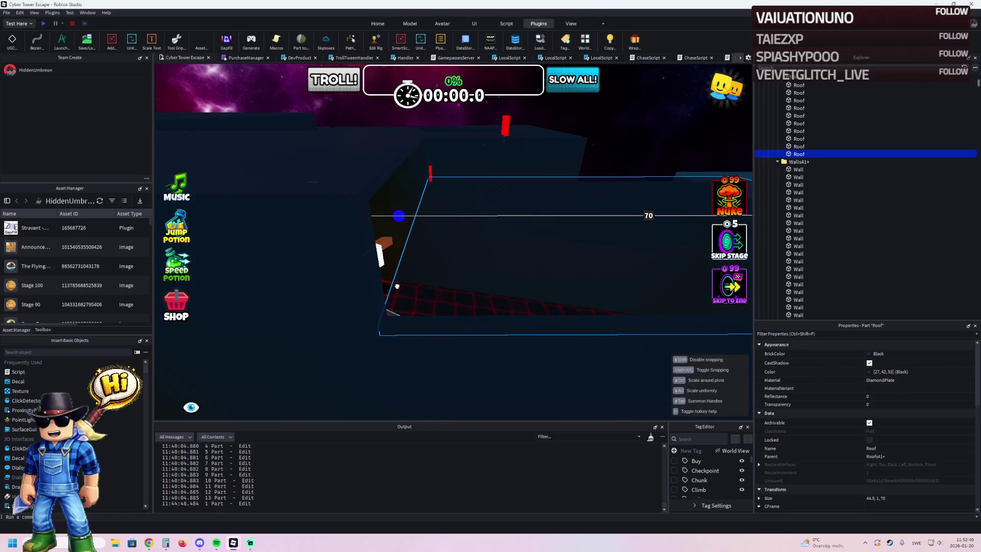
key(s)
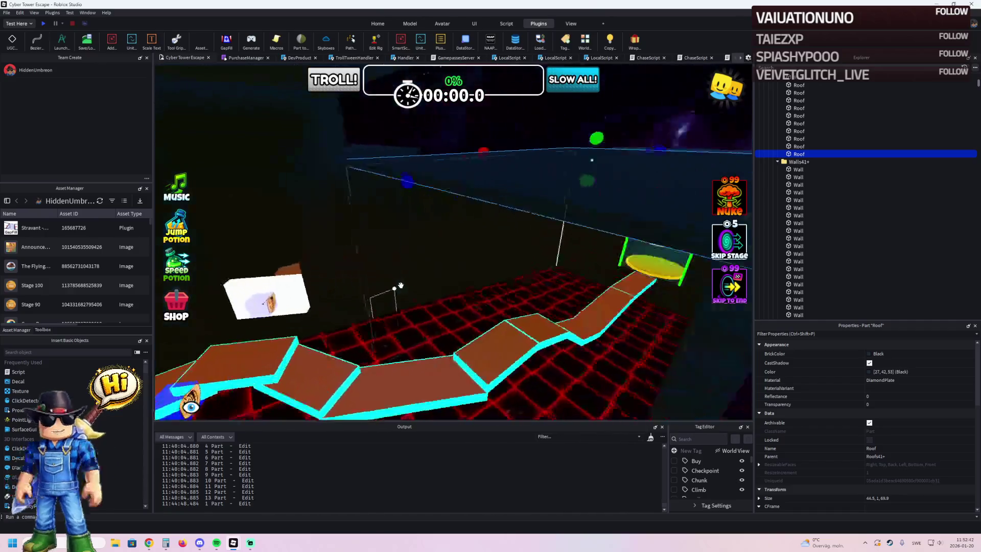
key(s)
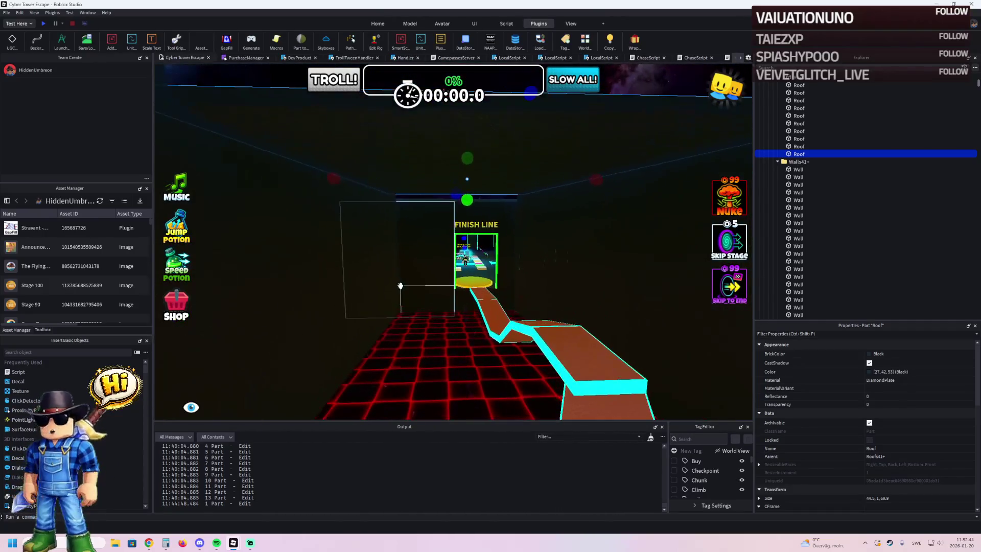
Step: Fly the view around the Finish Line room to check the roof coverage
key(w)
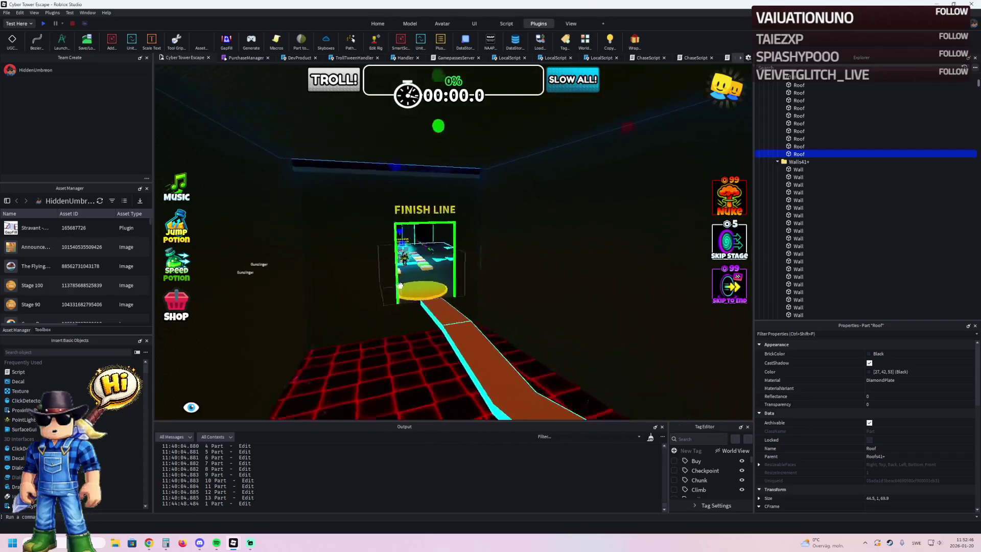
key(w)
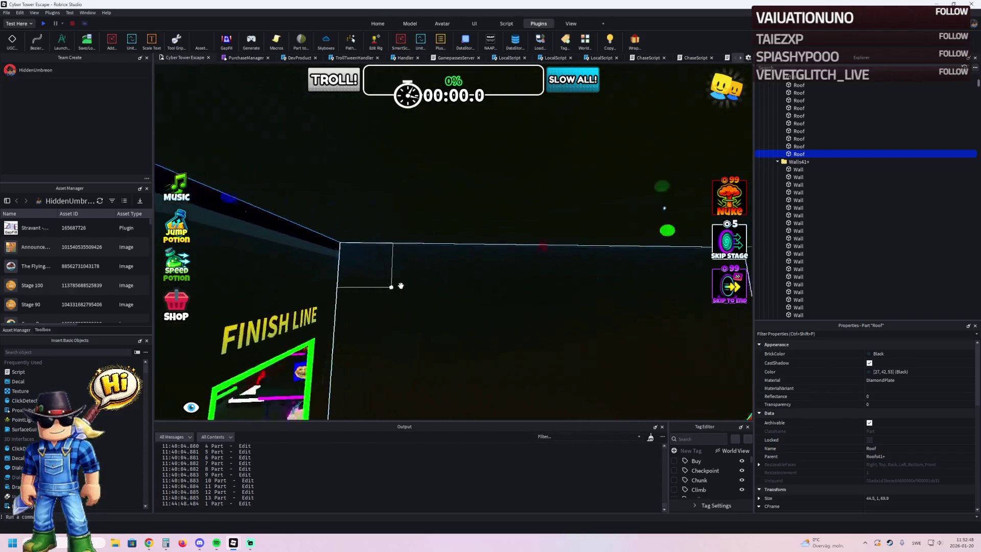
key(a)
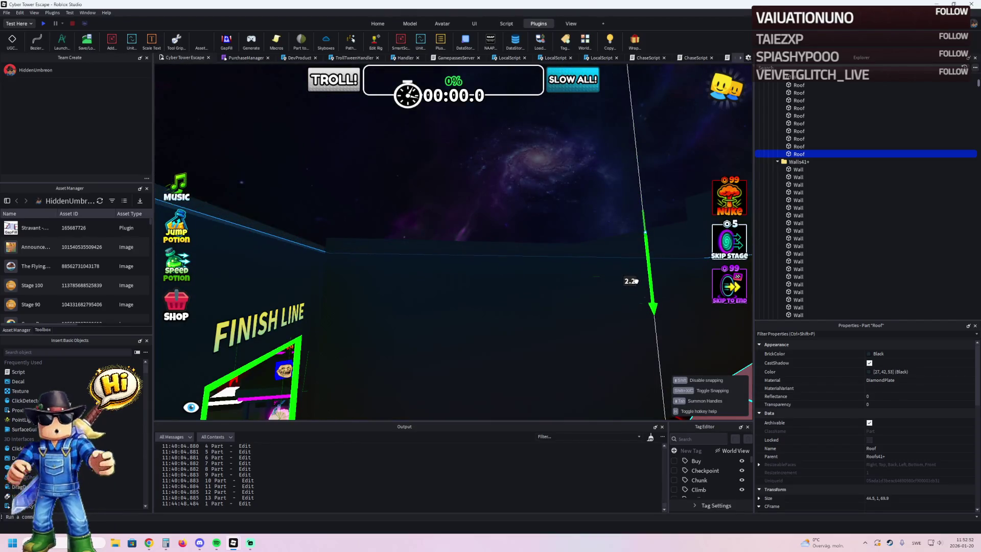
key(w)
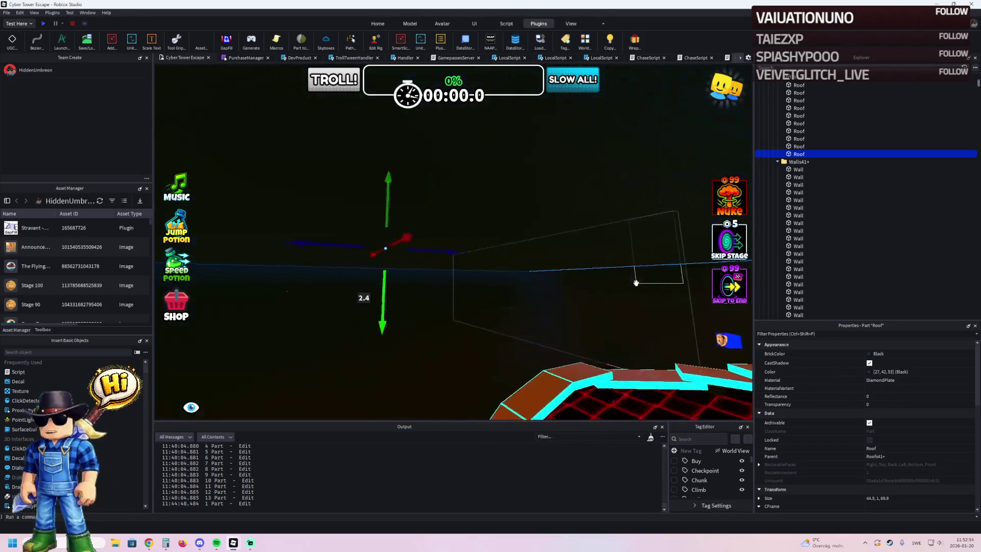
key(w)
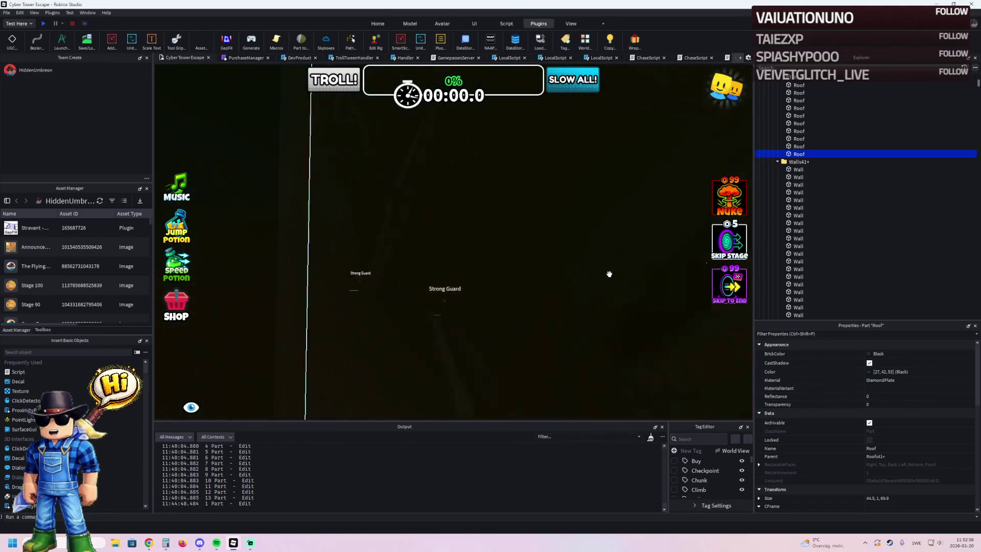
key(s)
key(s)
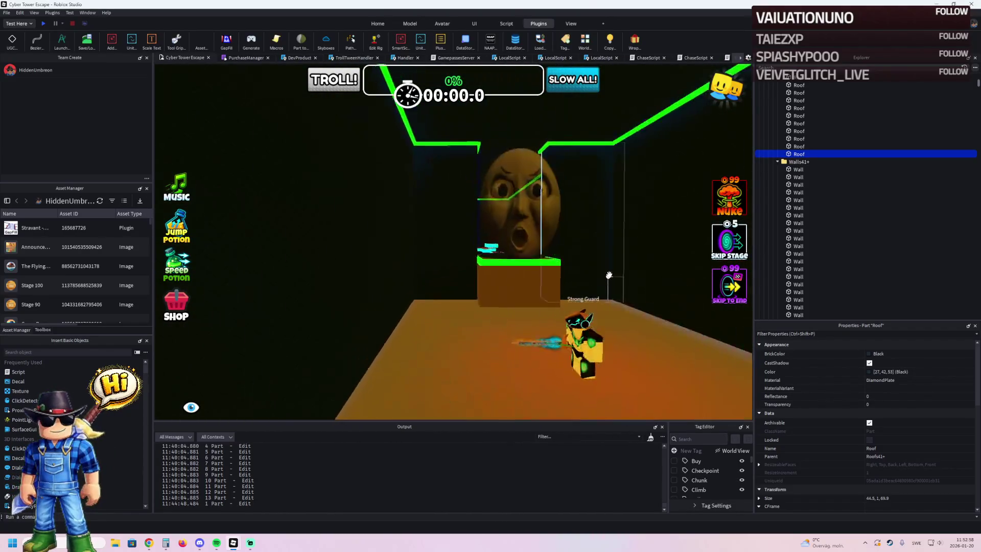
key(w)
drag(609, 276, 219, 71)
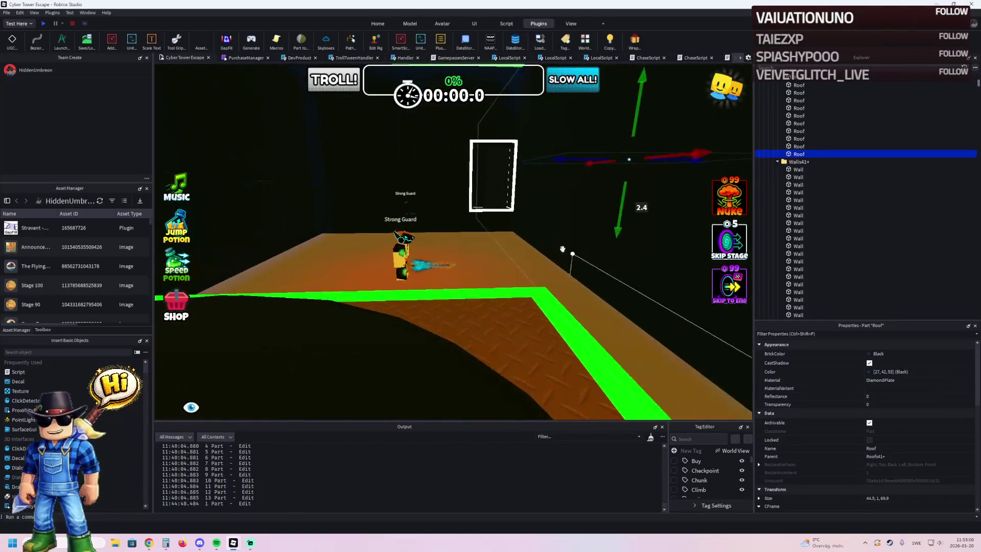
click(45, 23)
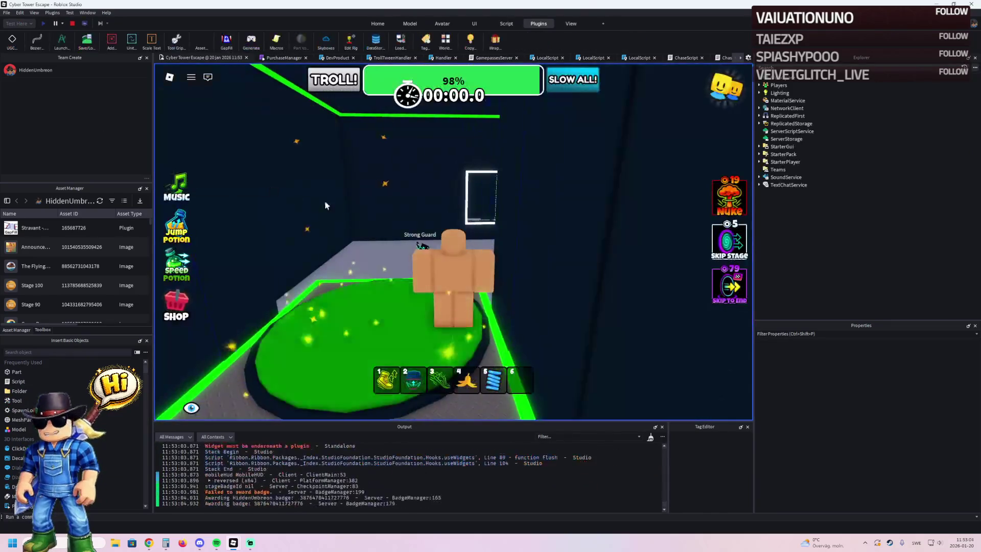
key(w)
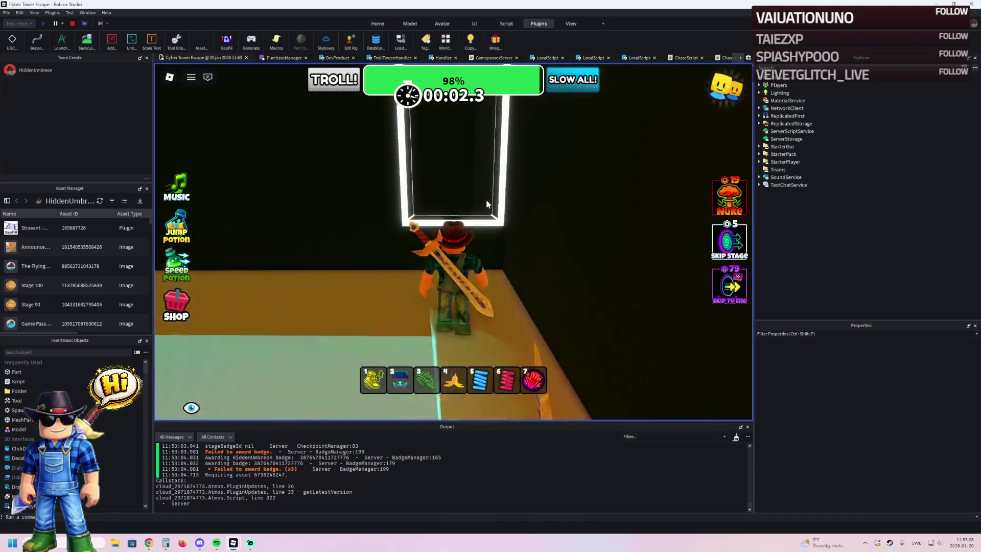
key(w)
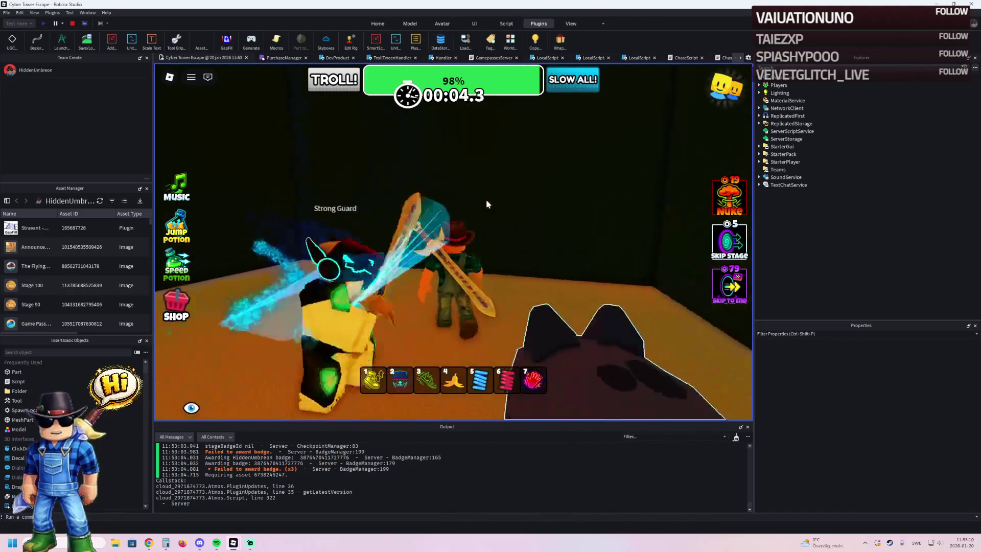
key(s)
key(w)
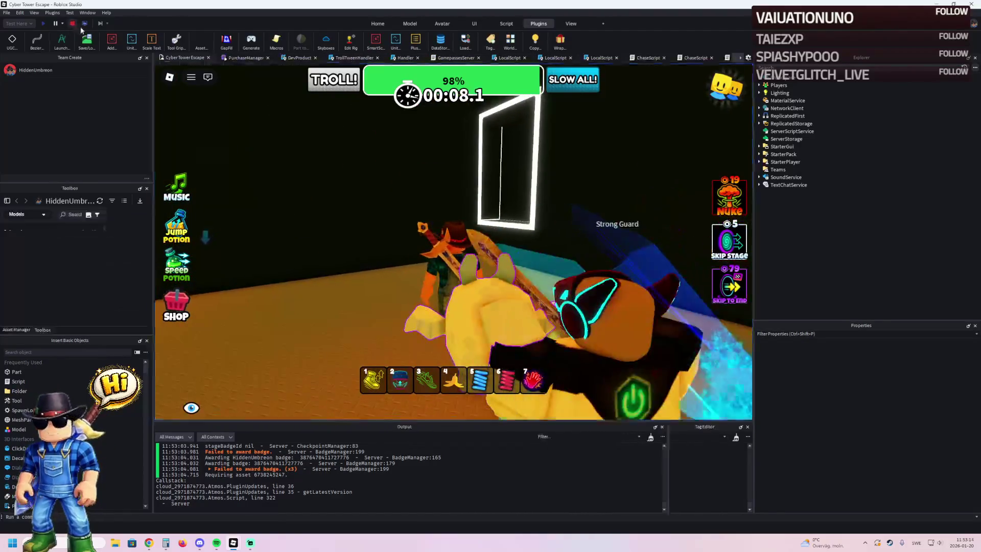
click(76, 25)
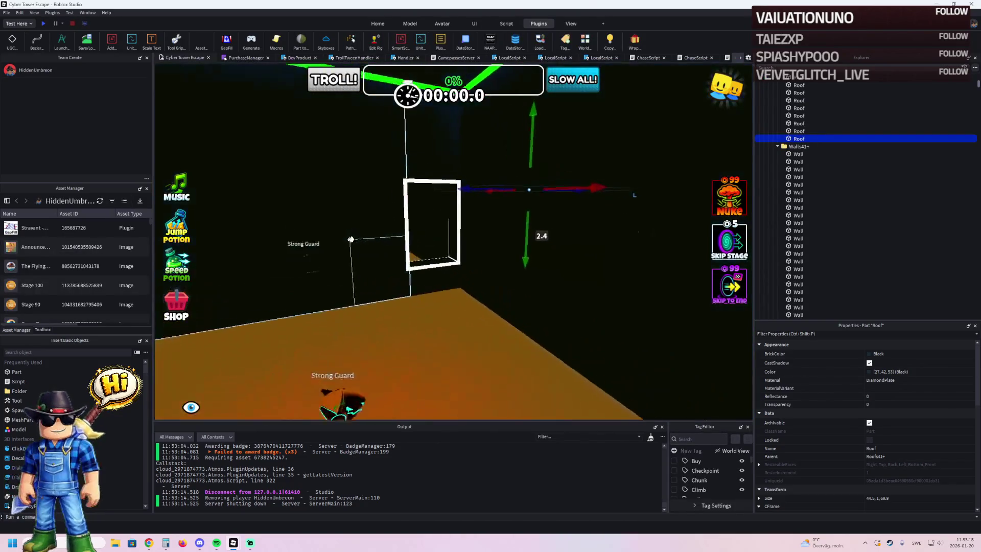
Step: Narrow the wall beside the cyan-edged path to 23.5 wide
key(w)
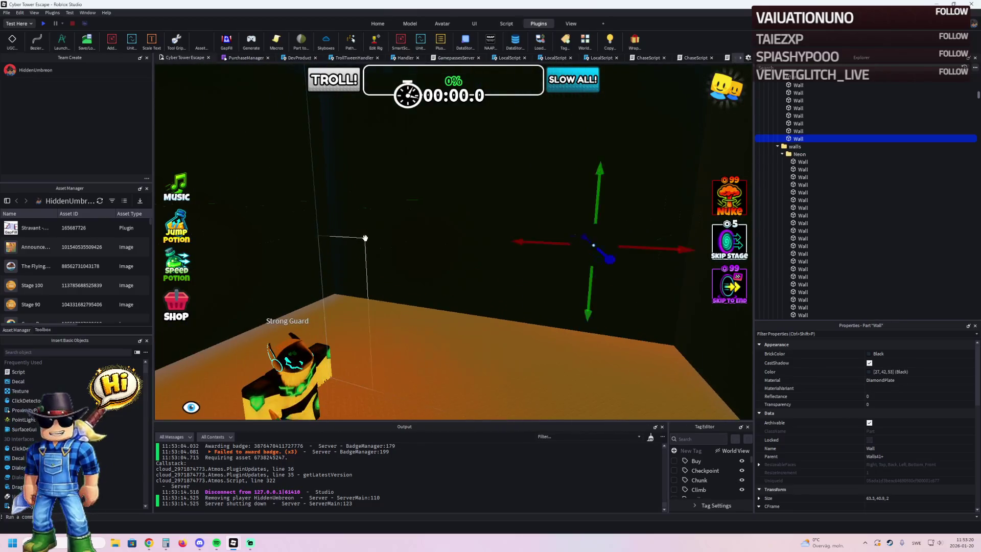
right_click(365, 238)
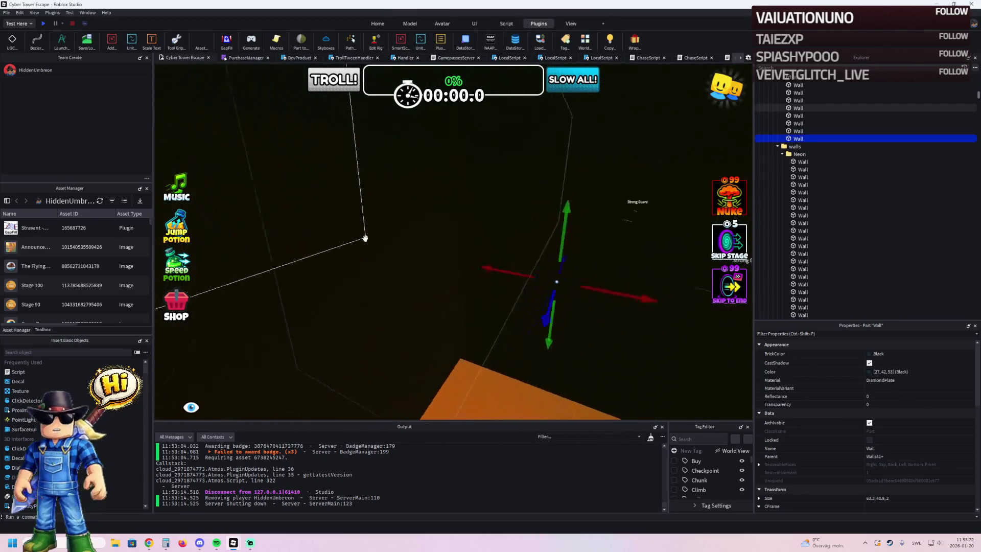
right_click(365, 238)
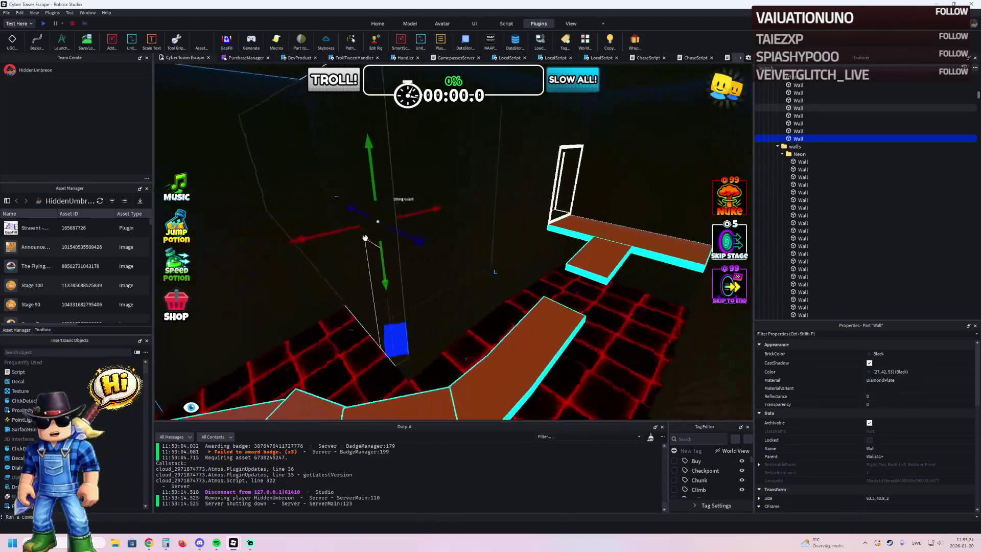
right_click(365, 238)
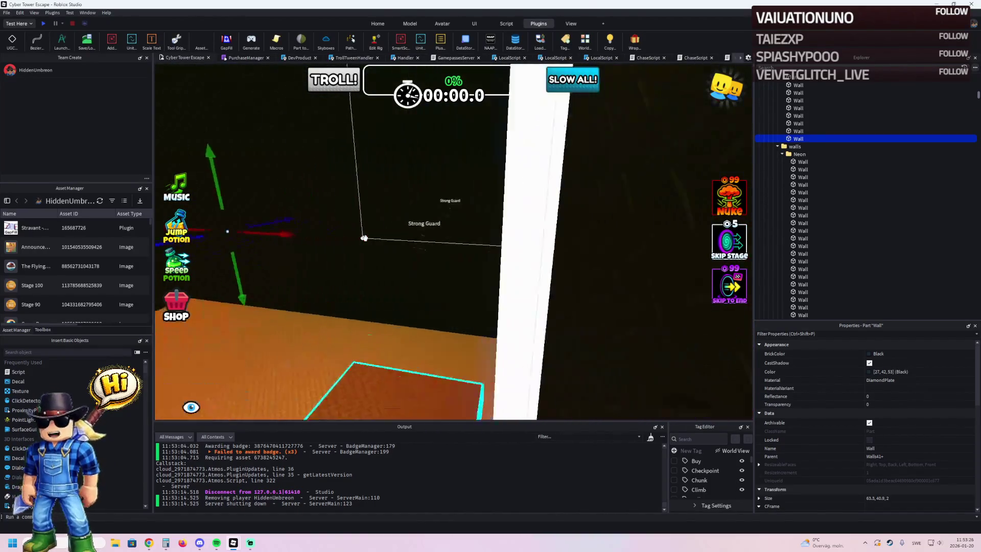
click(368, 239)
right_click(367, 239)
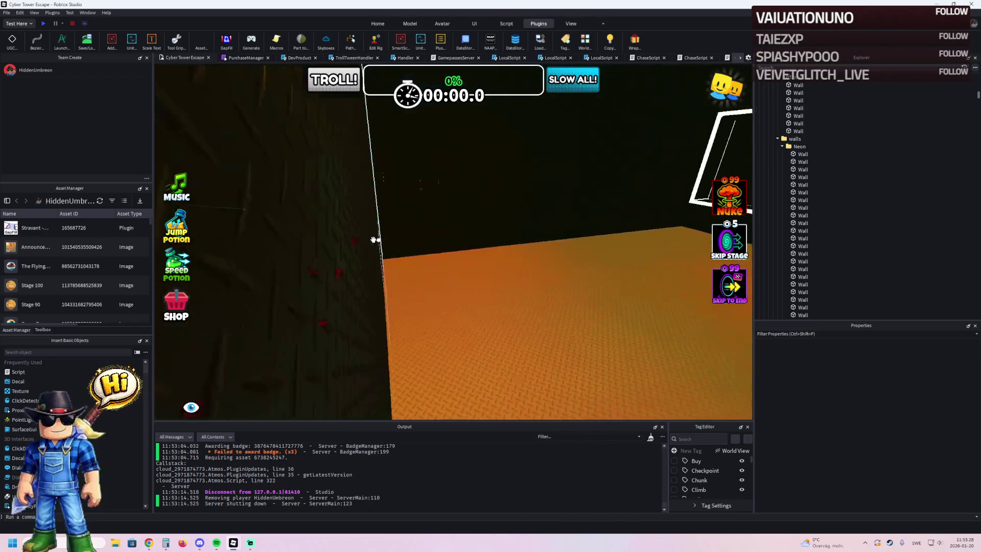
click(373, 243)
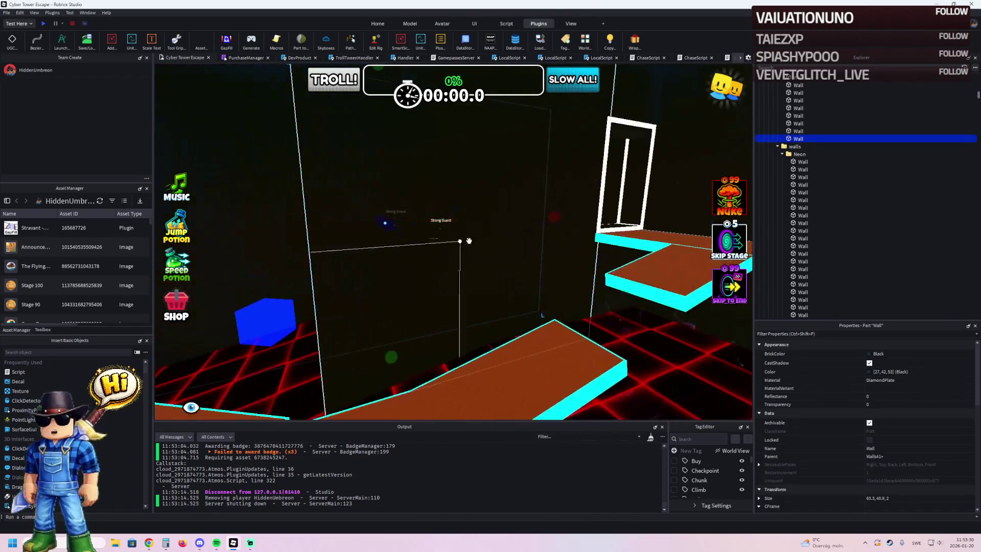
drag(547, 217, 489, 228)
mouse_move(416, 239)
mouse_down()
mouse_move(404, 244)
mouse_move(453, 232)
mouse_up()
Step: Inspect the narrowed wall, deselect it, and fly into the finish room
key(d)
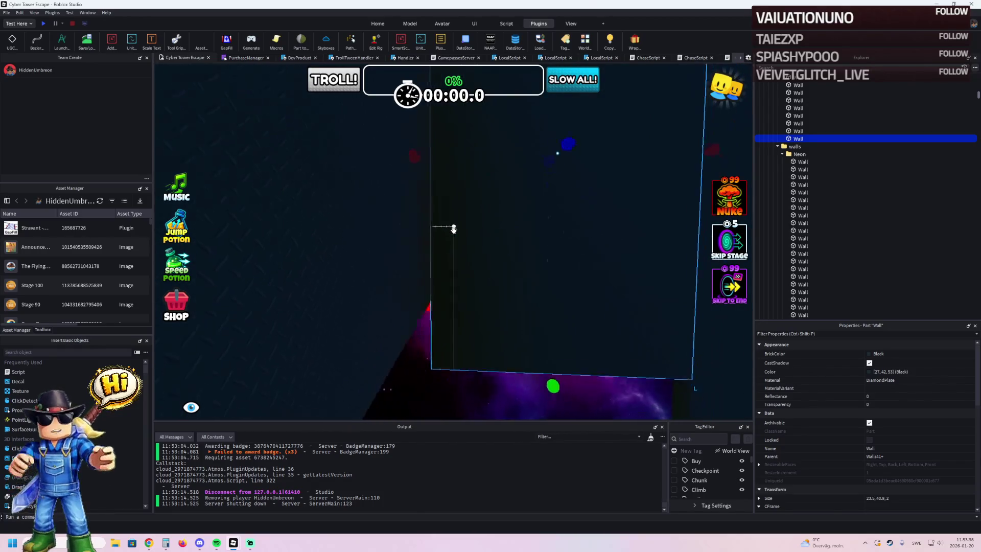
scroll(453, 229, up, 8)
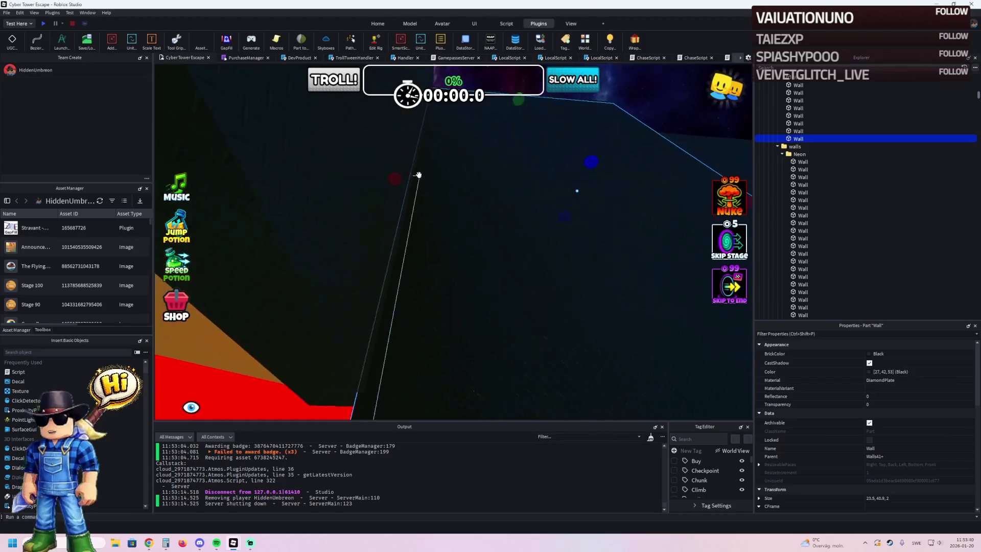
drag(402, 182, 436, 182)
click(437, 186)
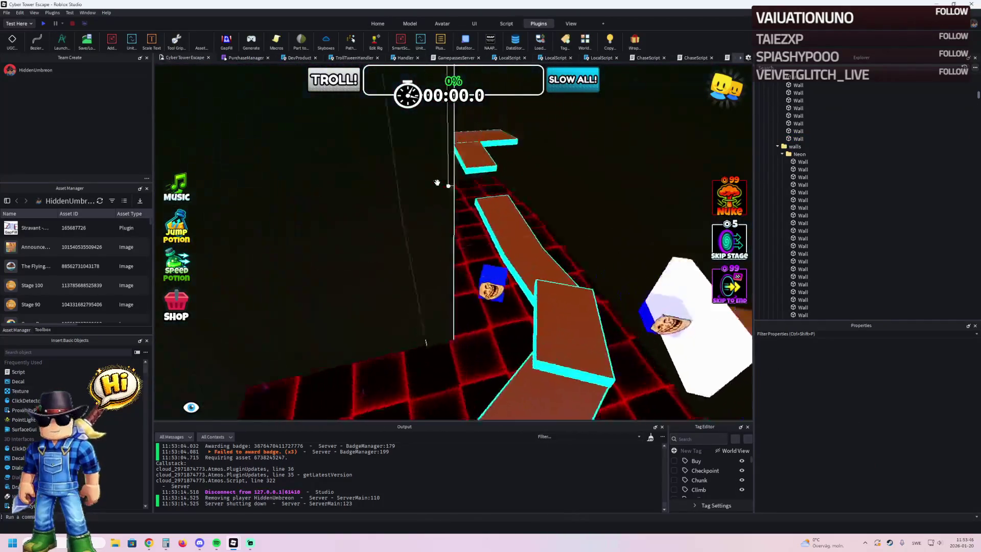
key(w)
key(w)
key(w)
key(w)
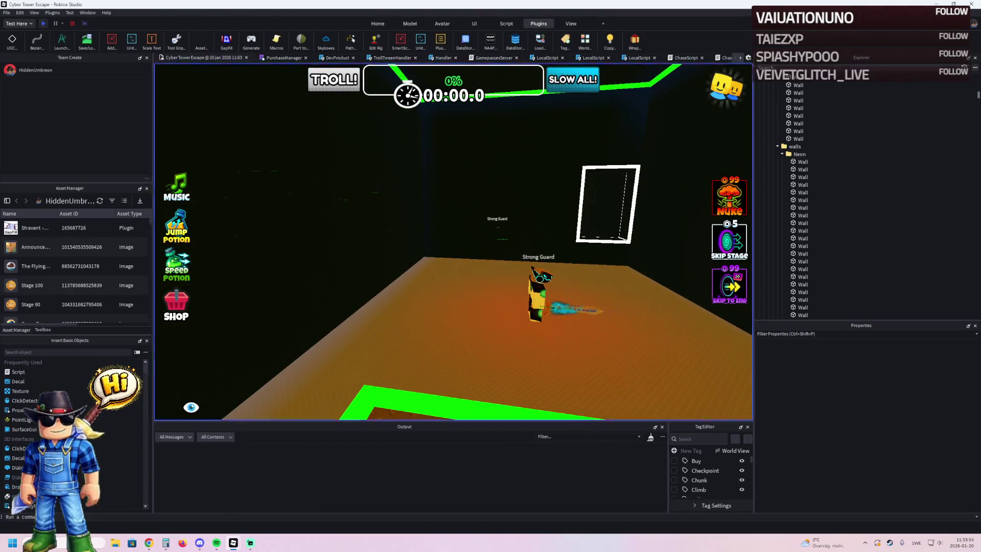
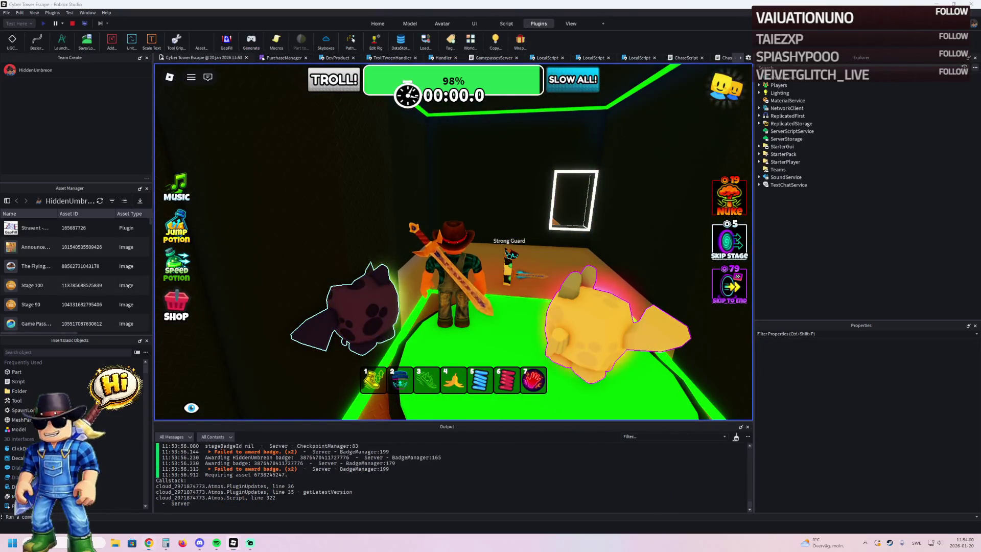
Step: Run the character through the glowing doorway and orange room, jumping onto the cyan box
key(w)
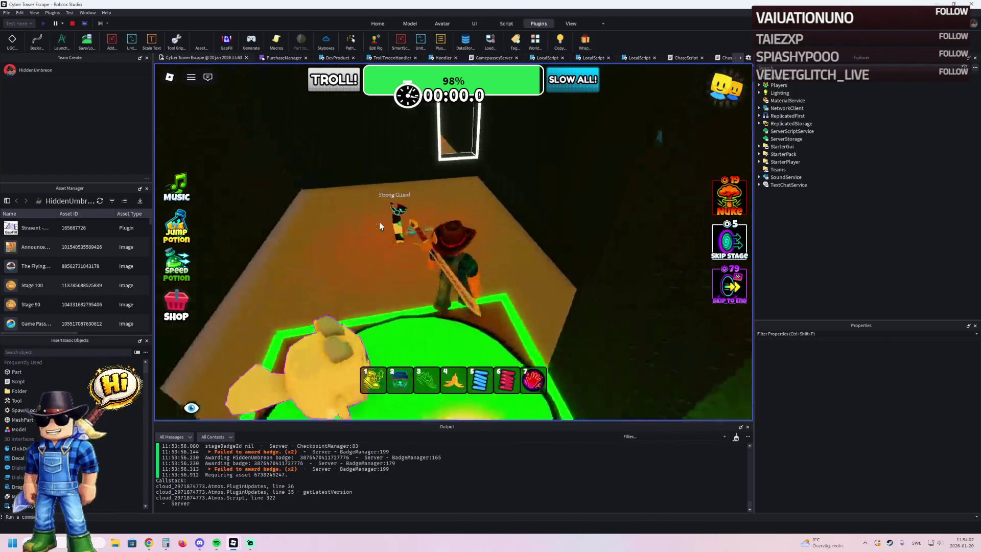
key(w)
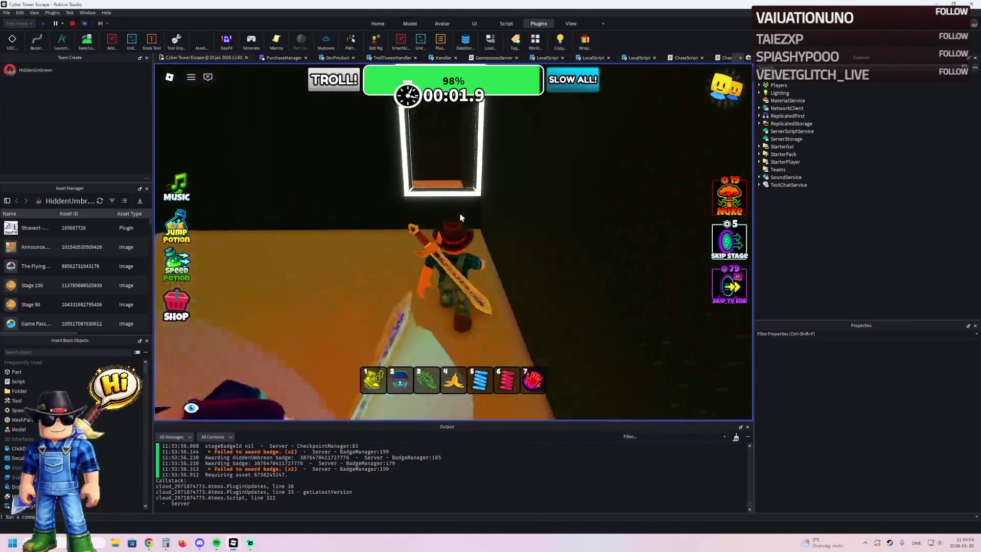
key(w)
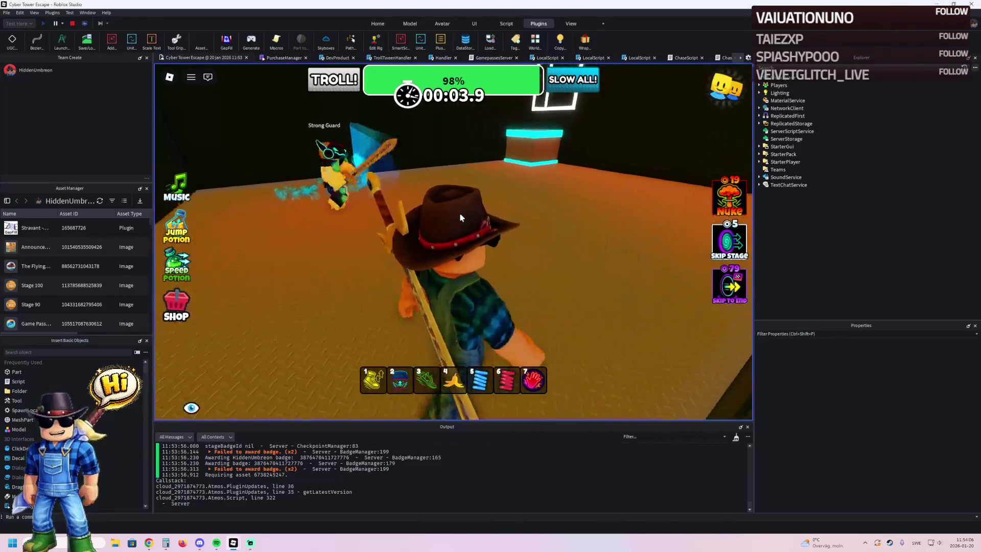
key(a)
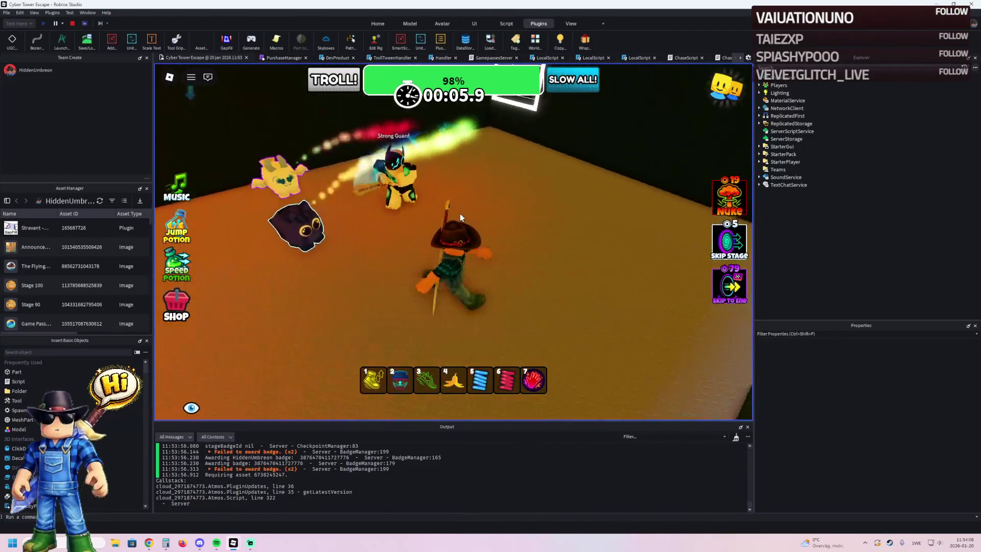
key(w)
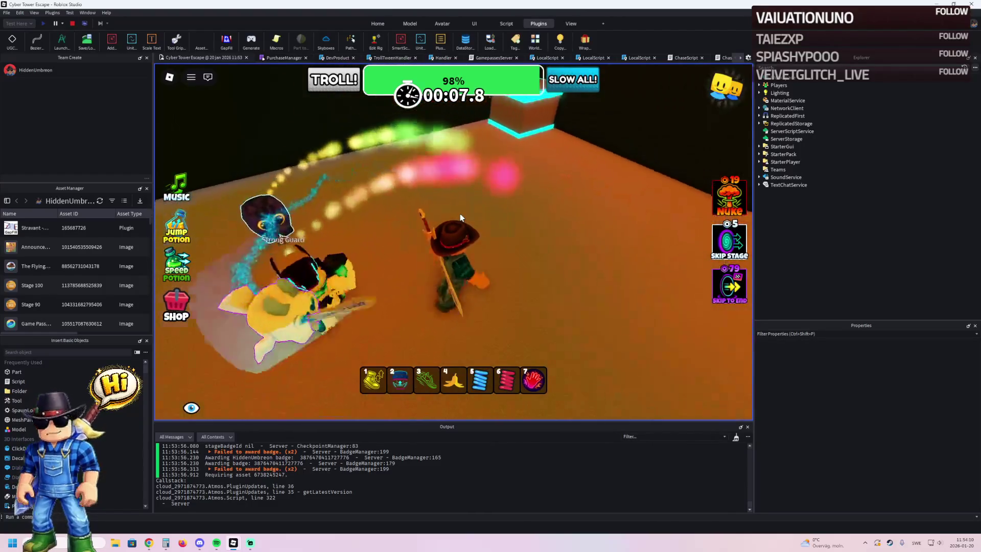
key(w)
key(space)
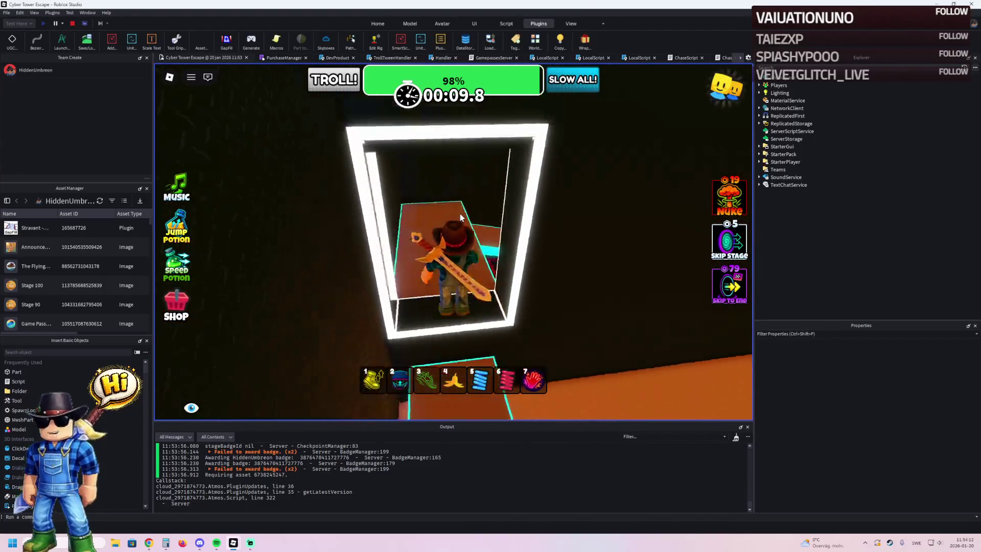
Step: Run along the narrow neon path past the white block, then stop the test run
key(w)
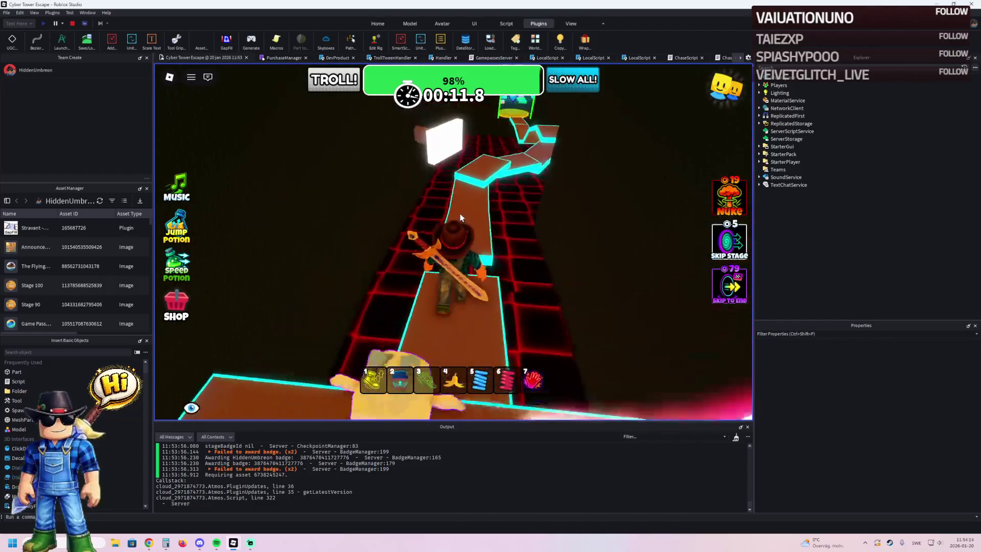
key(w)
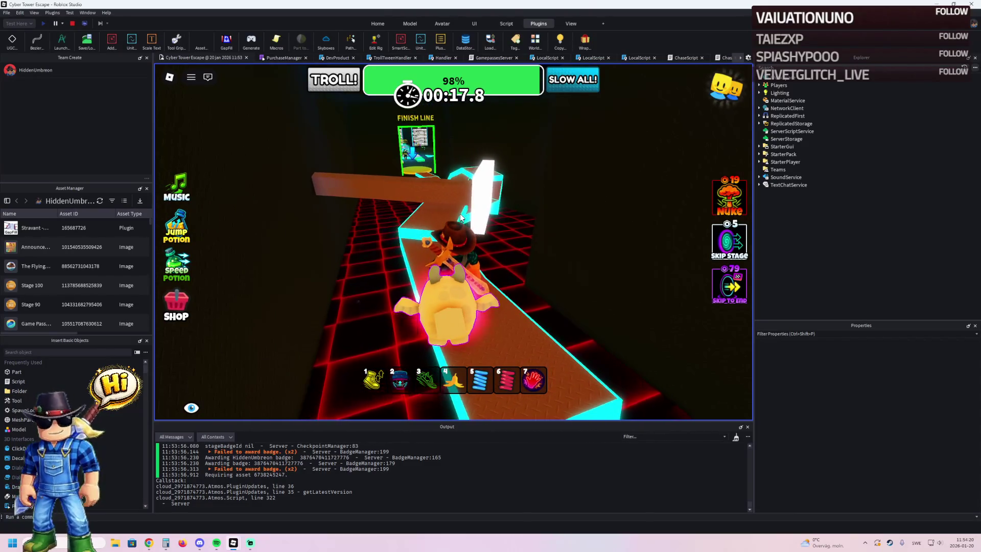
key(w)
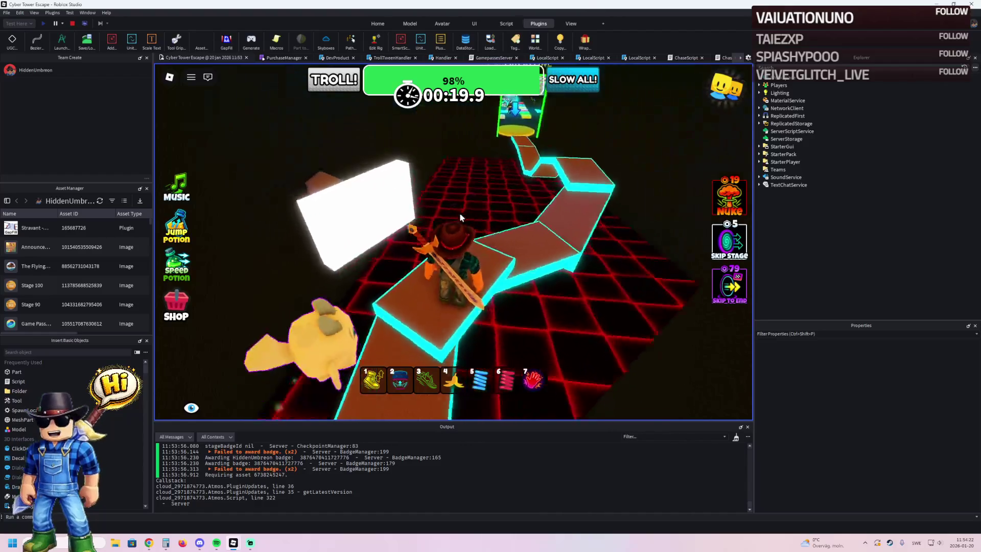
key(w)
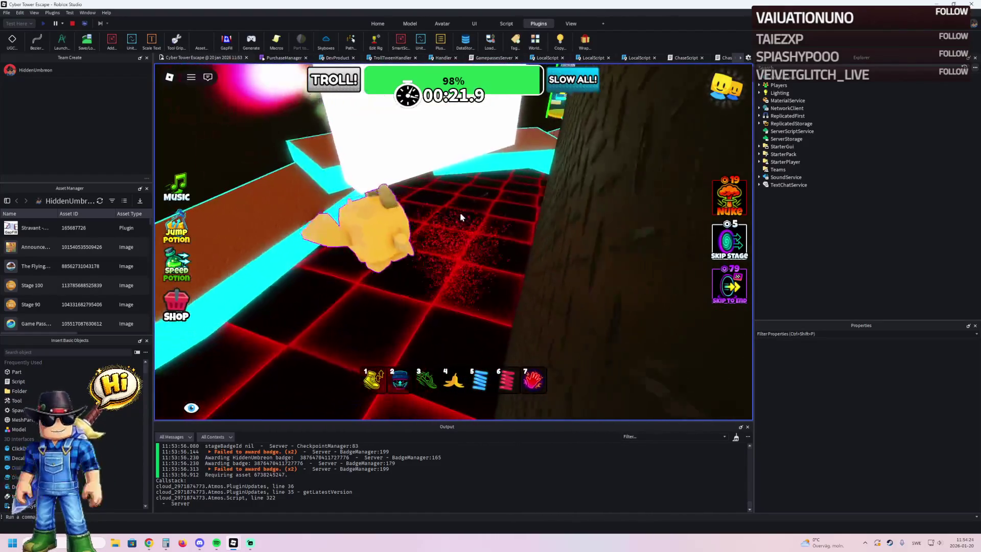
click(68, 27)
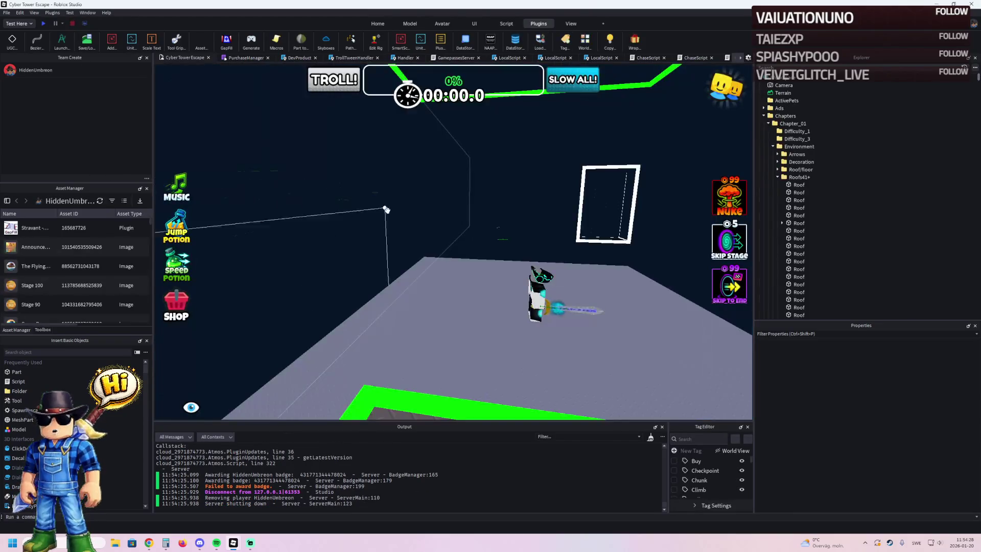
scroll(502, 214, up, 5)
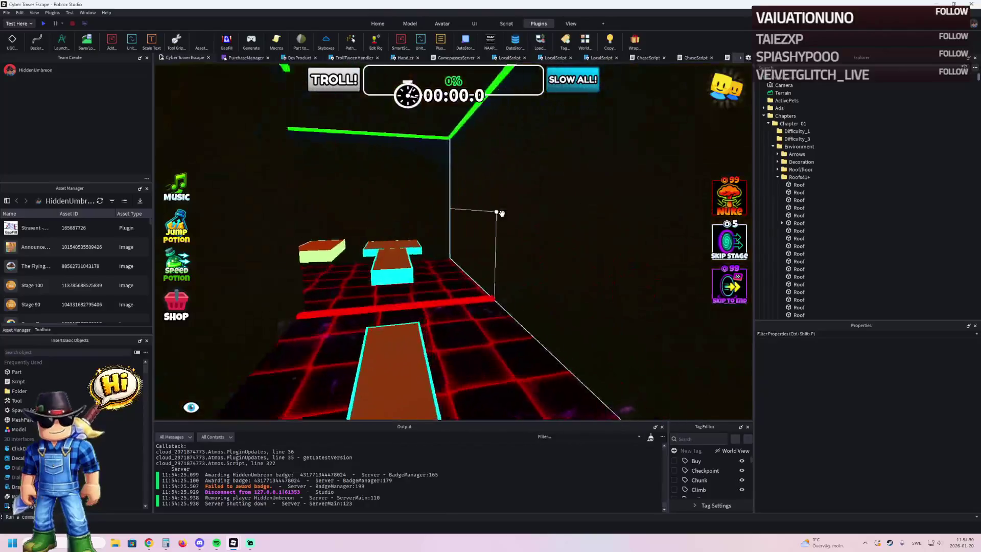
scroll(501, 214, down, 5)
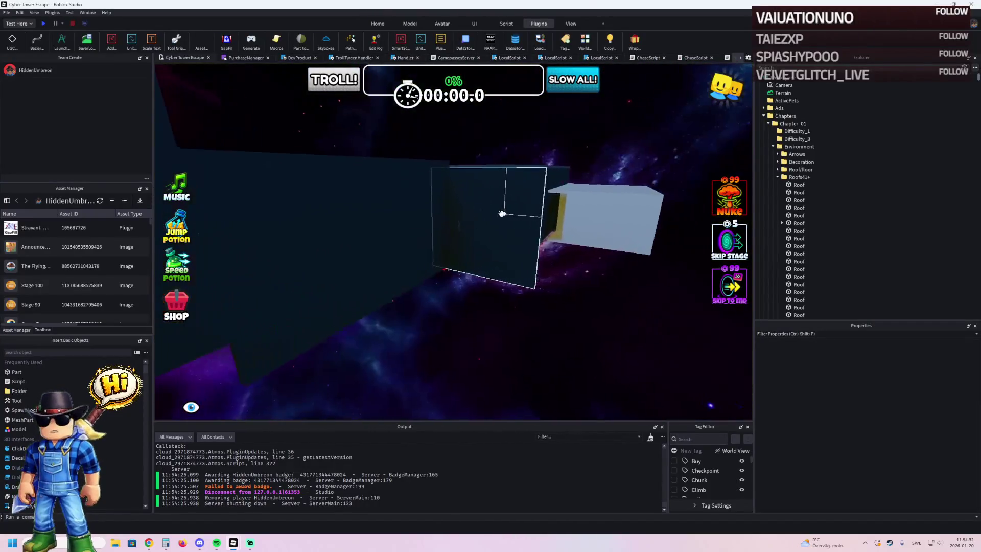
scroll(502, 213, up, 10)
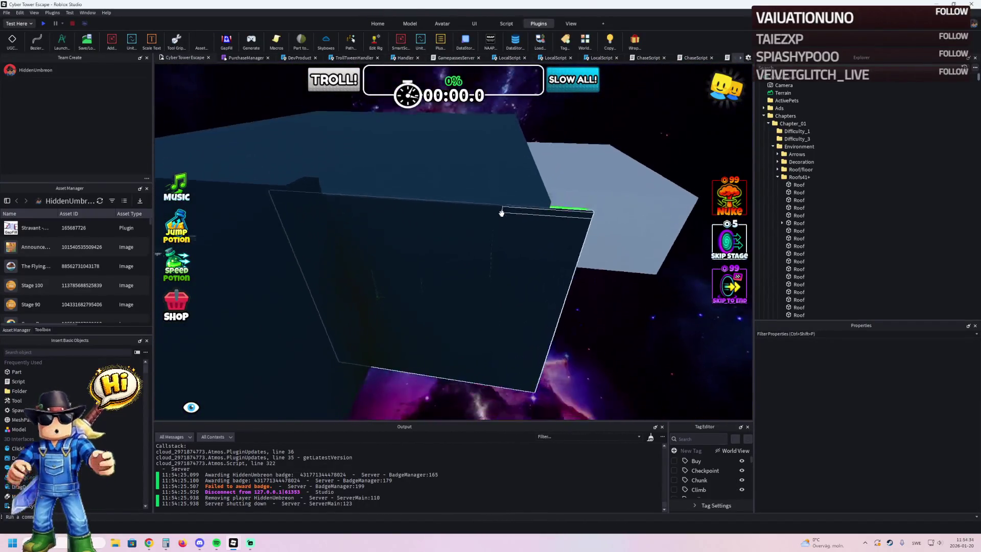
scroll(500, 214, up, 10)
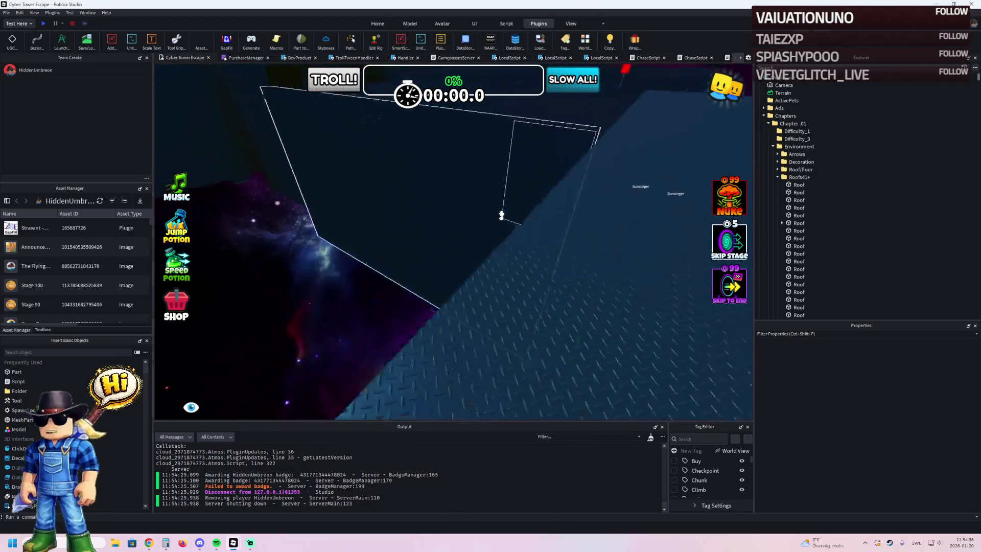
scroll(501, 213, down, 10)
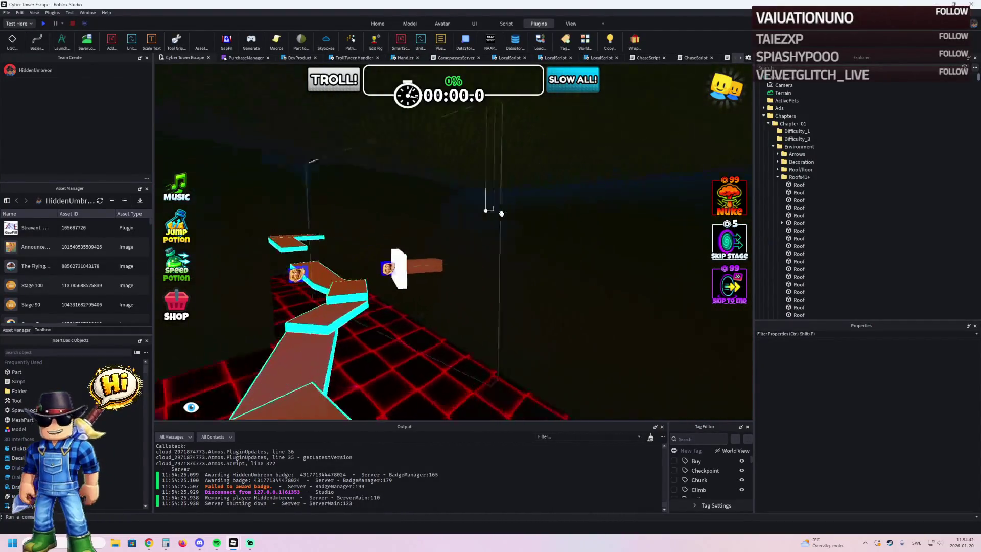
scroll(503, 213, up, 10)
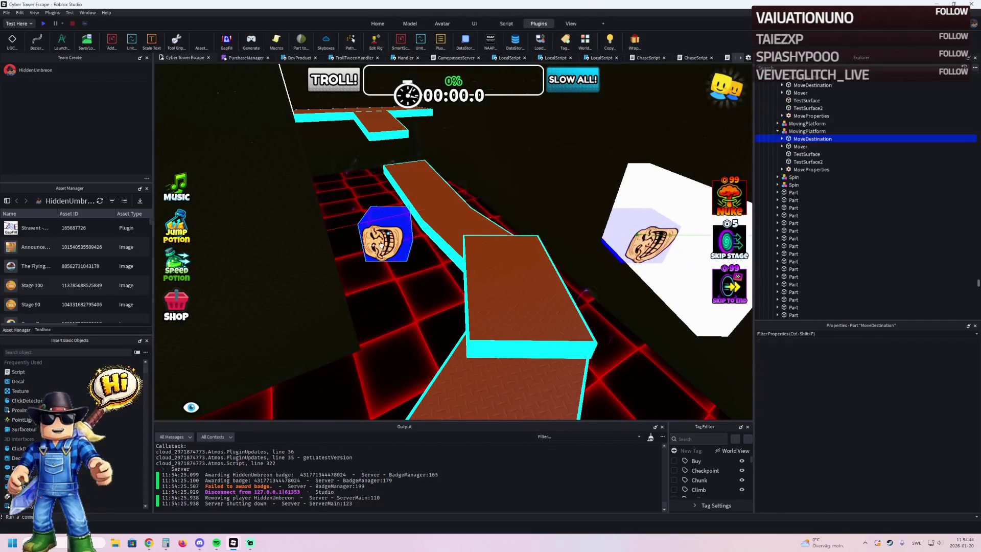
click(380, 245)
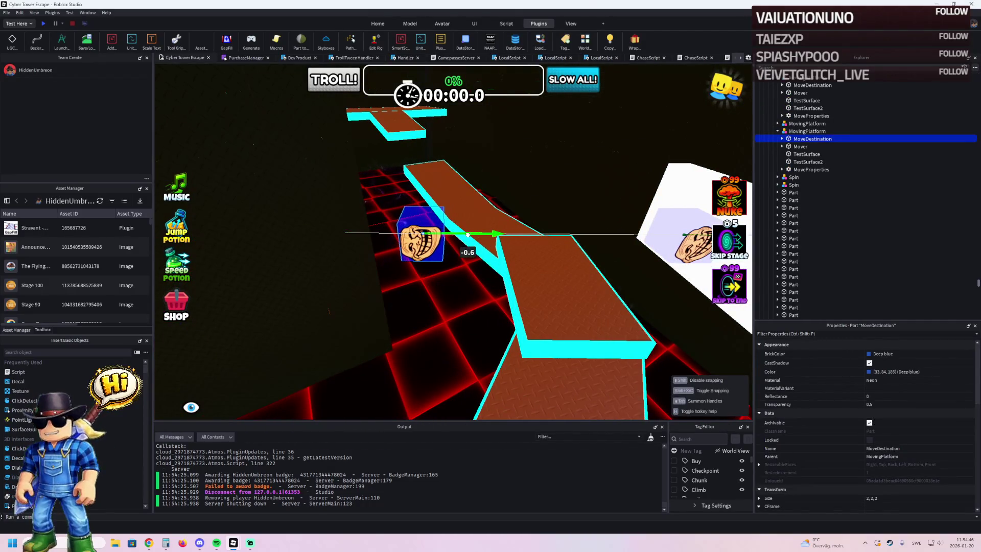
scroll(460, 235, up, 10)
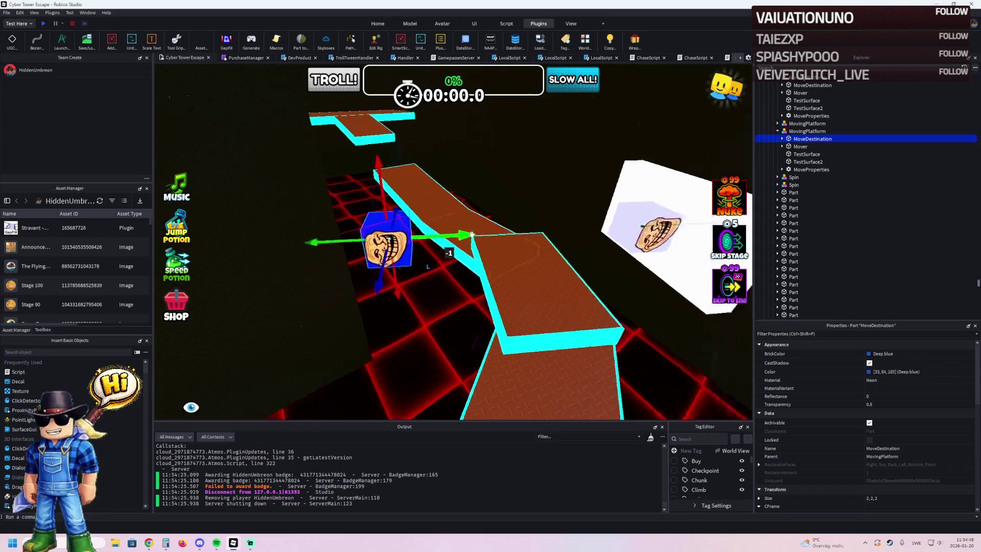
scroll(471, 235, down, 10)
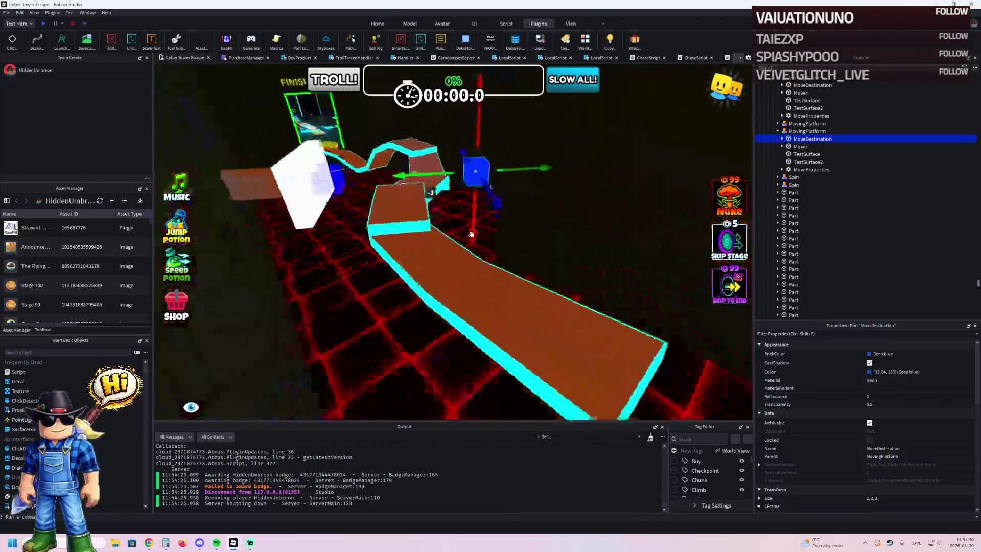
scroll(473, 234, up, 5)
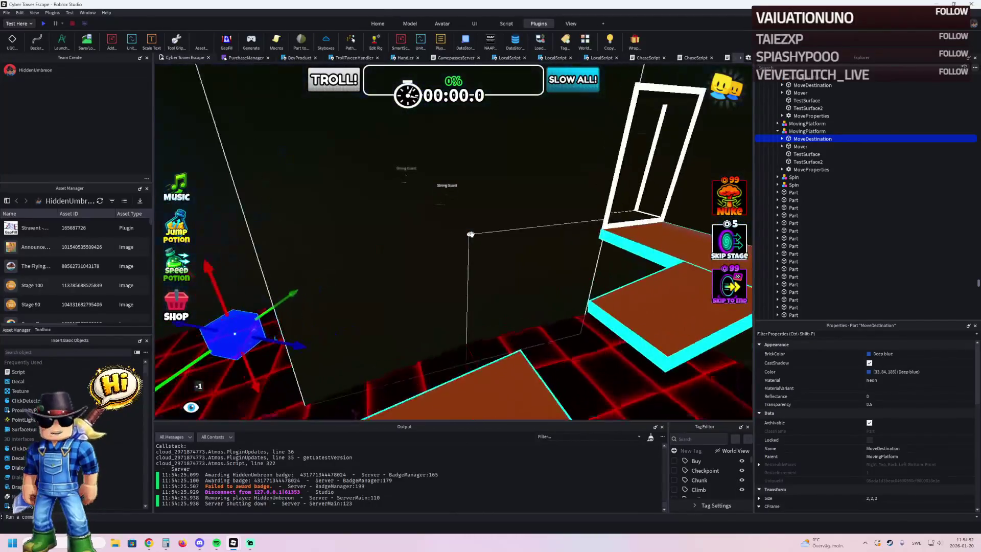
scroll(471, 234, down, 10)
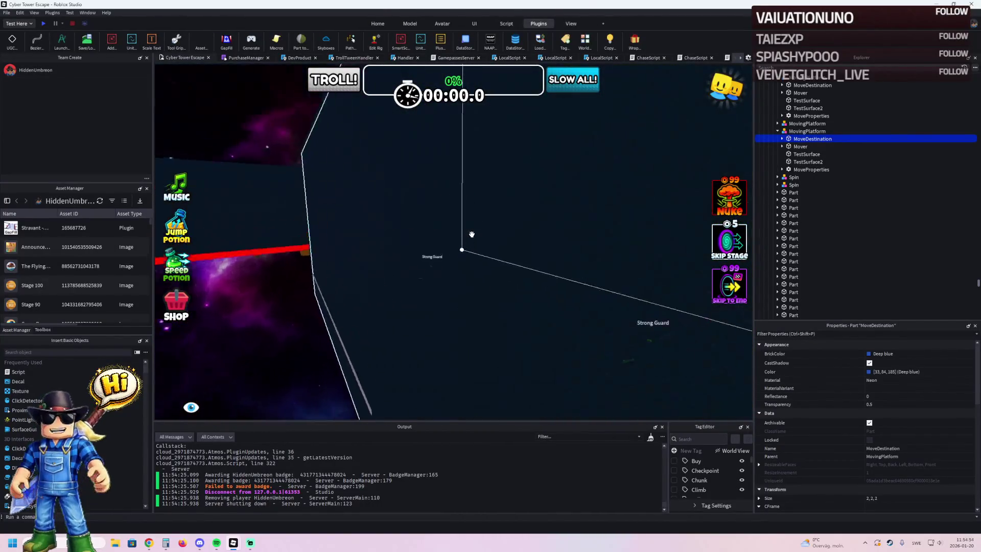
scroll(474, 234, up, 10)
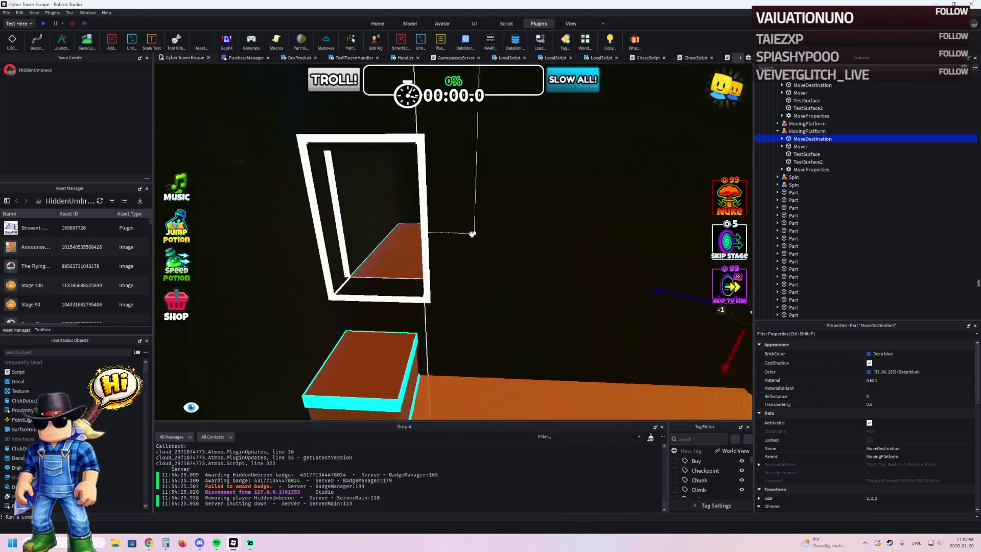
scroll(471, 234, up, 2)
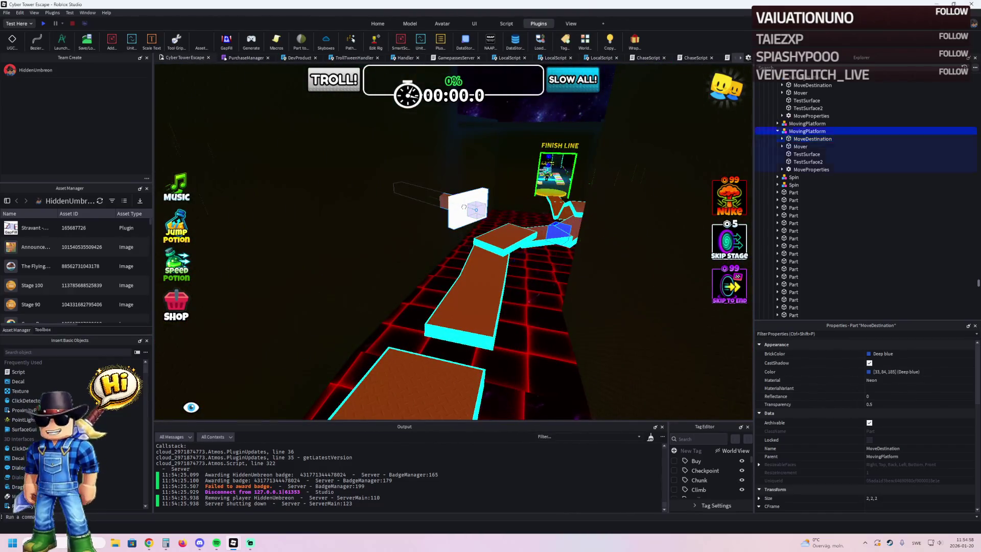
key(f)
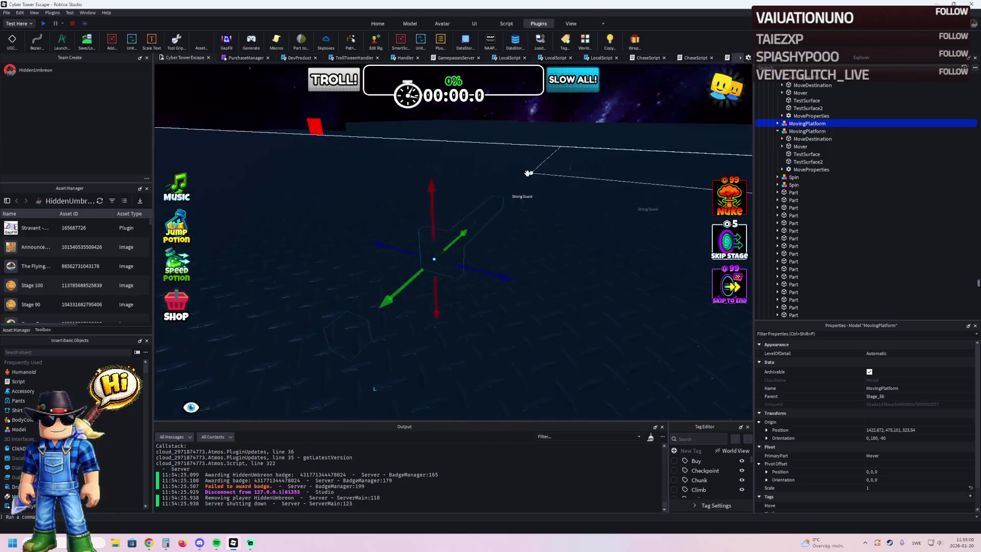
scroll(528, 173, up, 10)
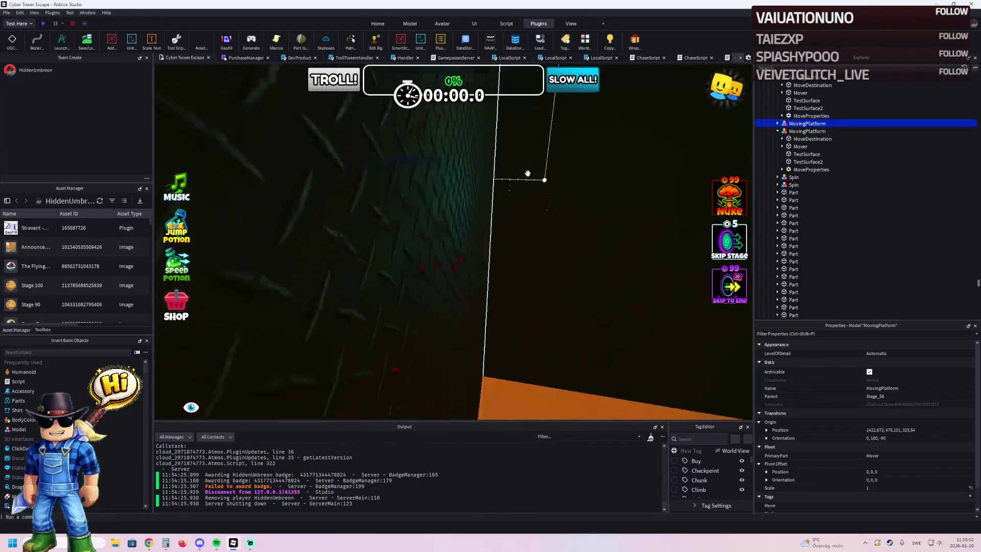
scroll(528, 174, down, 5)
scroll(427, 238, up, 3)
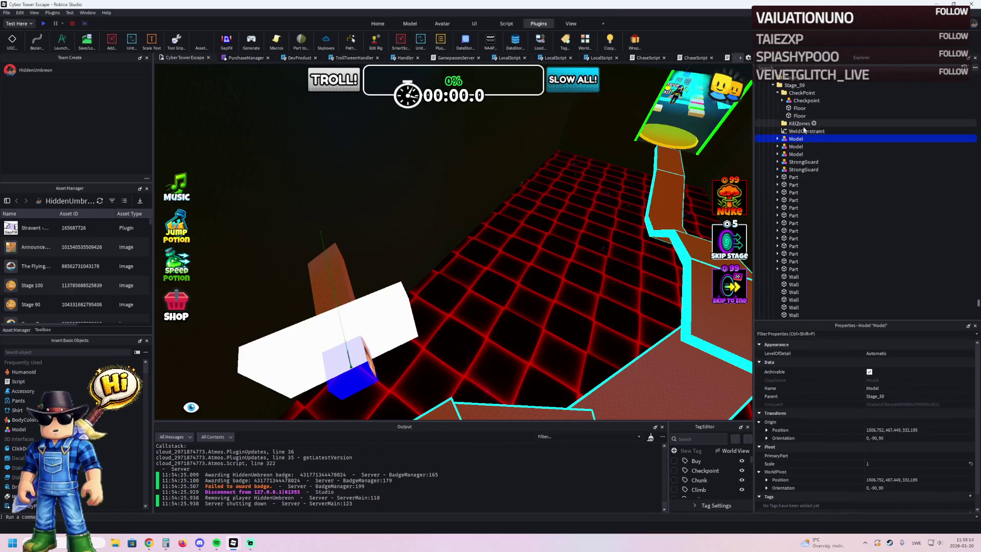
Step: Frame the selected model and select a roof part of the level
scroll(608, 152, up, 10)
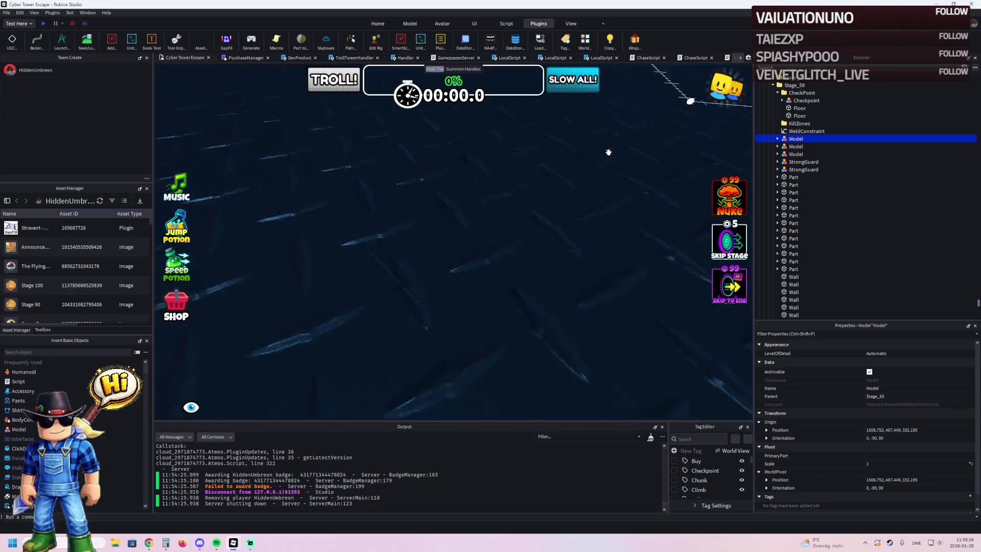
scroll(608, 152, down, 10)
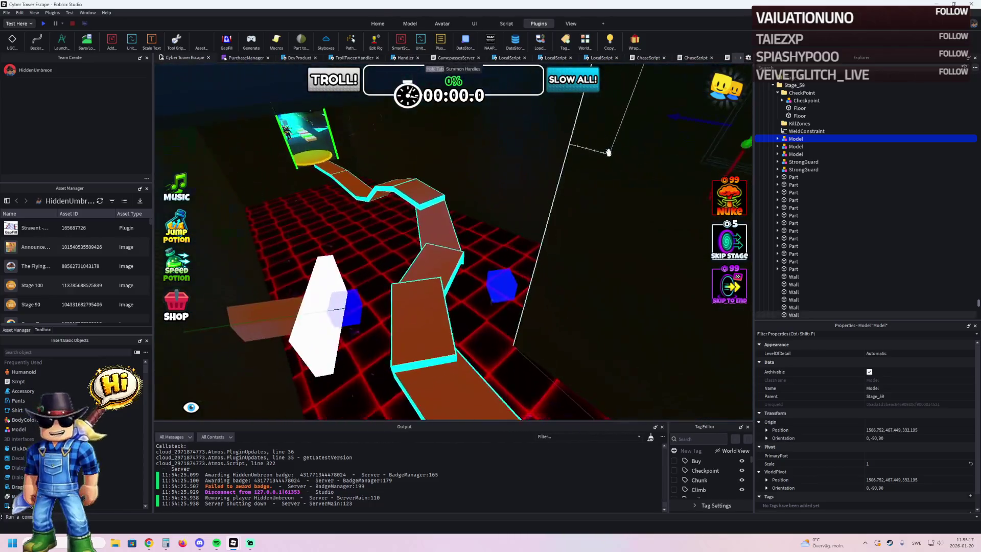
key(f)
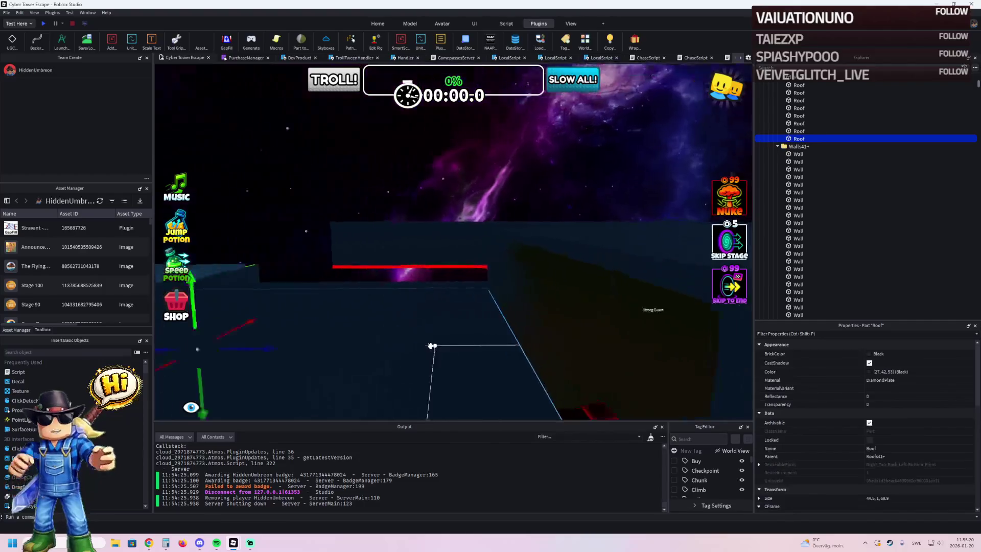
click(370, 282)
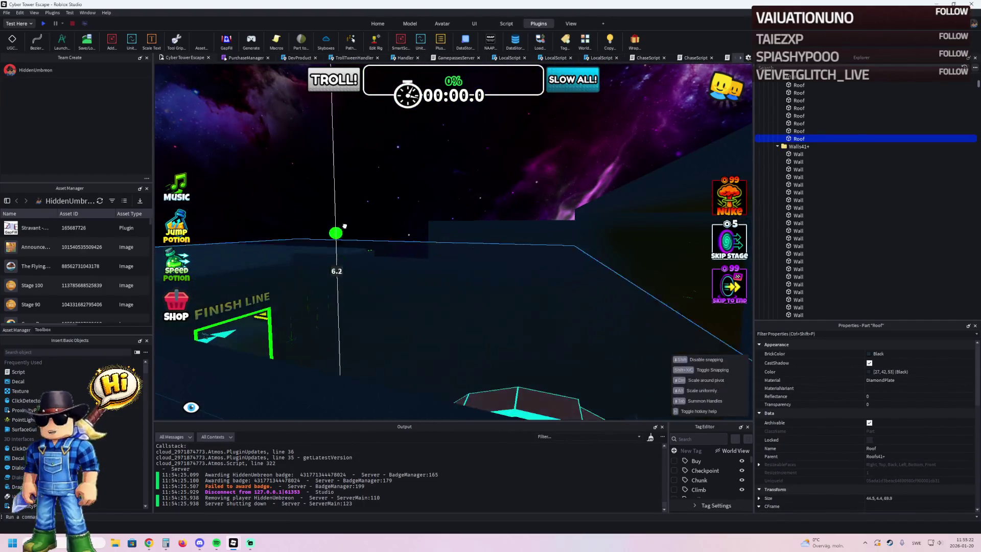
drag(336, 207, 391, 180)
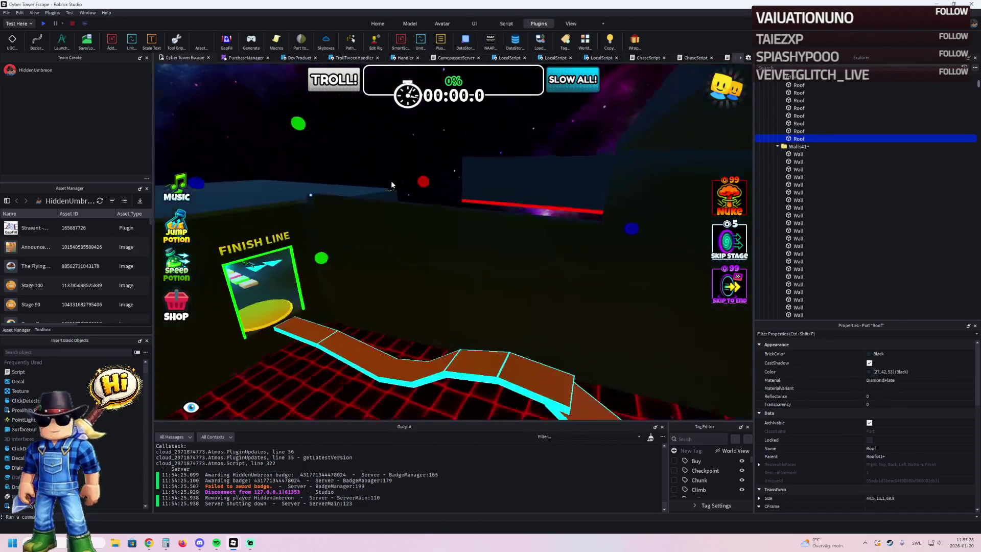
Step: Fly the view along the course through the dark room into the space-themed stage
key(w)
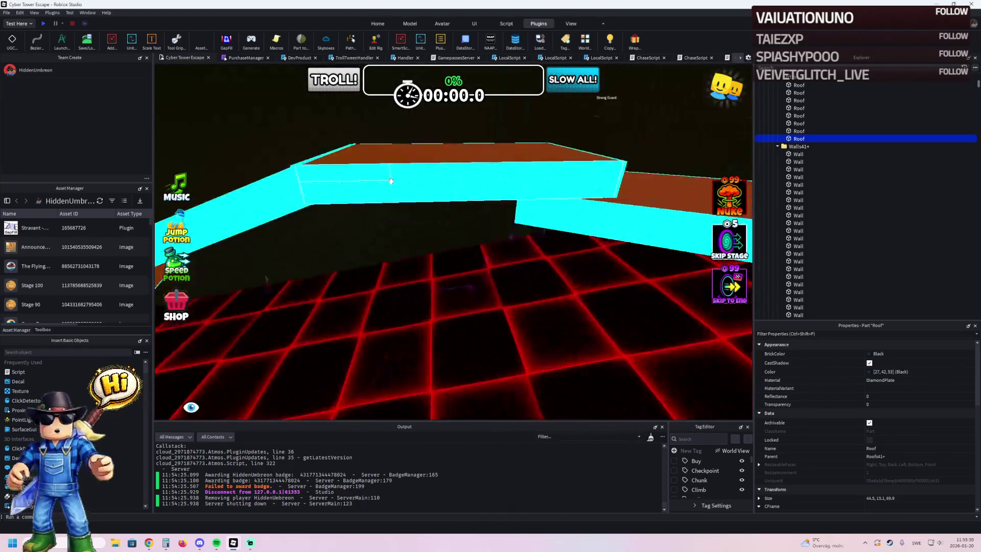
key(w)
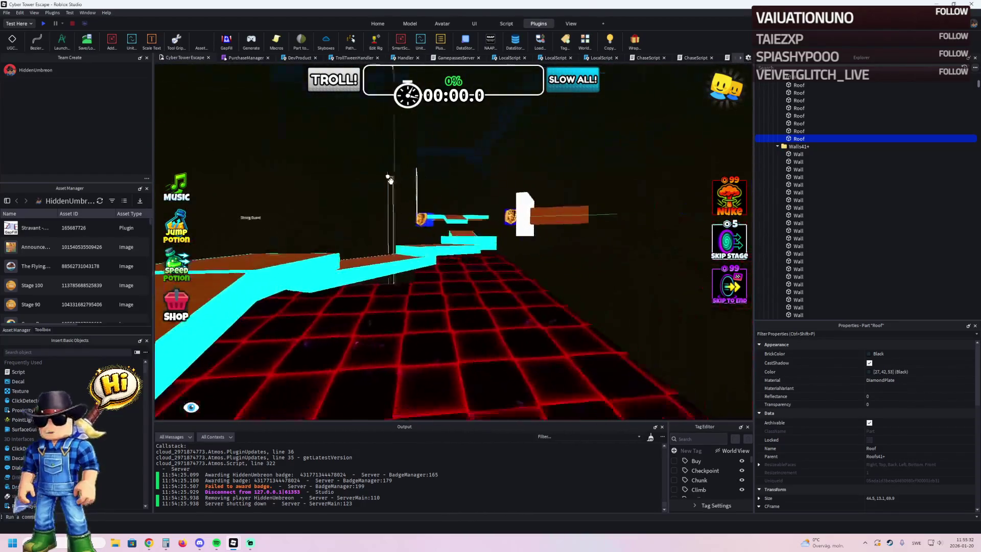
key(w)
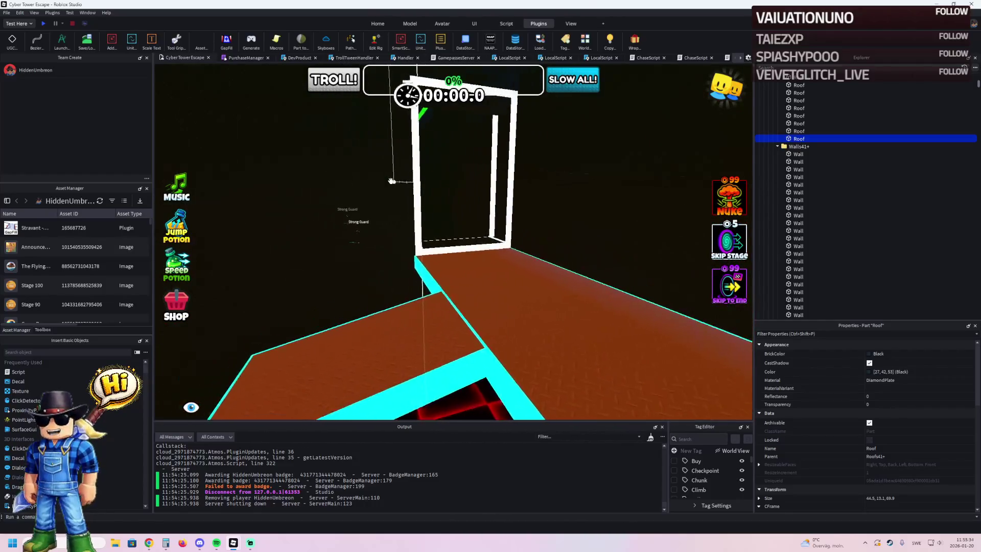
key(w)
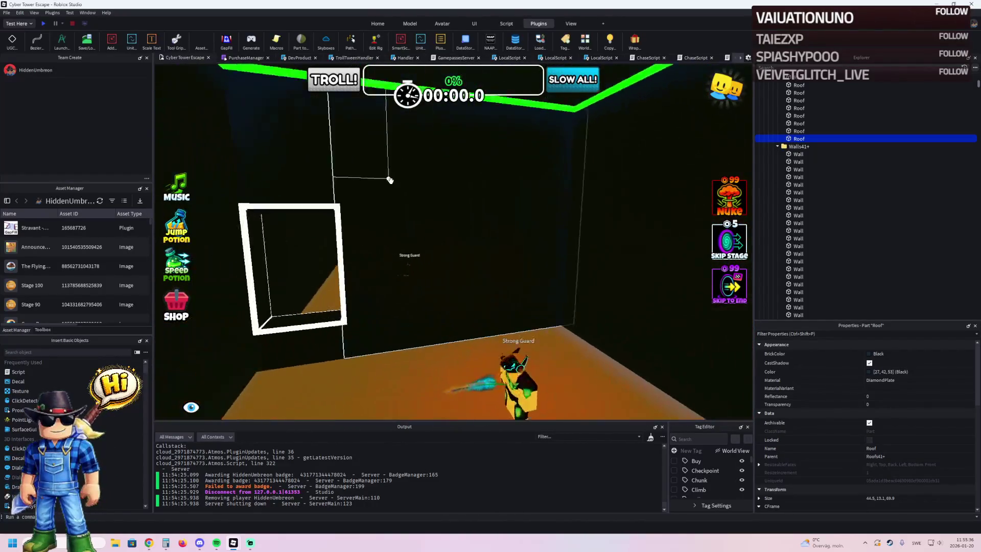
key(w)
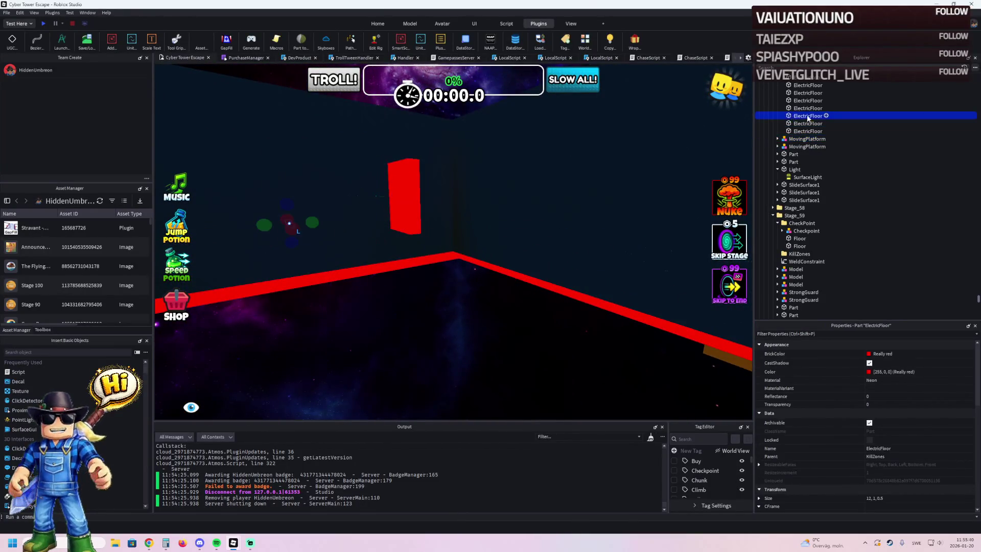
Step: Move Stage_57's second MovingPlatform to a new spot and edit its Position value
click(796, 154)
key(f)
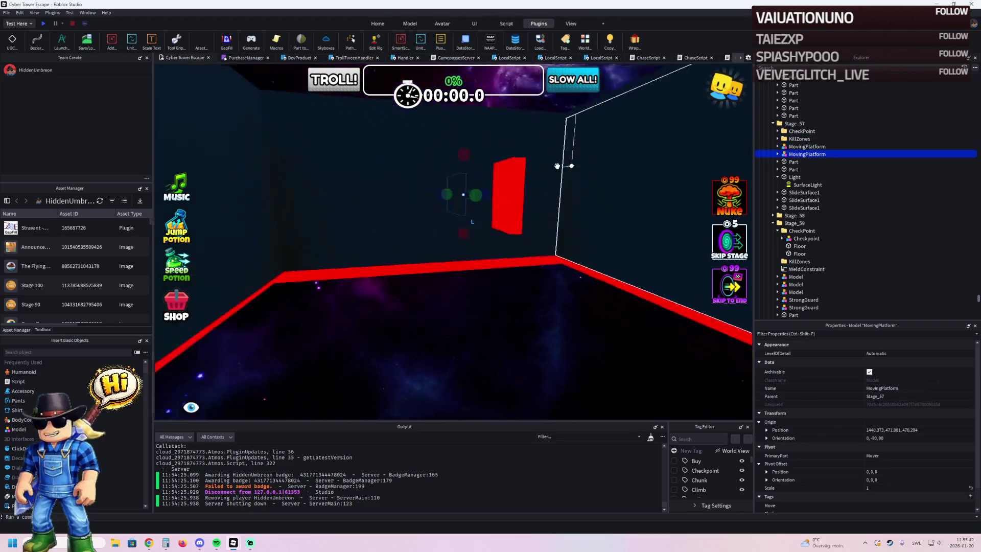
mouse_move(523, 230)
mouse_down()
mouse_move(490, 246)
mouse_move(526, 232)
mouse_move(516, 267)
mouse_move(564, 242)
mouse_move(591, 262)
mouse_move(606, 306)
mouse_move(548, 289)
mouse_up()
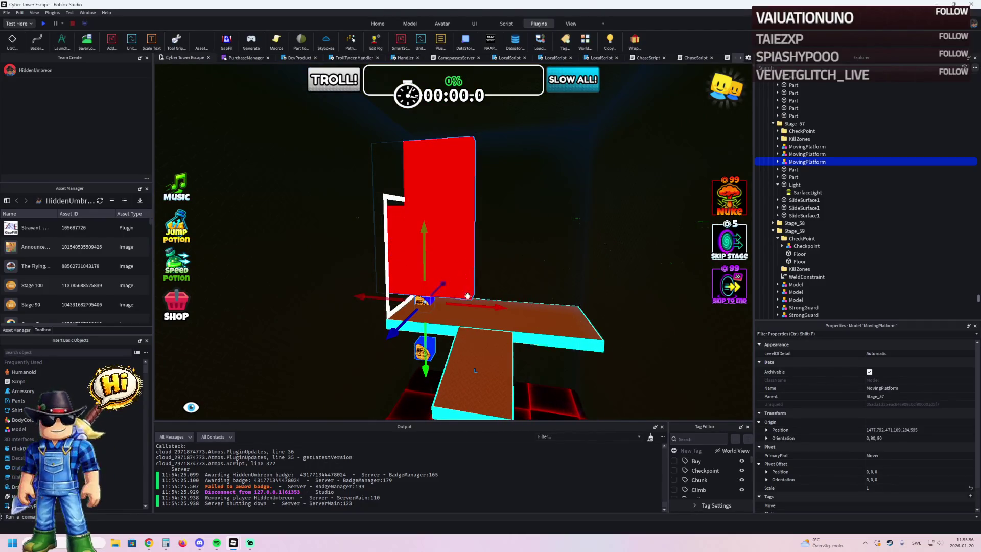
key(s)
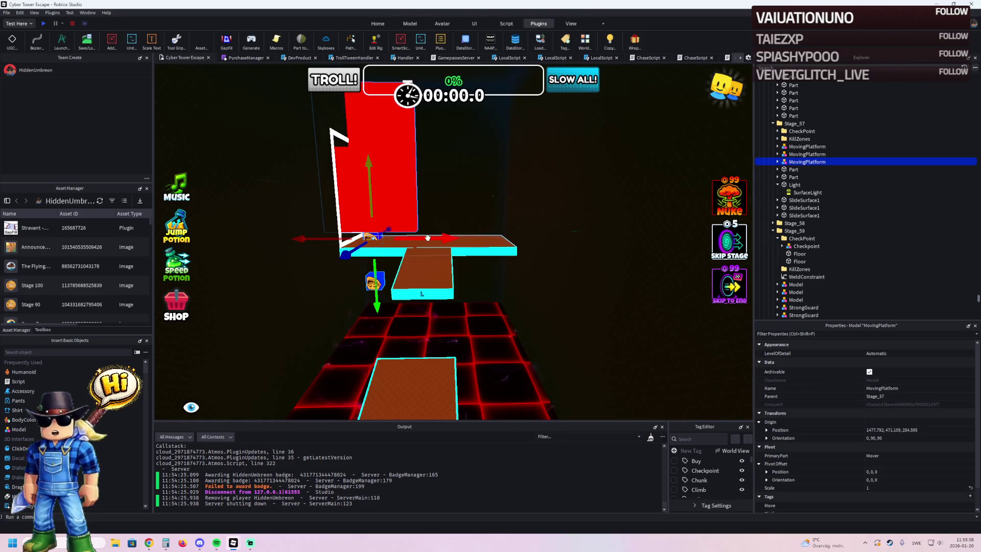
drag(428, 237, 487, 238)
click(446, 269)
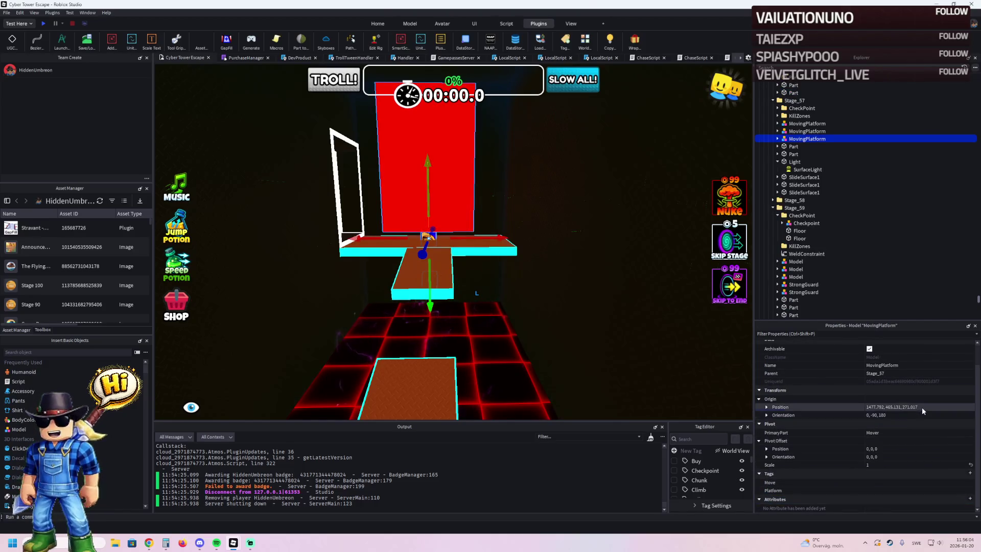
key(q)
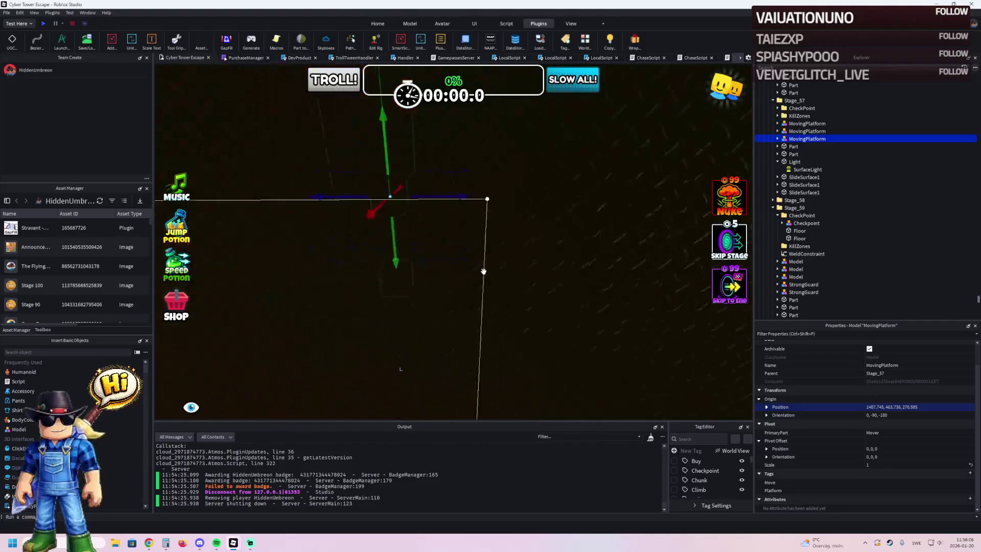
Step: Lower the MovingPlatform by about 7 studs and nudge it slightly sideways
key(f)
mouse_move(372, 292)
mouse_down()
mouse_move(364, 364)
mouse_move(372, 371)
mouse_move(535, 383)
mouse_up()
key(d)
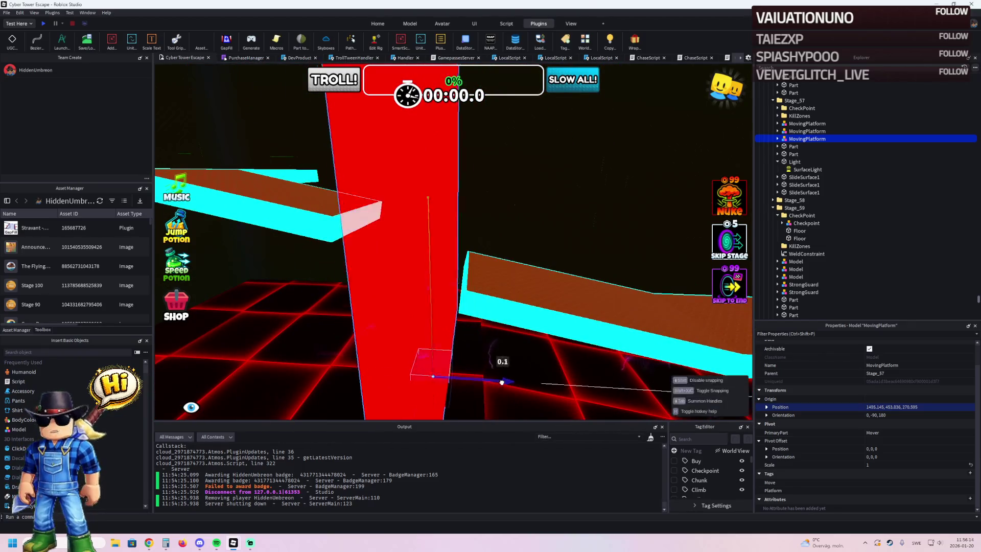
mouse_move(511, 384)
mouse_down()
mouse_move(516, 377)
mouse_move(512, 385)
mouse_move(422, 368)
mouse_move(431, 349)
mouse_up()
key(a)
key(d)
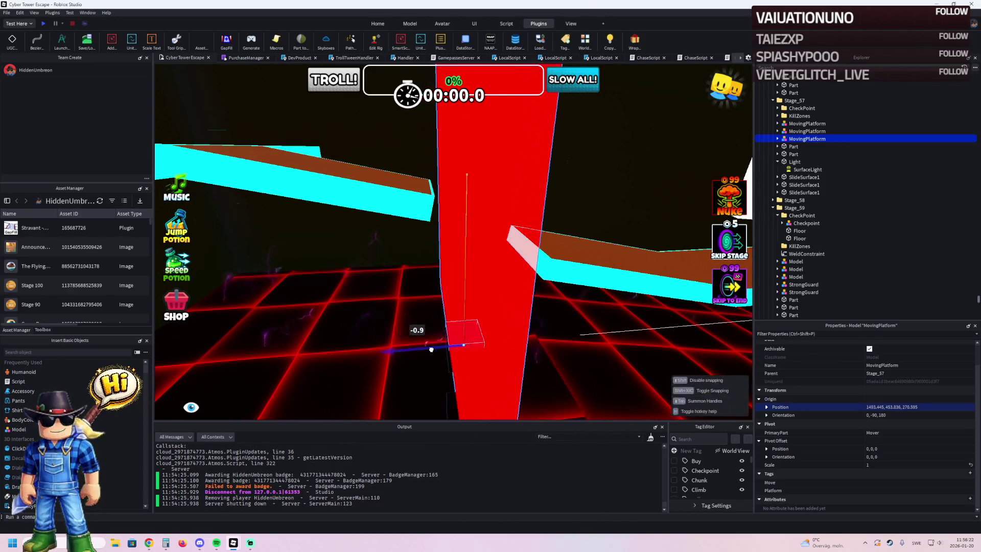
Step: Fly to the blue MoveDestination above the brown path and start a playtest
key(w)
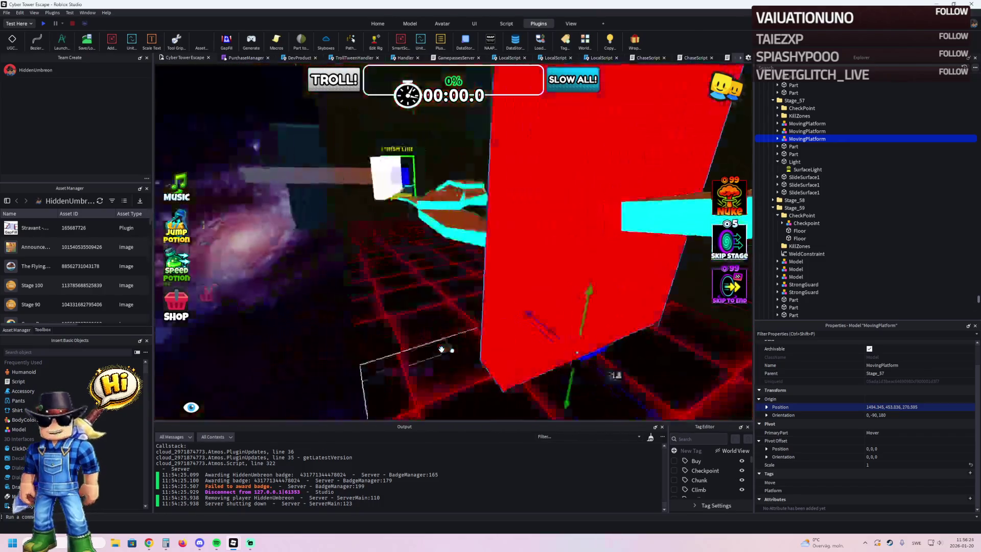
key(w)
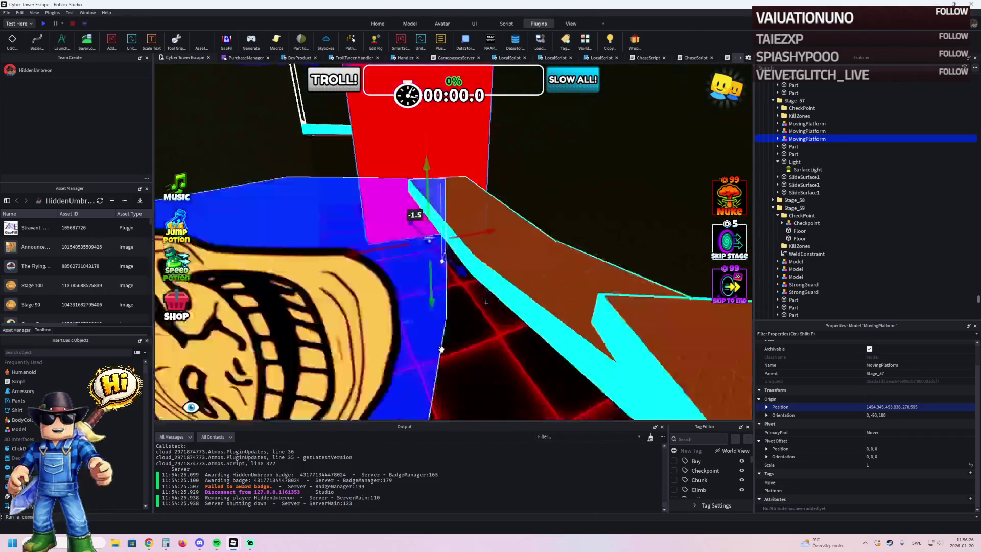
key(e)
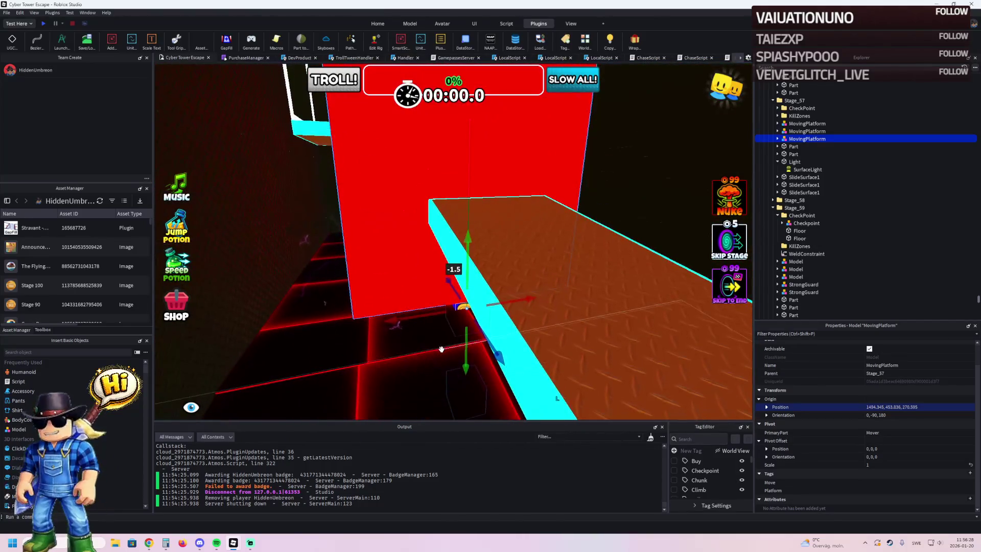
key(s)
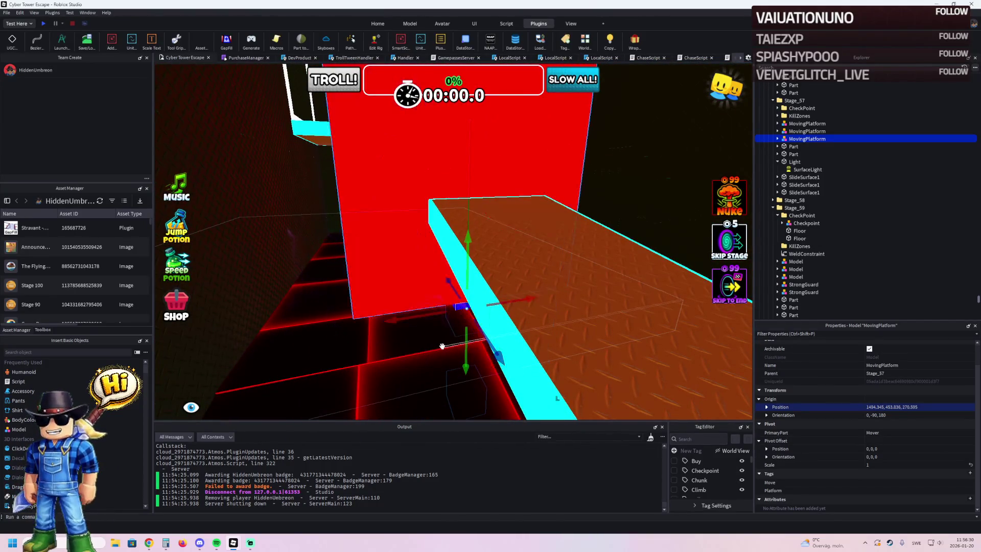
key(s)
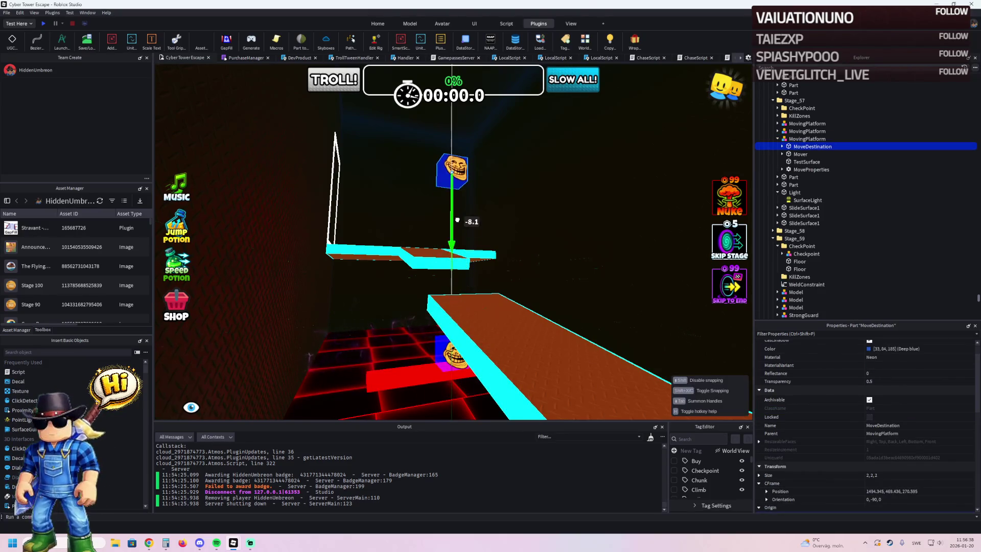
key(e)
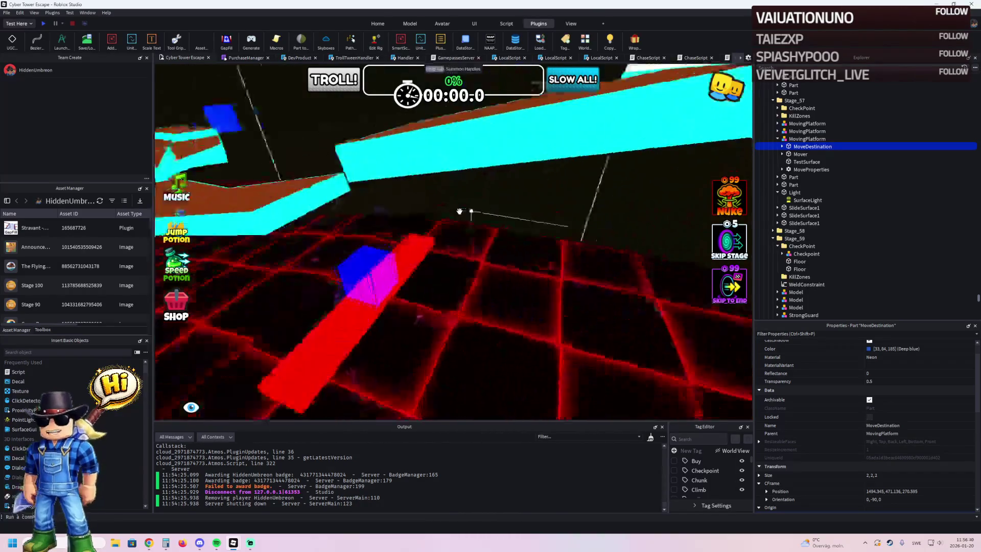
key(w)
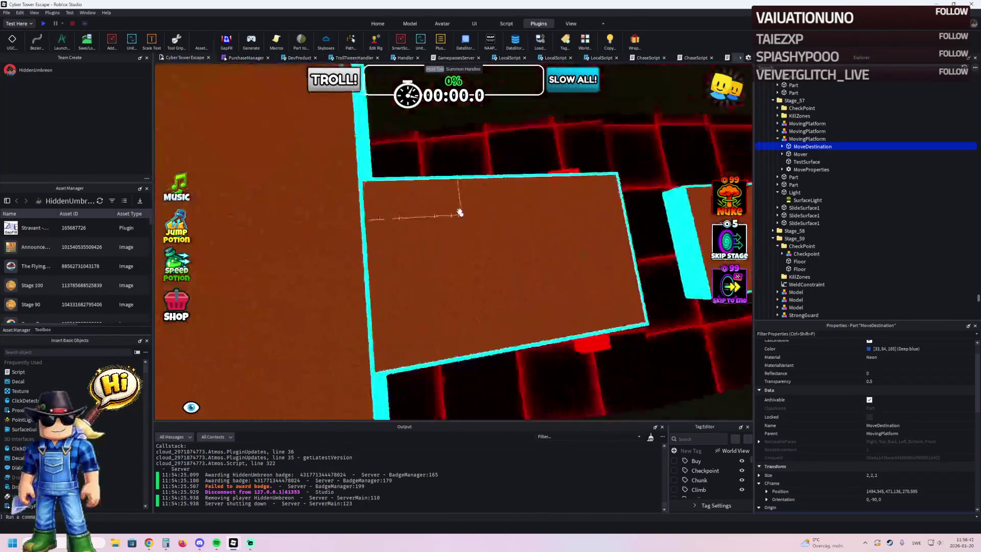
key(f)
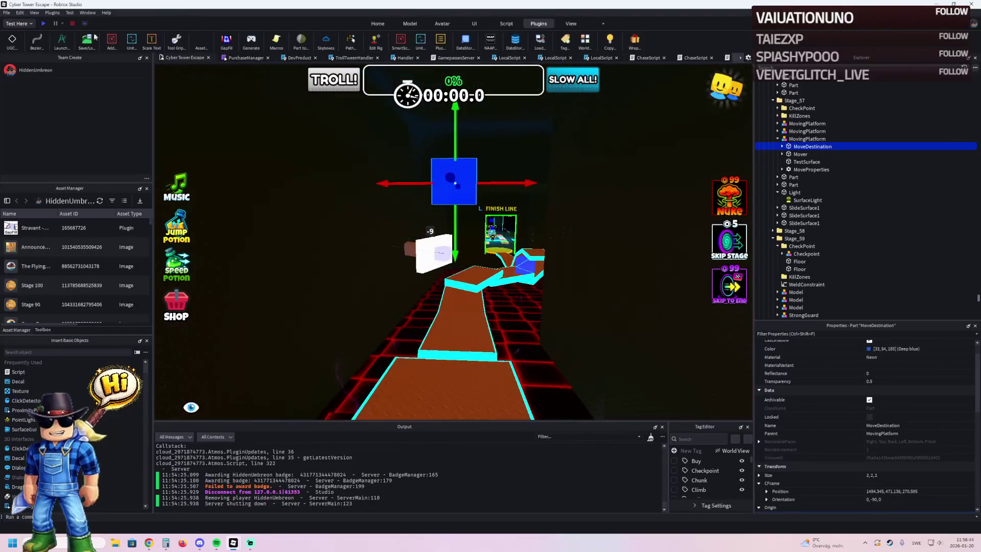
click(45, 23)
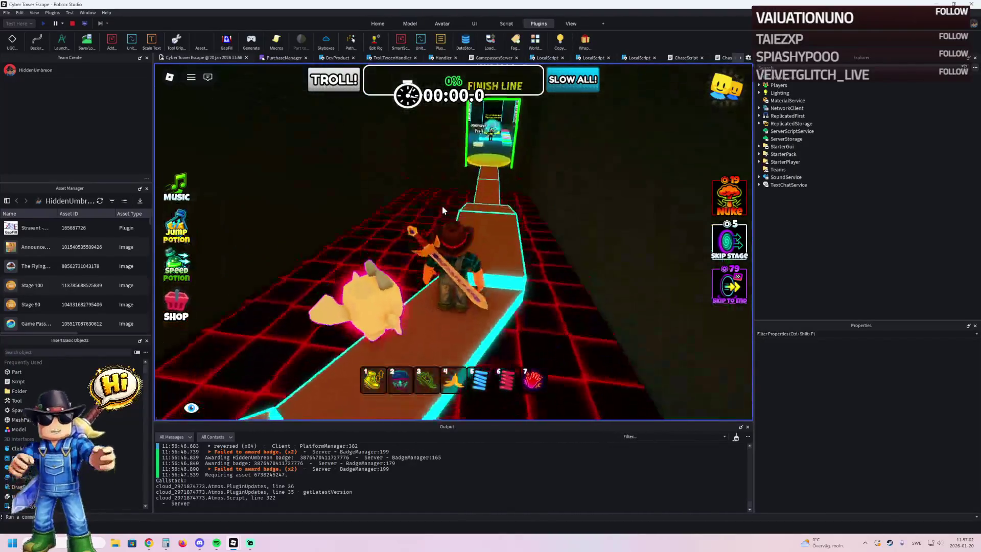
Step: Stop the playtest after trying the relocated moving platform
click(75, 23)
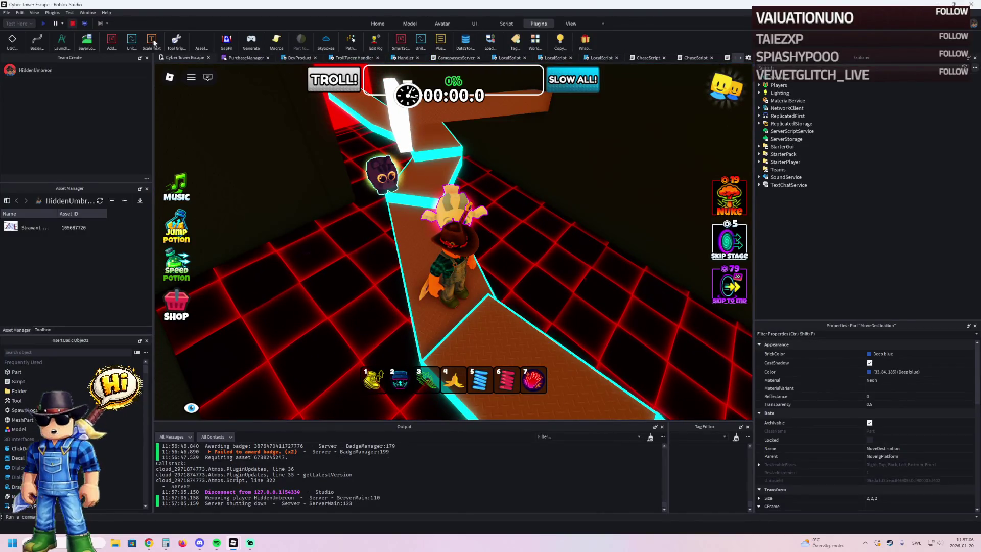
scroll(521, 224, up, 5)
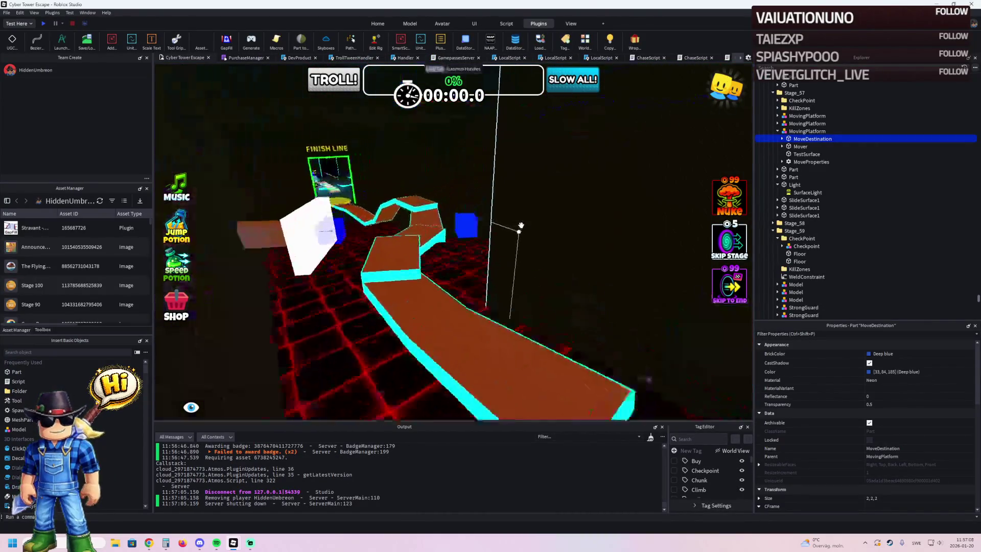
key(d)
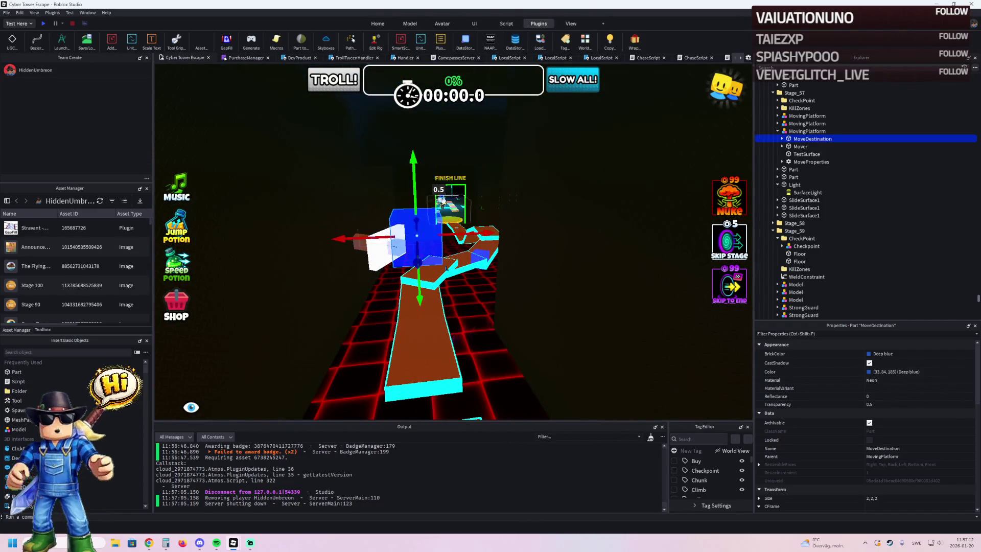
key(w)
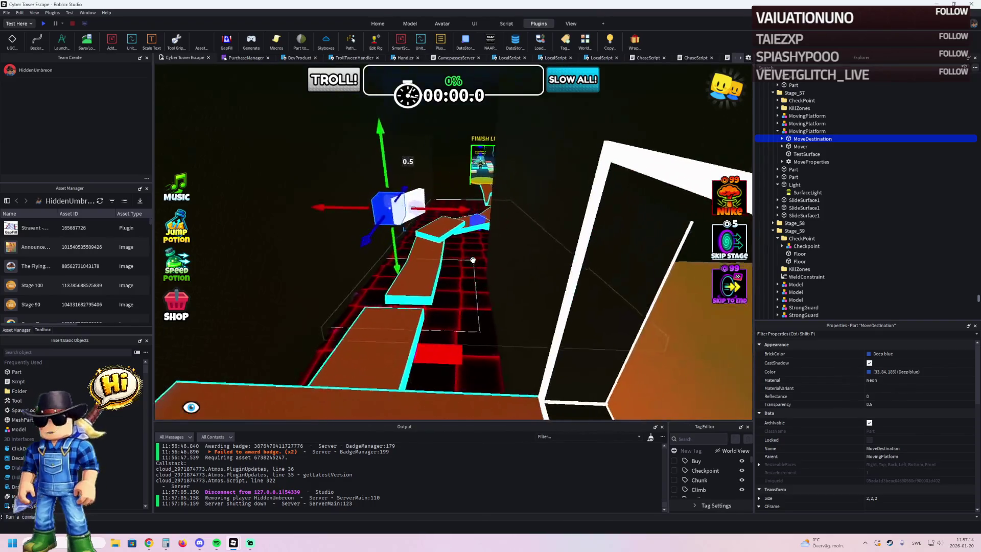
key(w)
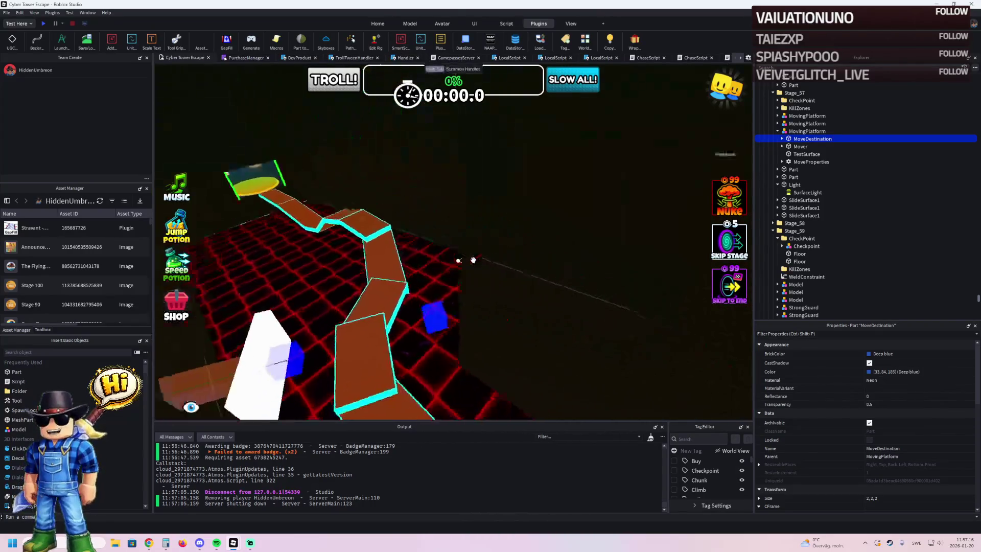
key(w)
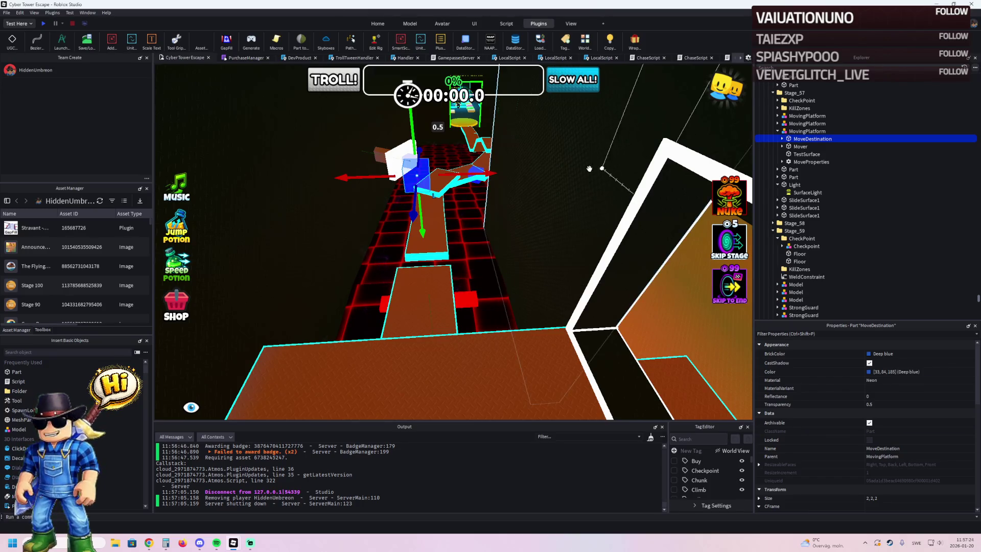
key(w)
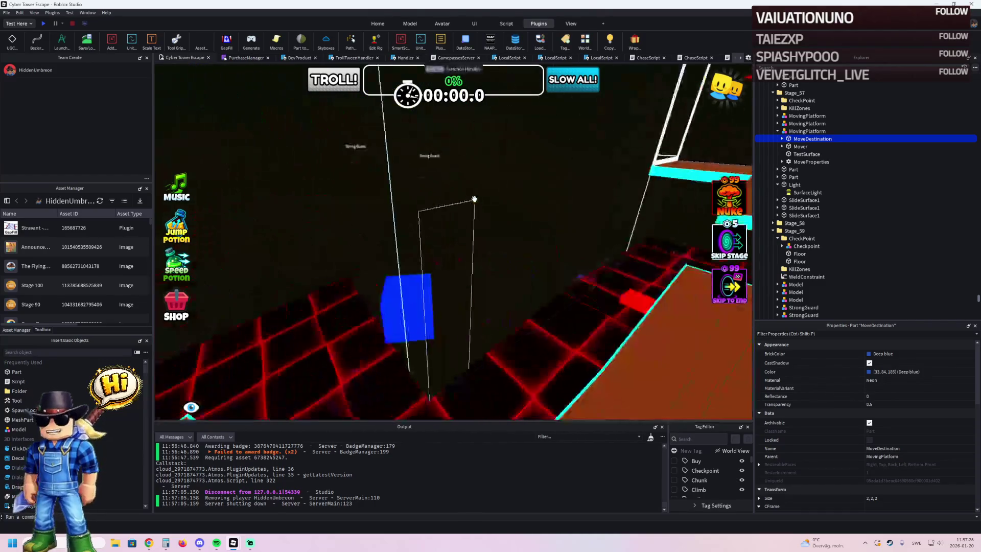
key(s)
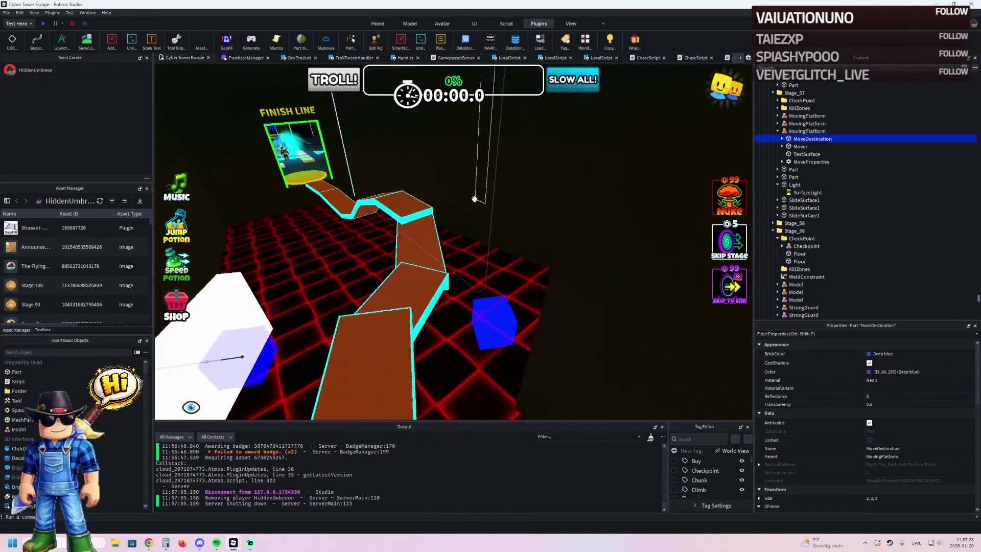
key(w)
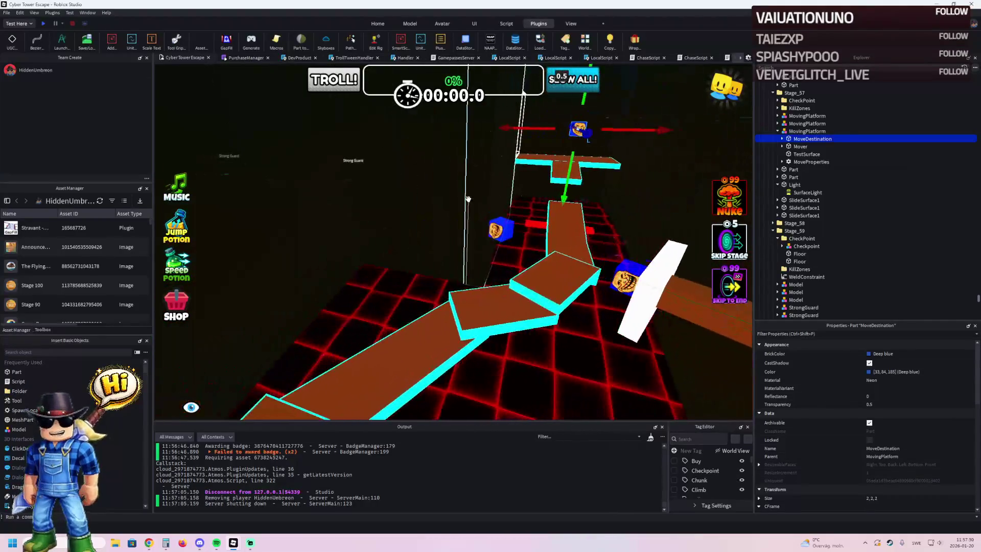
key(w)
key(w)
key(w)
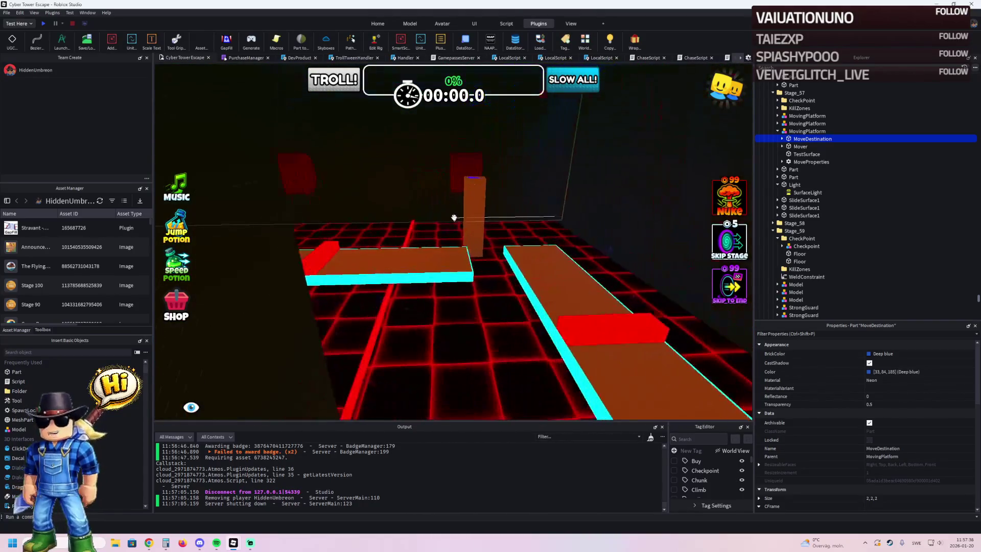
key(w)
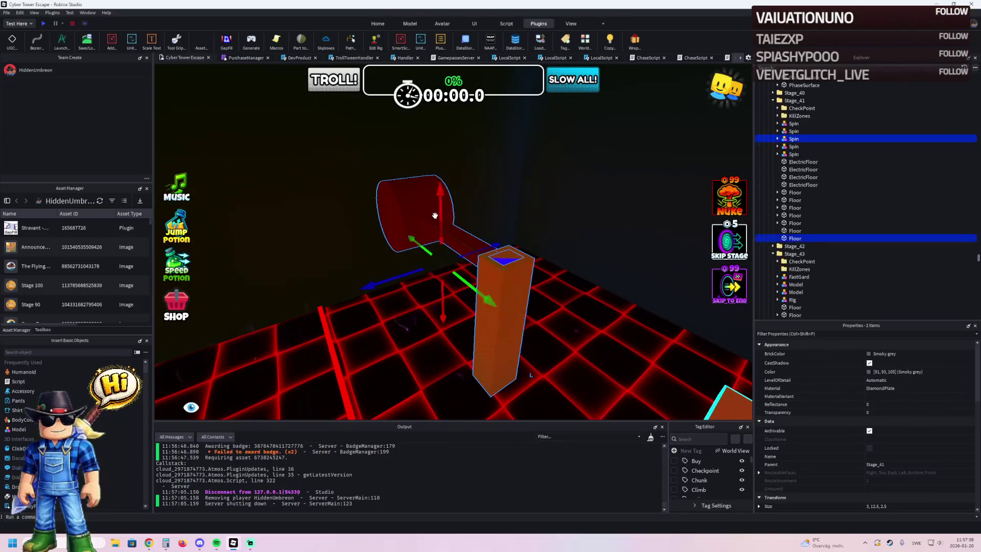
Step: Move the selected hammer and pillar parts, then fly over the dark platforms along the orange path
drag(513, 286, 613, 282)
key(s)
key(e)
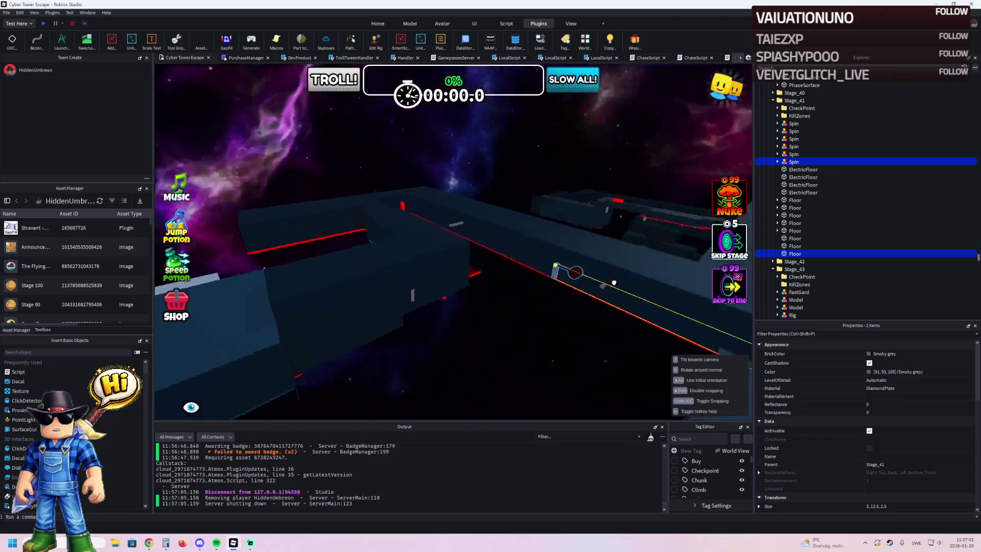
key(e)
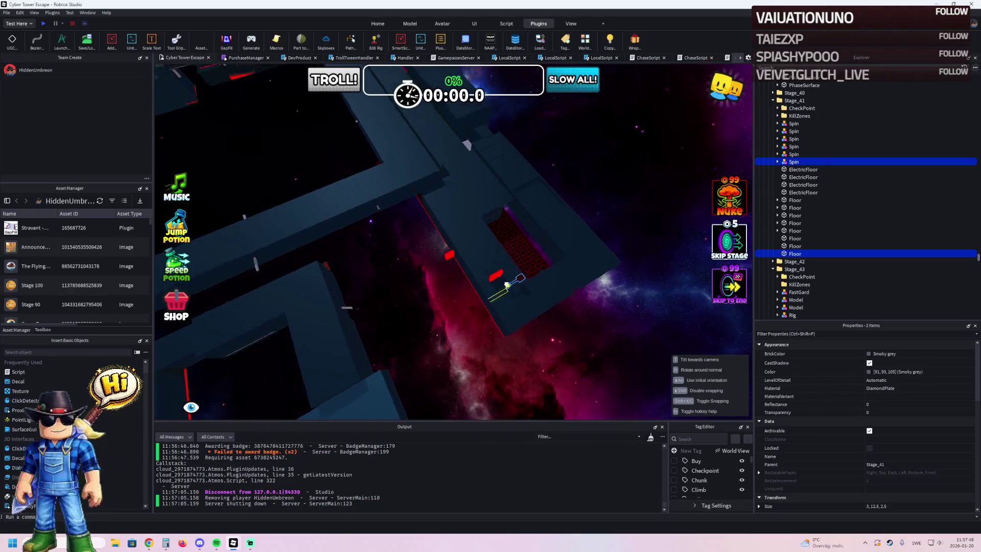
key(e)
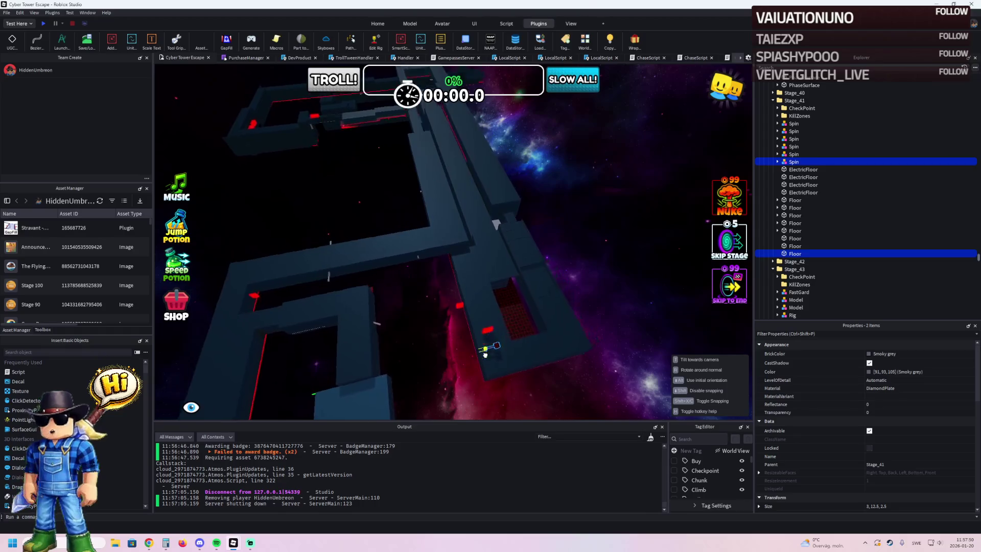
key(e)
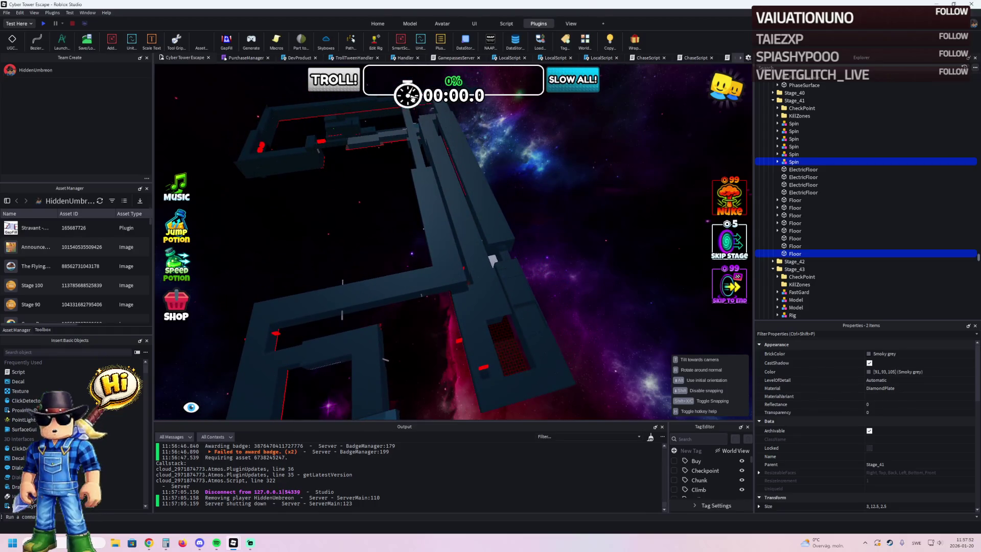
key(e)
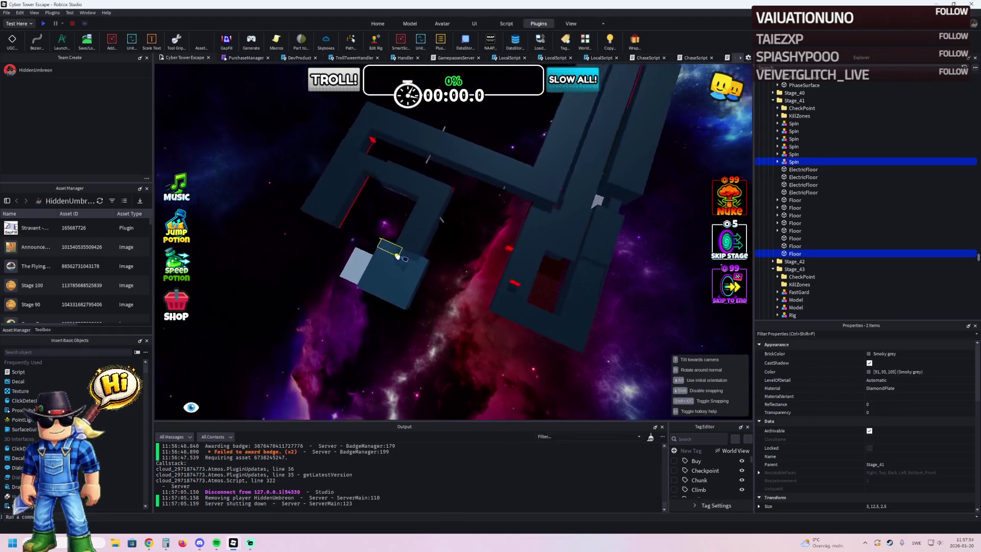
key(e)
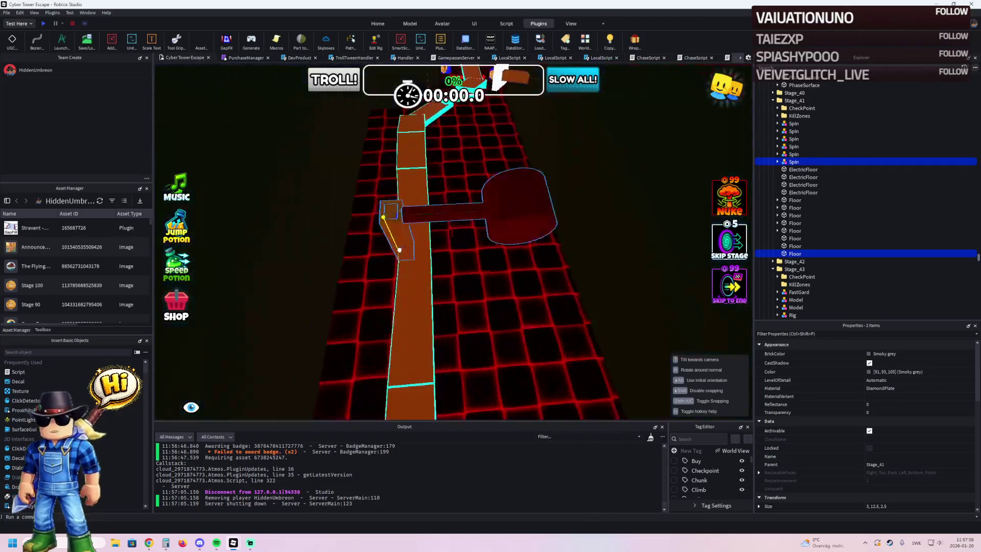
Step: Fly to the dark-red Stage_41 spinner disc and orbit around it
key(w)
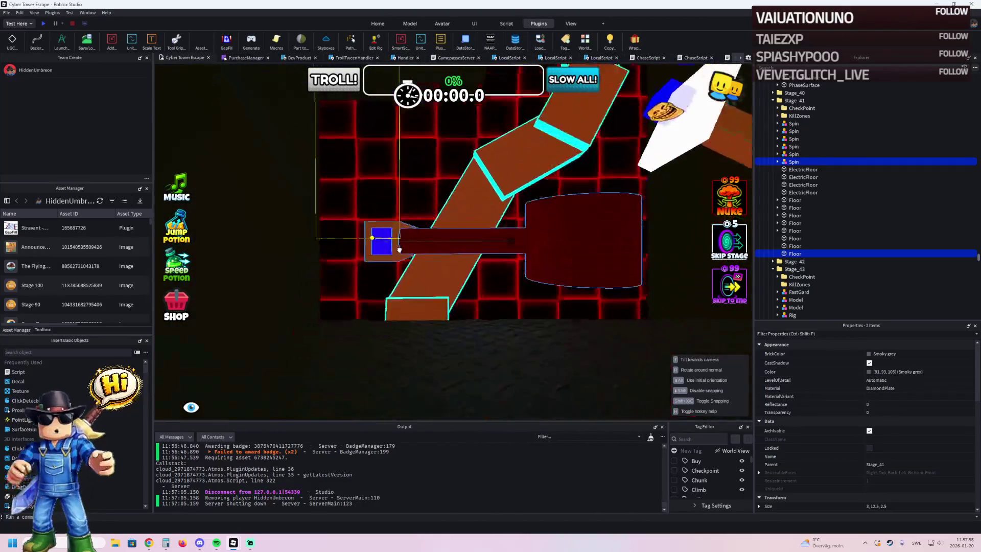
key(e)
key(q)
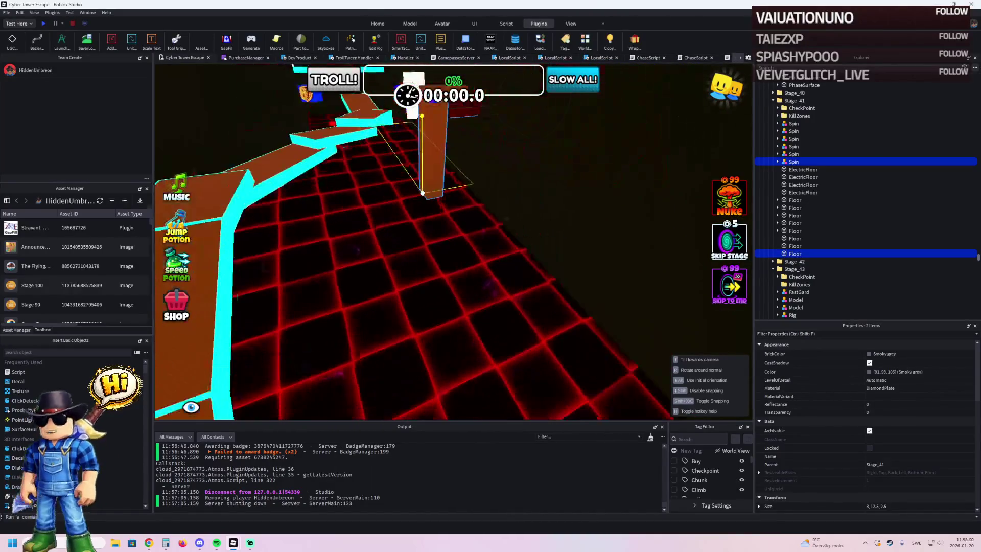
key(w)
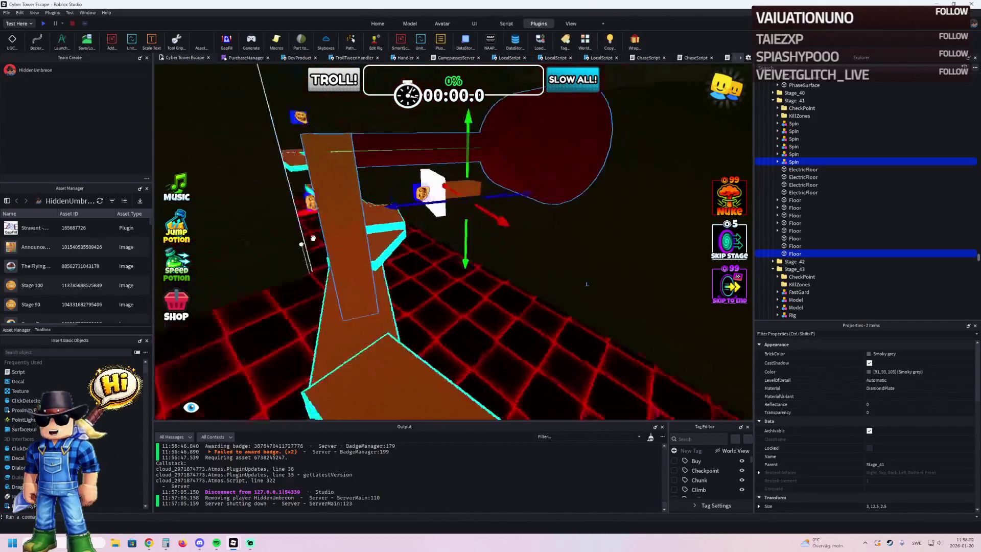
key(s)
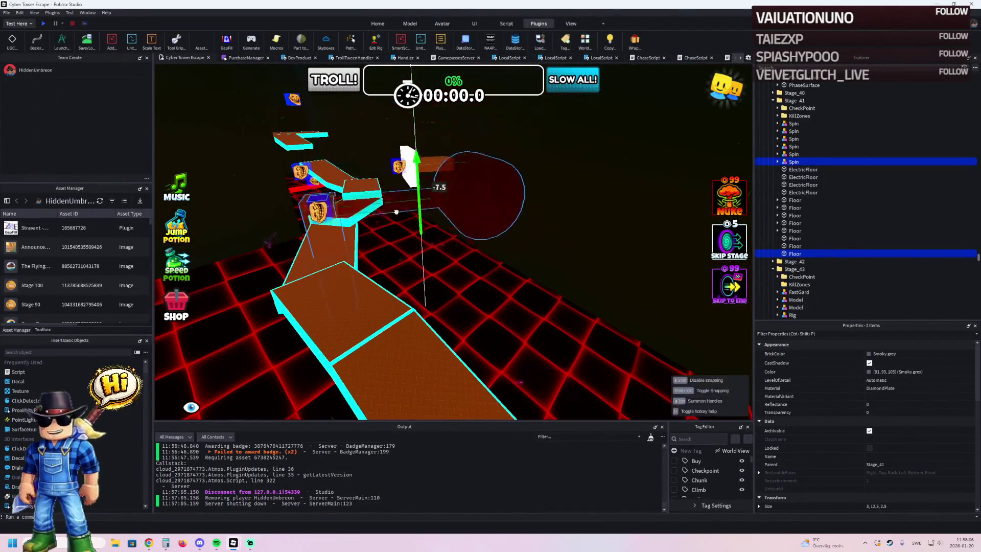
key(w)
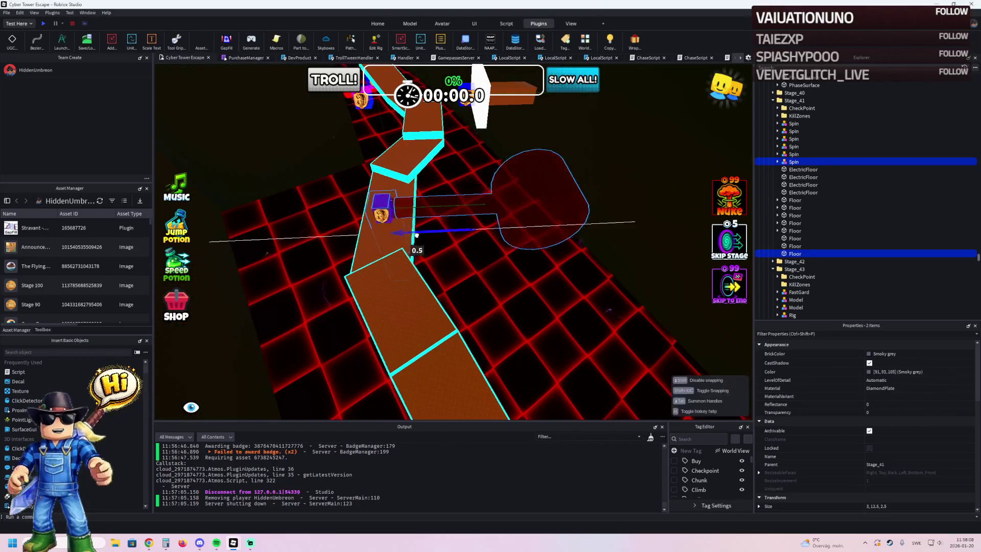
key(a)
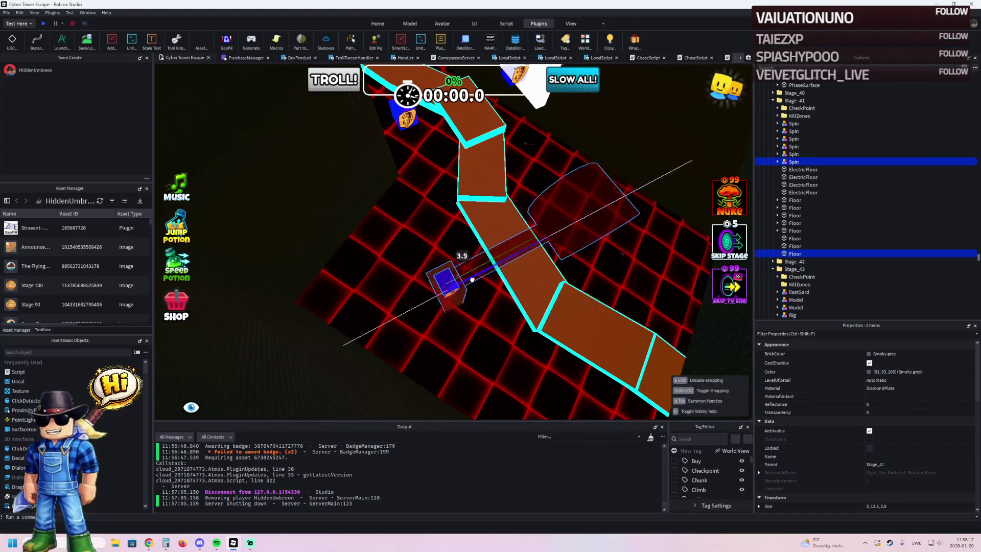
key(a)
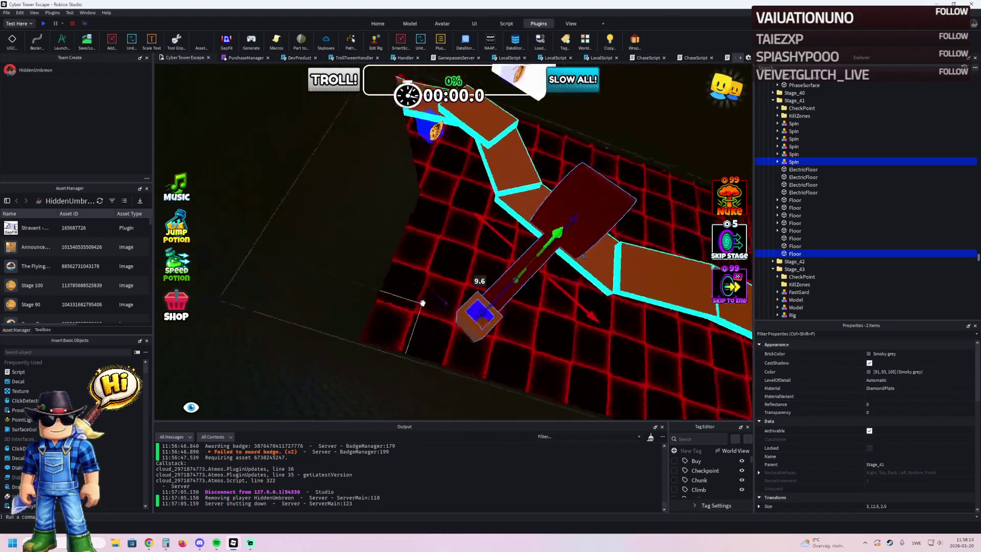
key(a)
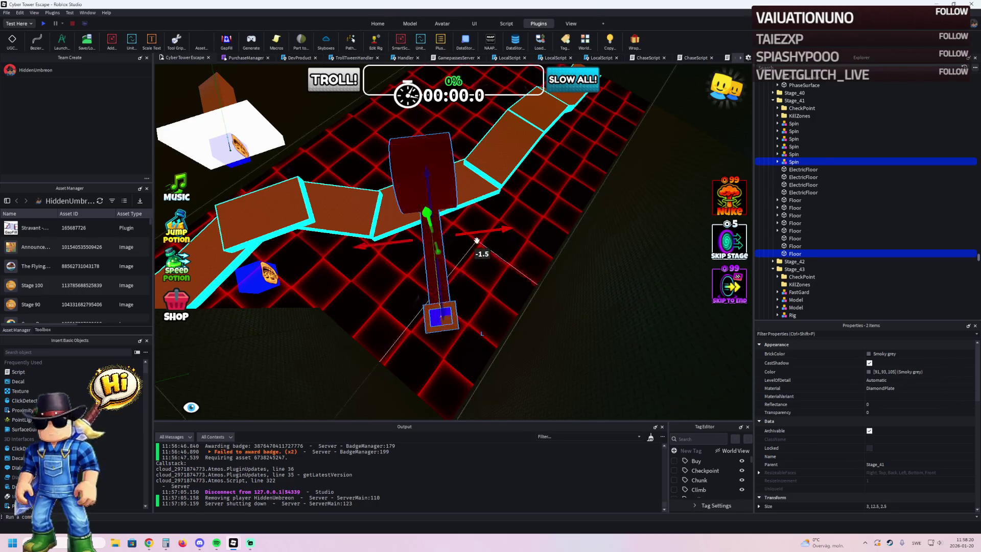
Step: Delete the selected Spin and Floor parts, then fly toward the Stage_55 red-topped pillar
key(a)
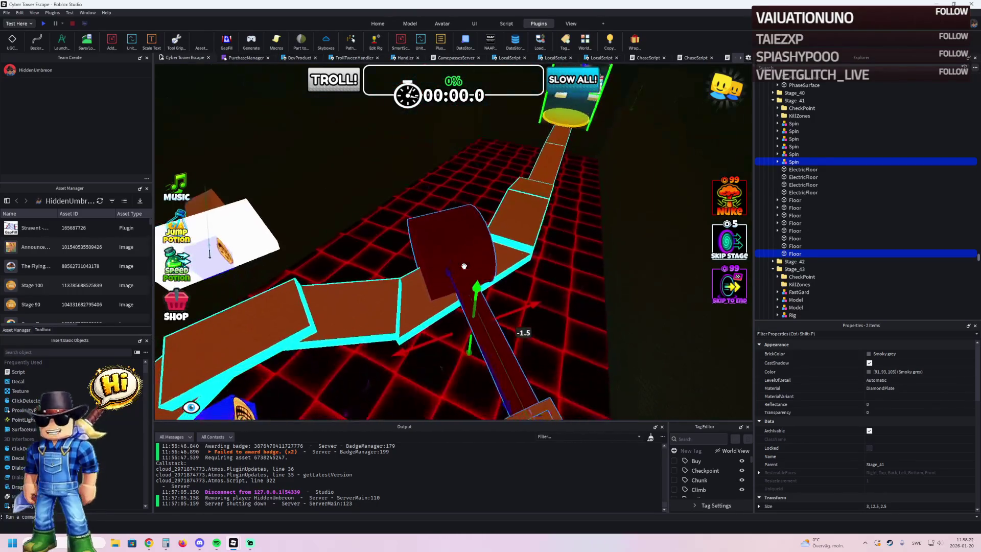
key(a)
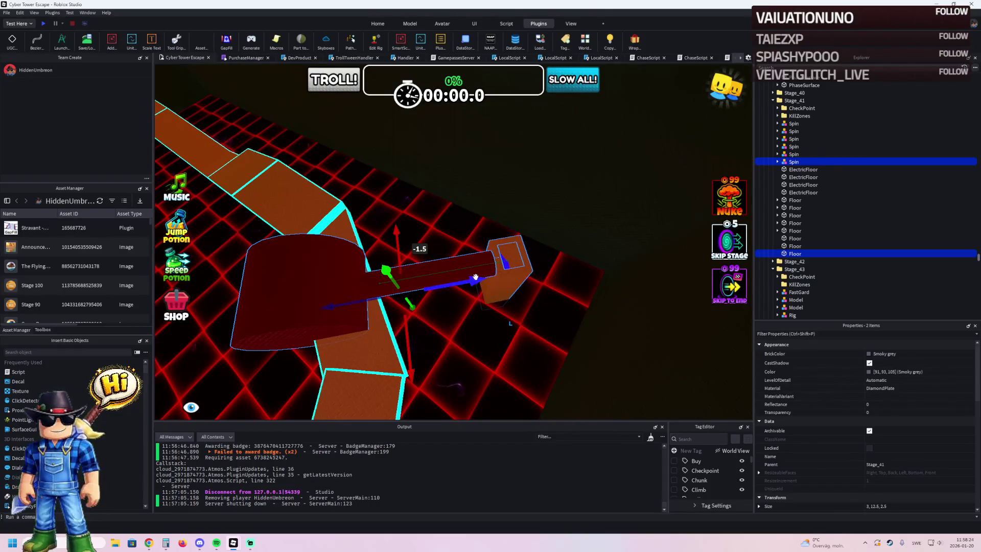
key(Delete)
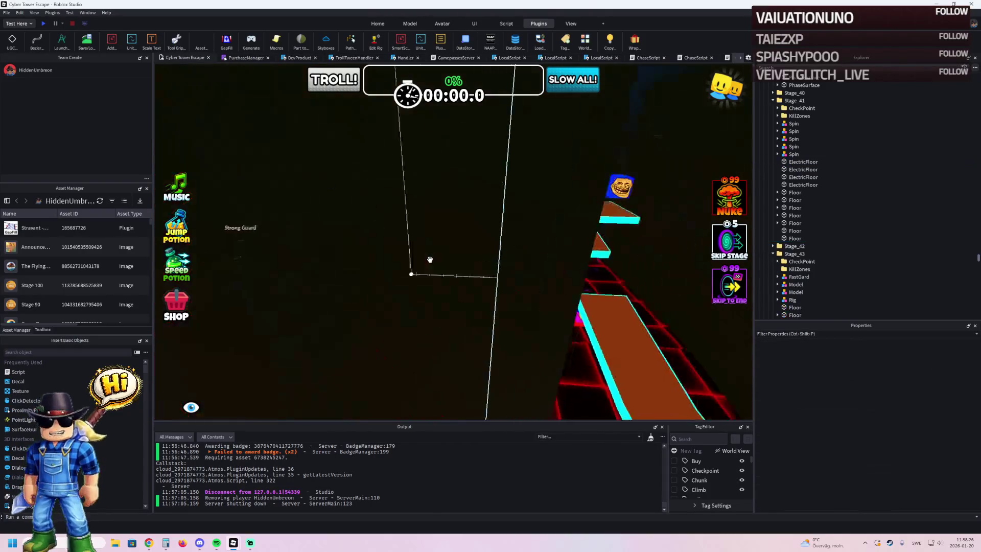
key(w)
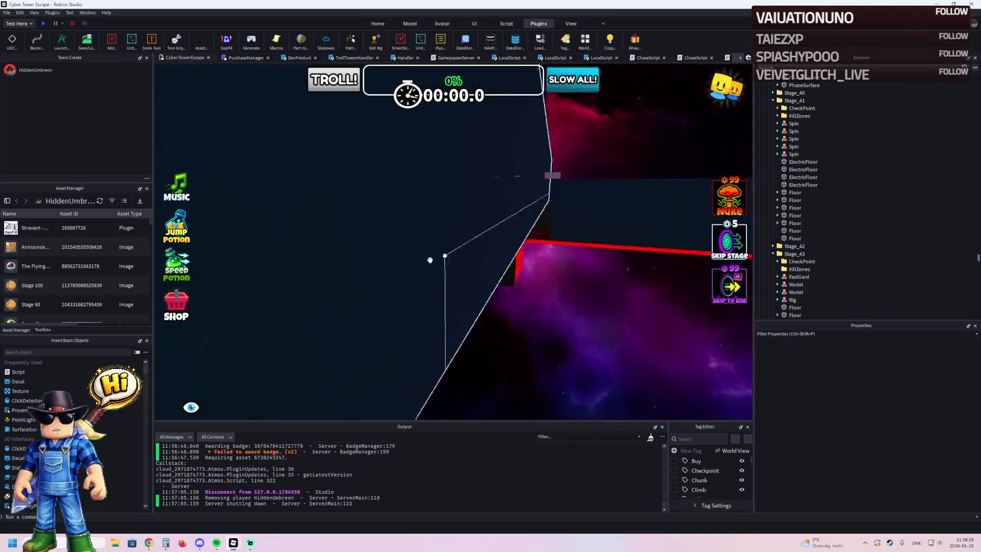
key(w)
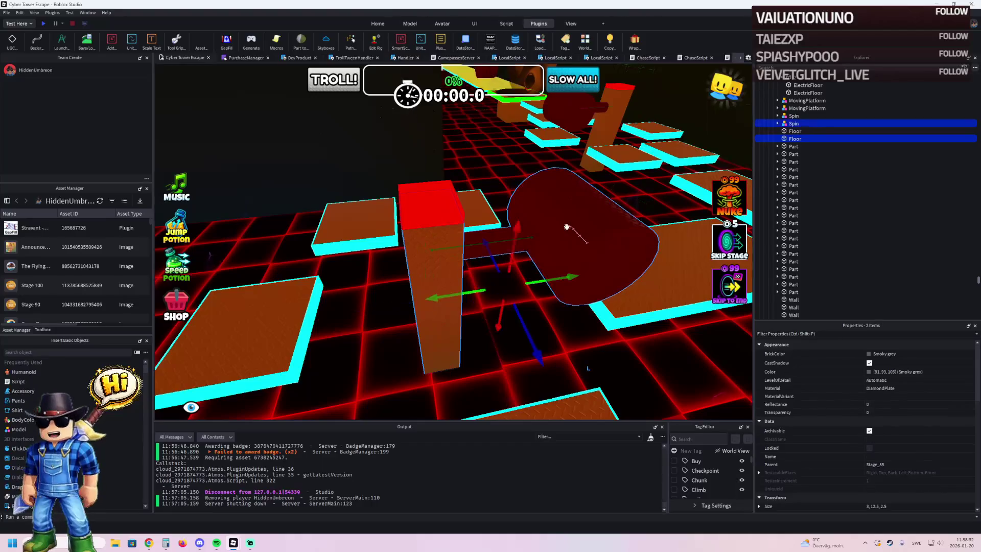
Step: Drag the red-topped pillar and zoom in close to the neon obby
key(s)
drag(420, 262, 376, 263)
key(w)
scroll(376, 264, up, 1)
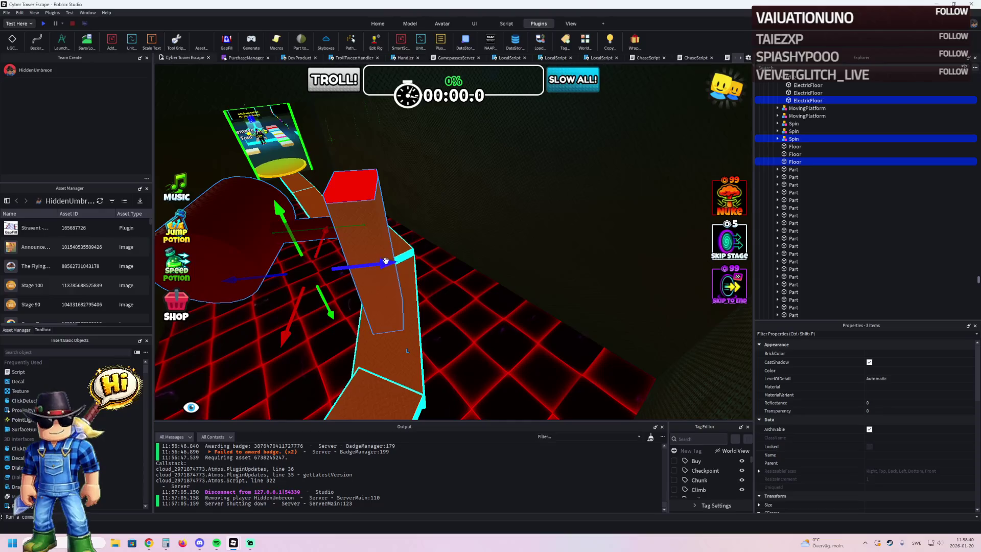
scroll(478, 247, up, 5)
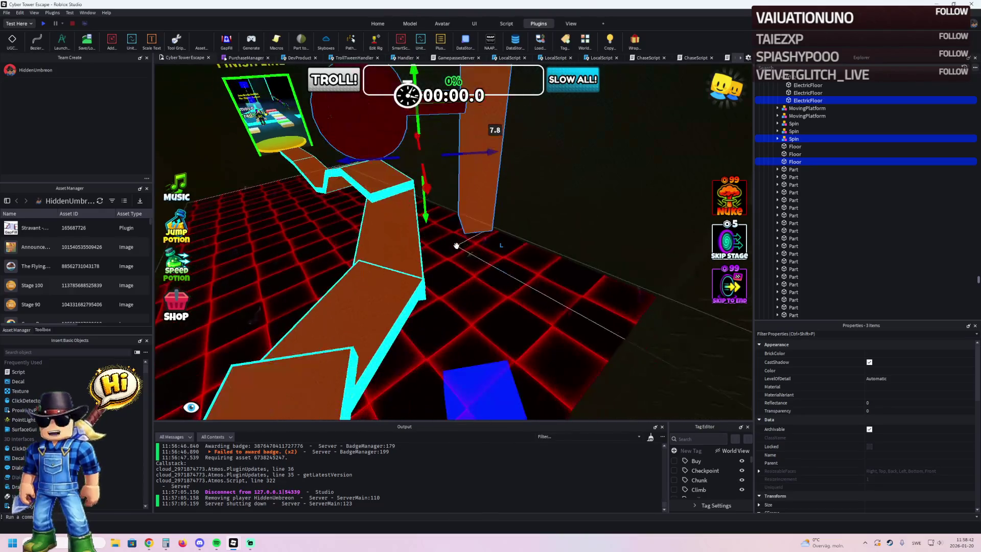
scroll(452, 176, up, 3)
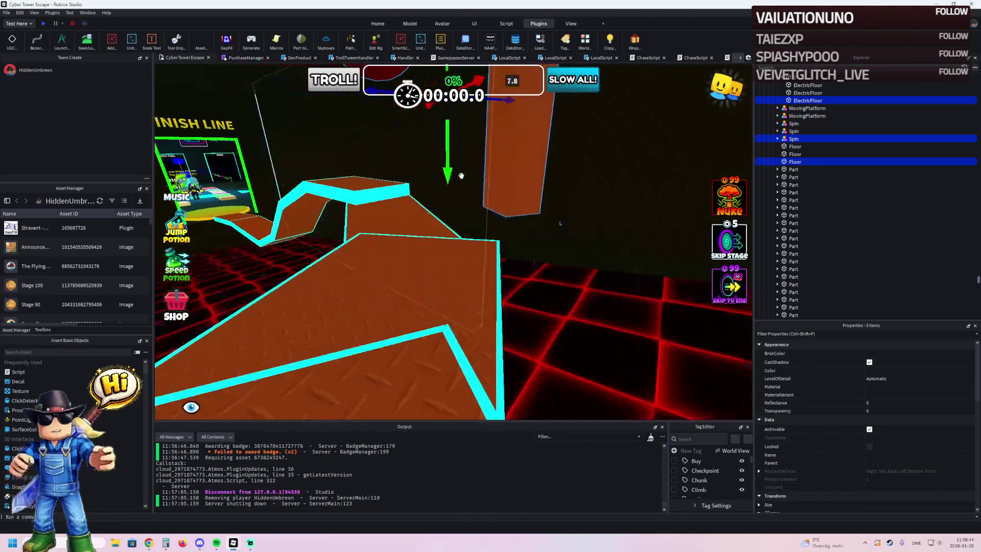
Step: Lower the Stage_55 spinner parts about 8 studs onto the path, then start a playtest
drag(447, 162, 471, 223)
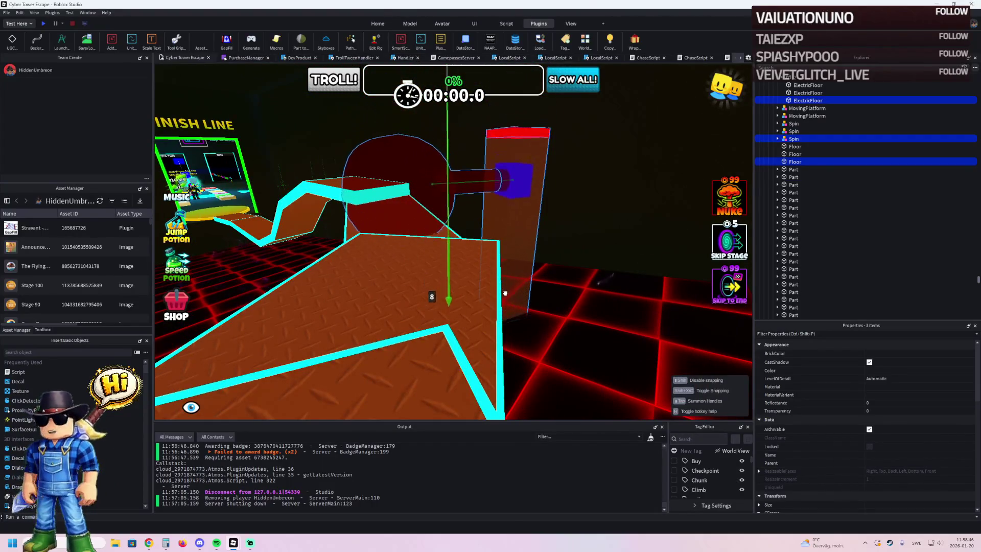
mouse_move(509, 287)
mouse_down()
mouse_move(446, 295)
mouse_move(515, 223)
mouse_move(455, 219)
mouse_move(436, 287)
mouse_up()
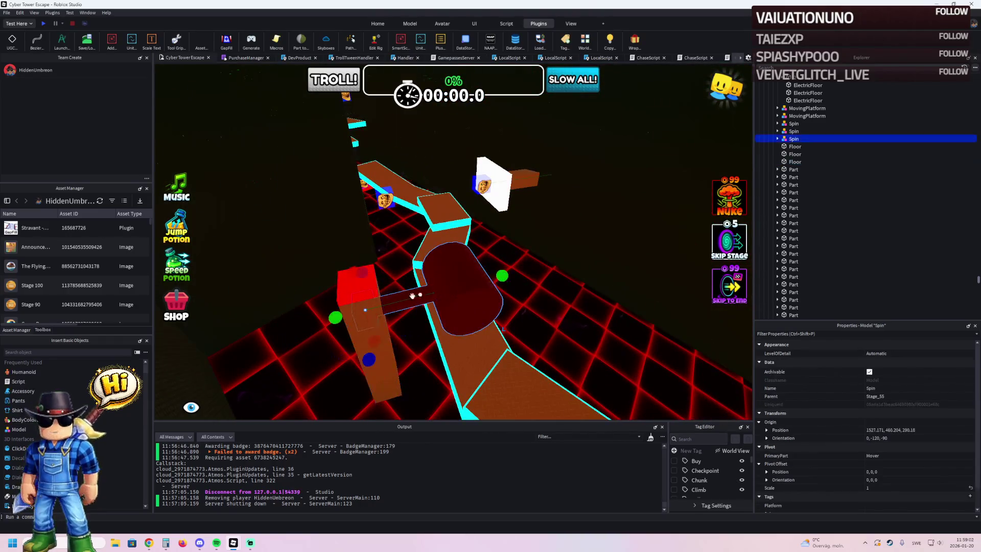
scroll(391, 281, up, 10)
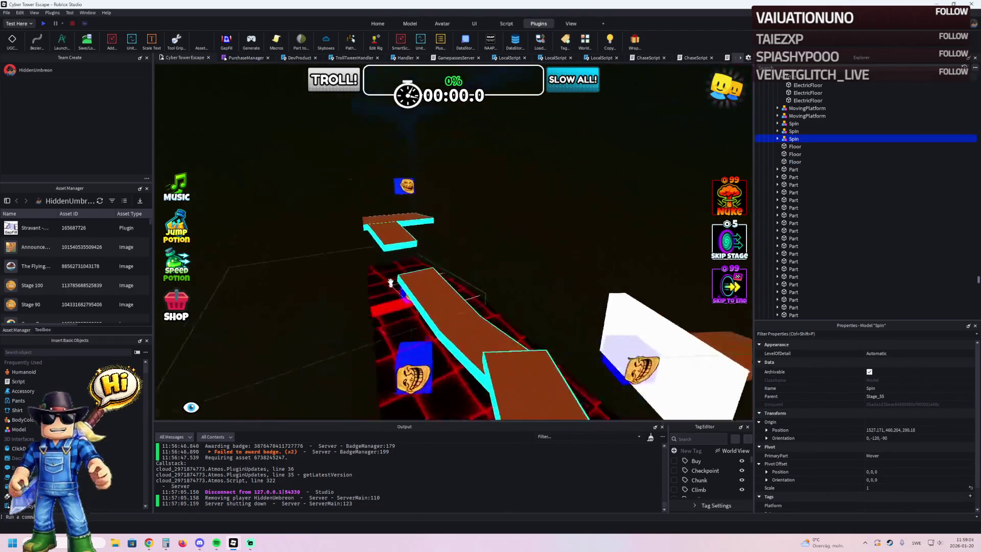
key(f)
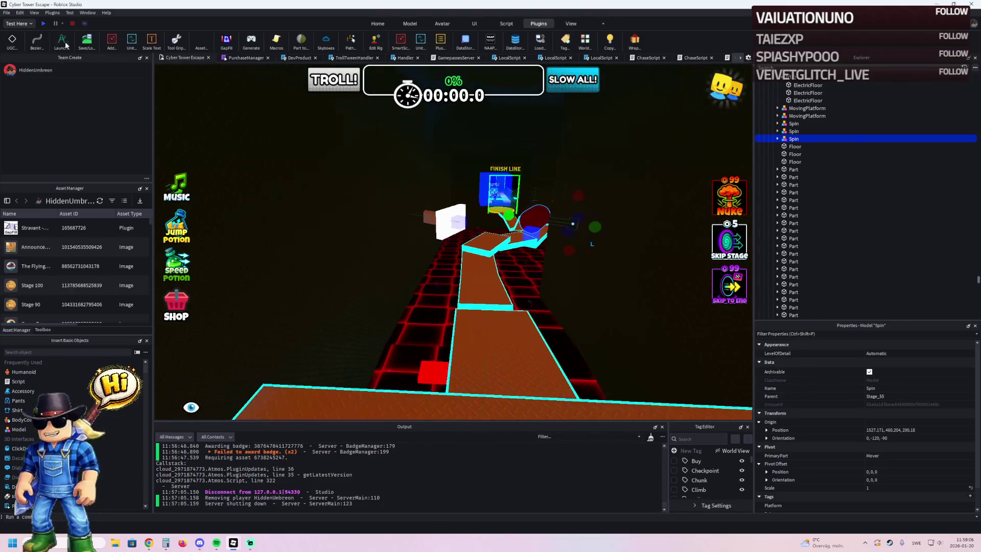
click(44, 24)
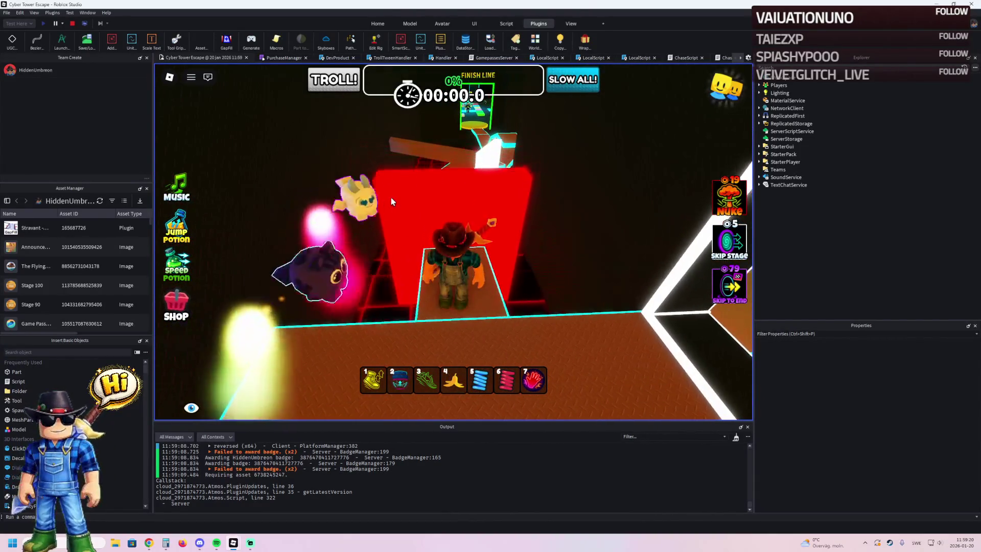
key(w)
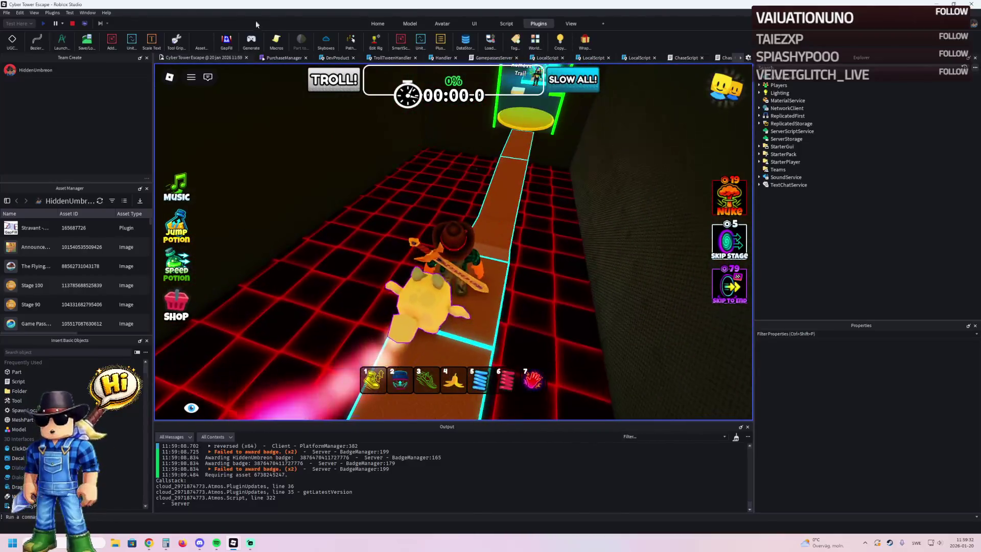
click(73, 23)
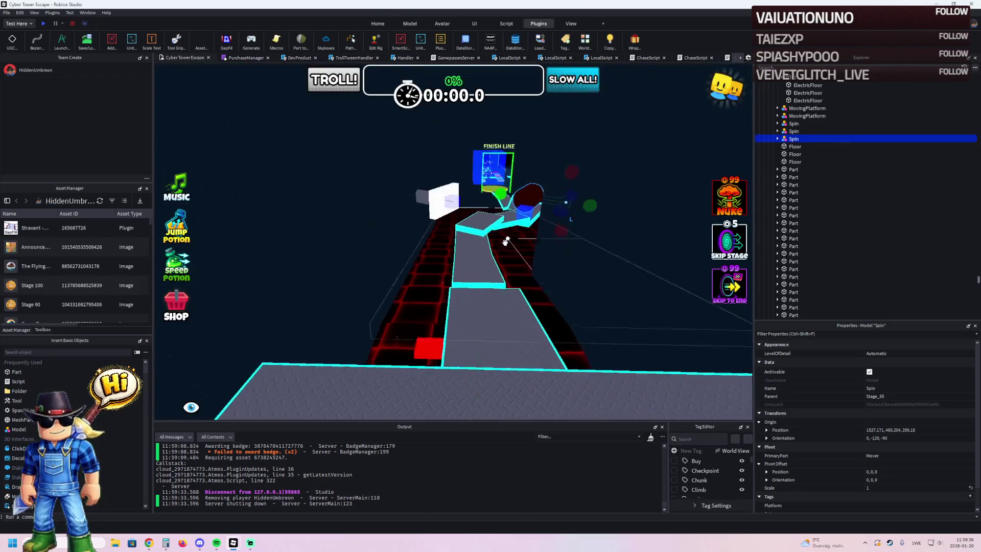
Step: Select the brown diamond-plate platform in Stage_59, past its cyan Wrap edges, and focus on it
key(w)
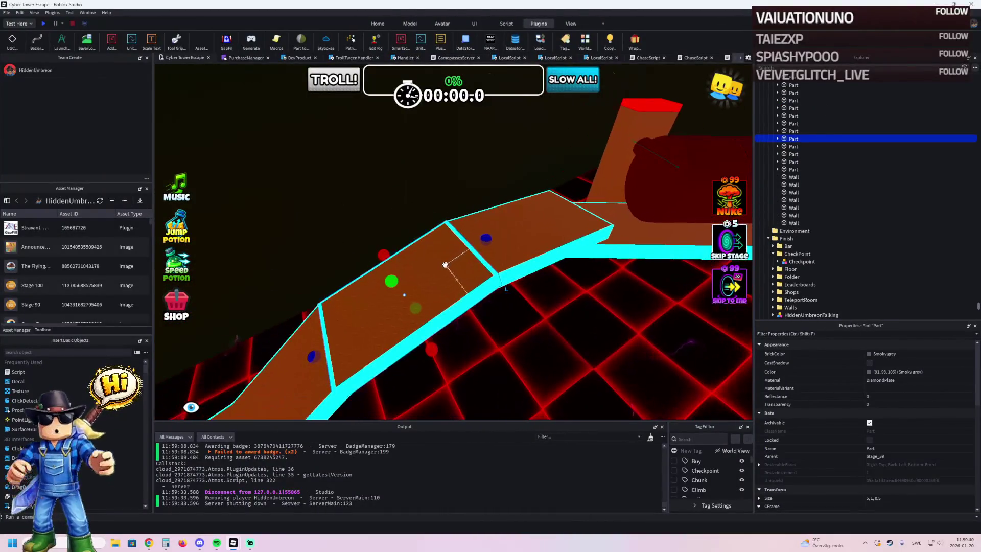
click(439, 264)
key(a)
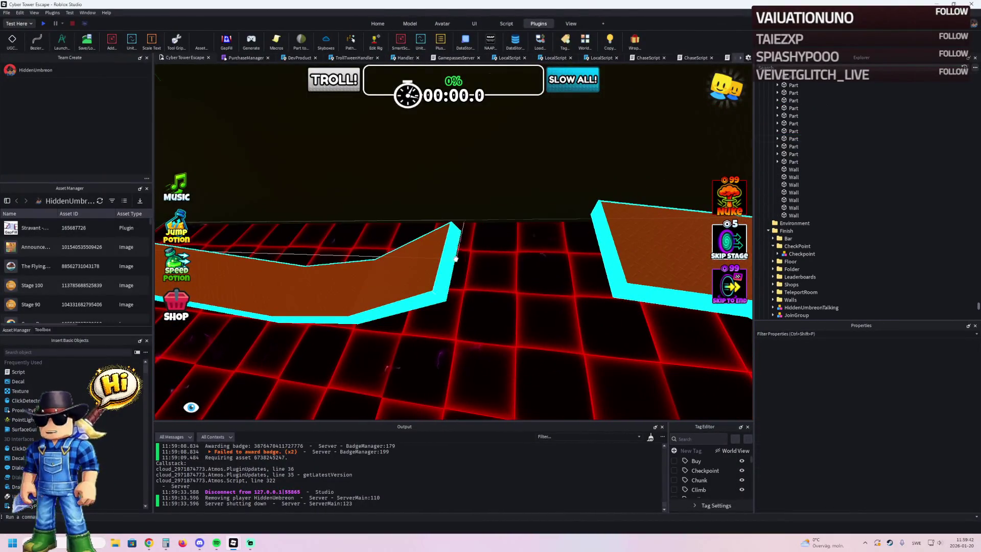
click(425, 263)
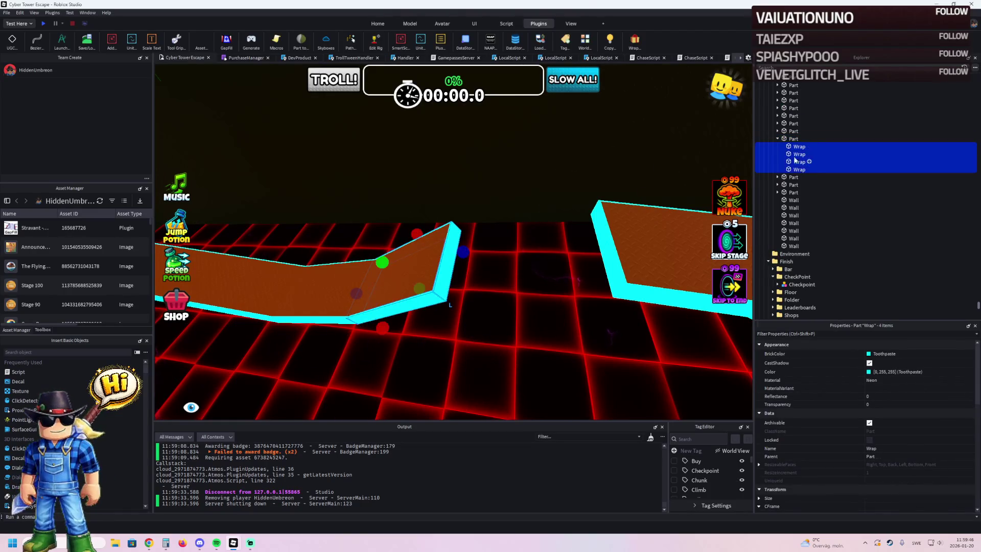
key(f)
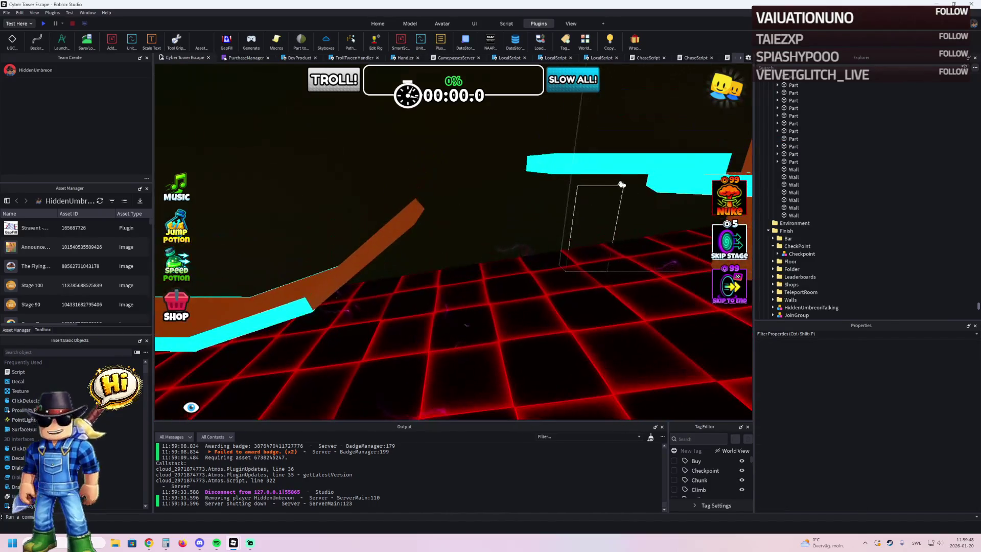
click(555, 165)
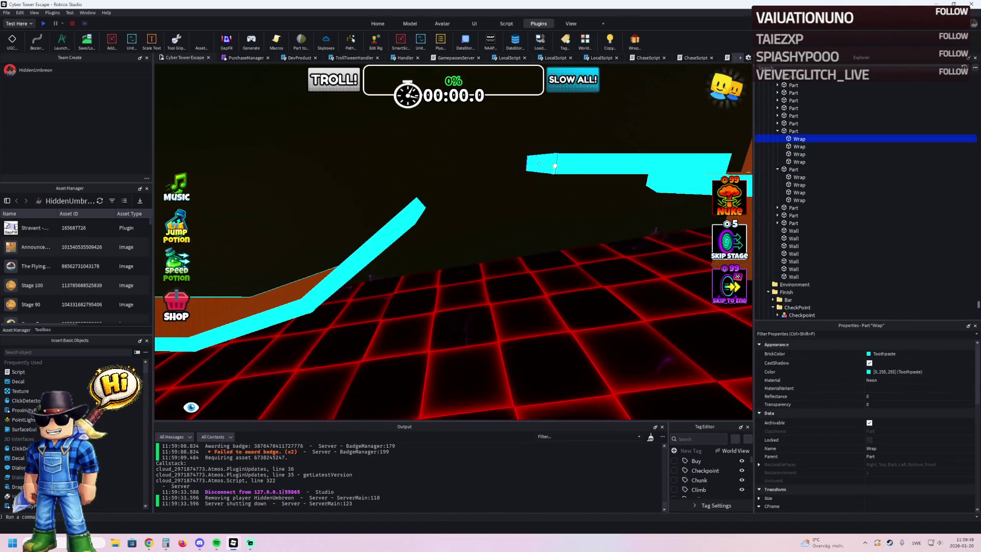
shift+click(795, 162)
double_click(784, 132)
key(f)
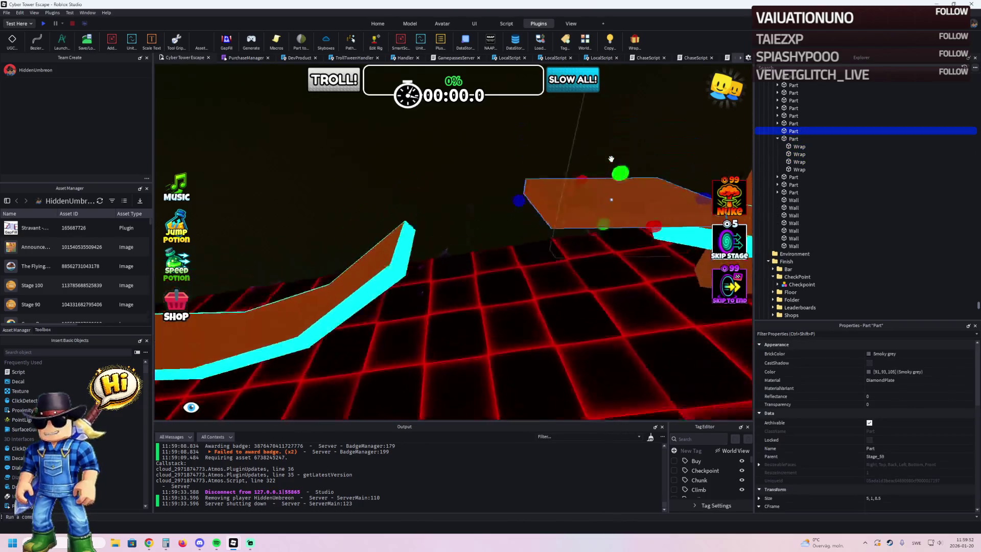
Step: Scale the brown platform from 5, 1, 6.5 to 5, 1, 11
key(ctrl+3)
drag(455, 221, 415, 236)
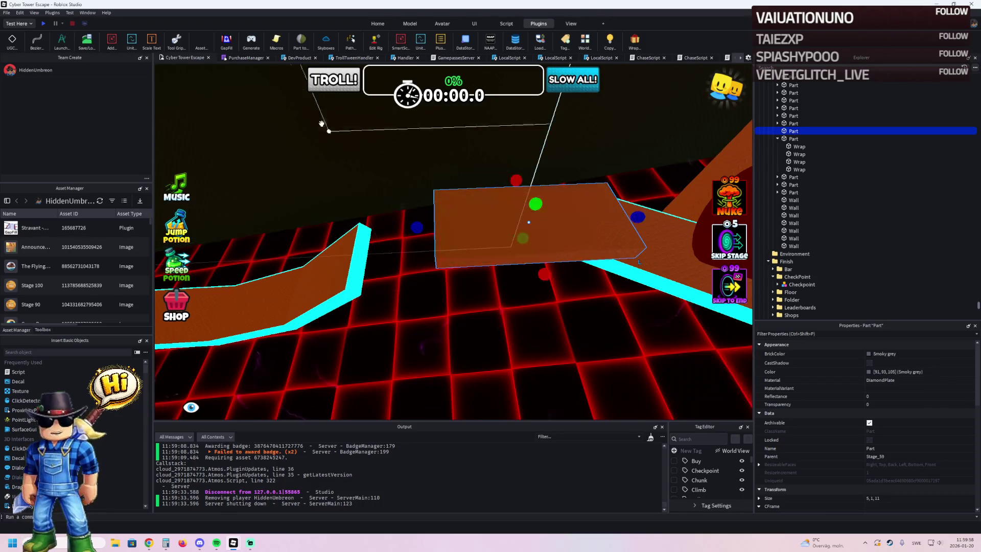
click(635, 41)
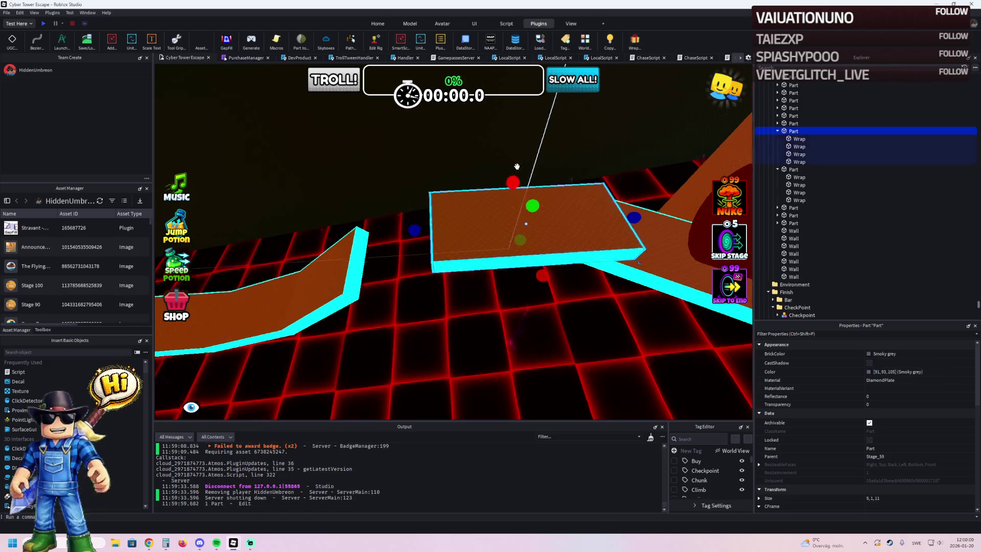
click(529, 244)
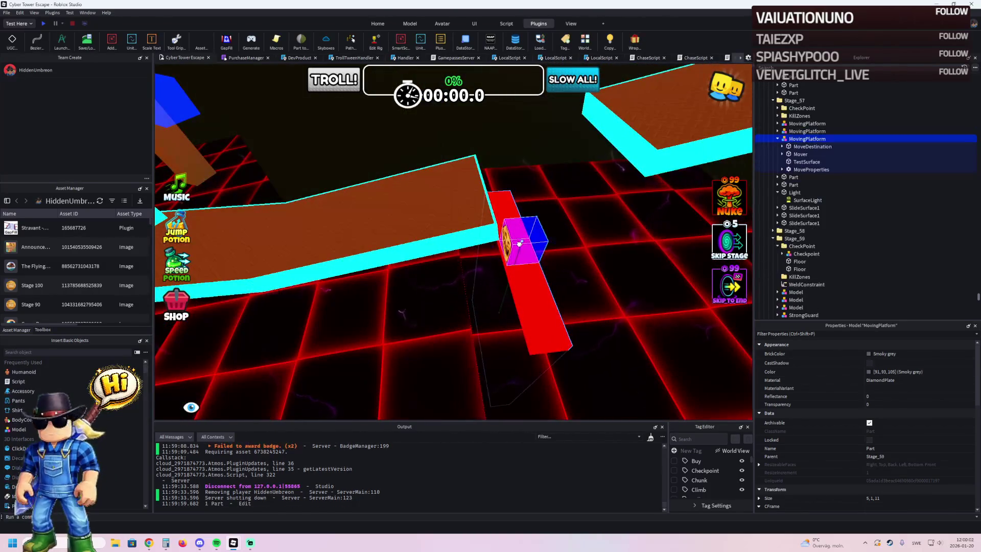
Step: Drag the red moving platform further along the path and confirm its new position
mouse_move(553, 239)
mouse_down()
mouse_move(507, 245)
mouse_move(428, 294)
mouse_move(451, 290)
mouse_move(315, 276)
mouse_up()
click(325, 231)
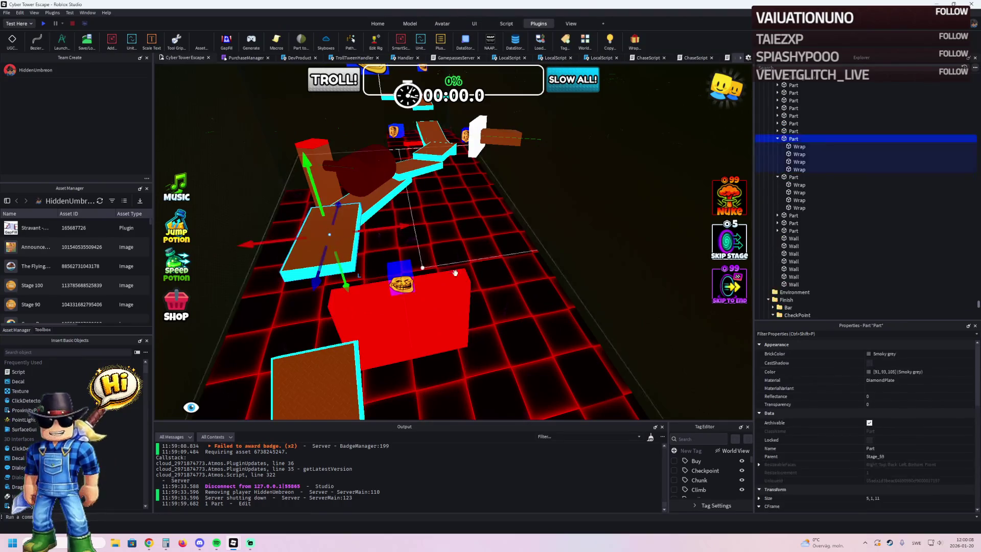
scroll(928, 455, down, 2)
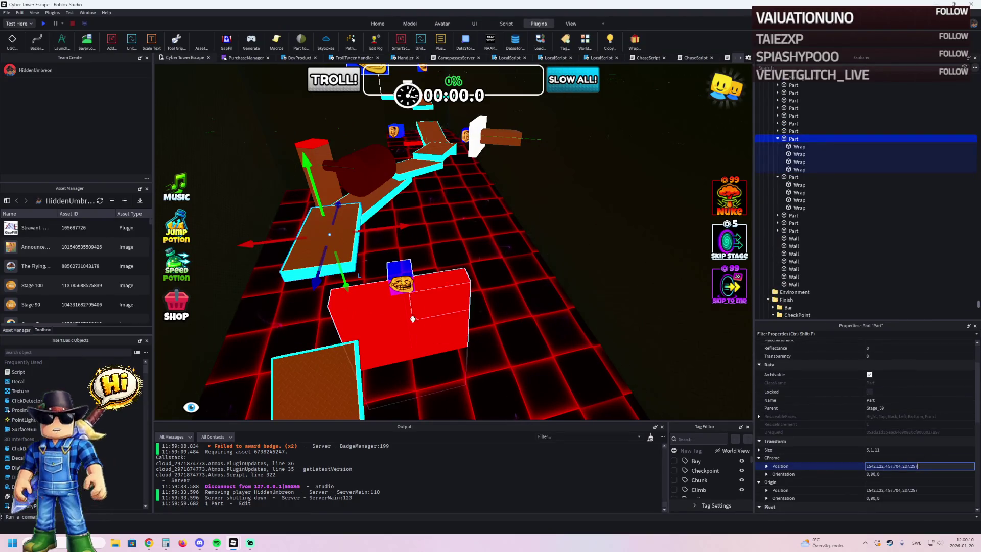
click(471, 337)
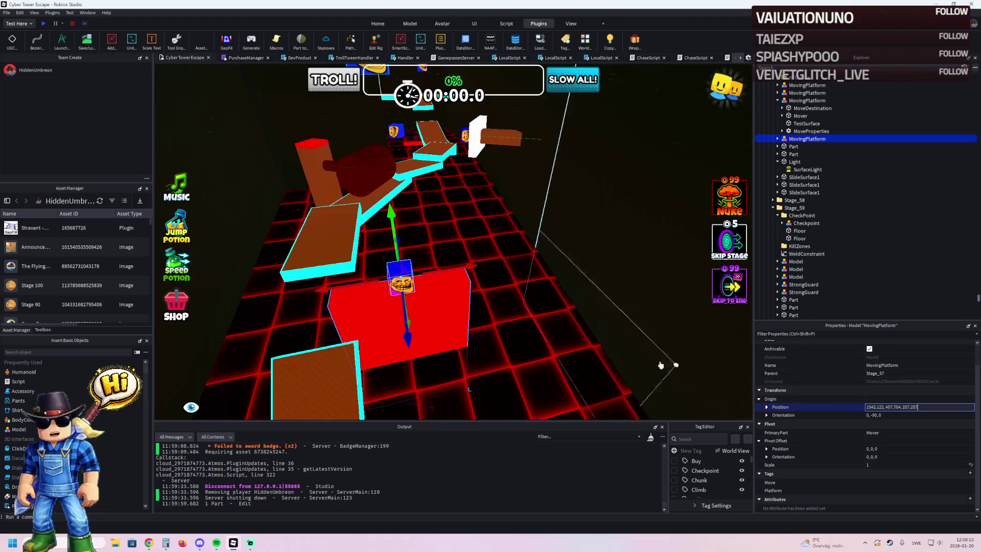
key(Return)
Step: Nudge the red moving platform over one stud to 1549.922, 450.204, 287.257
key(a)
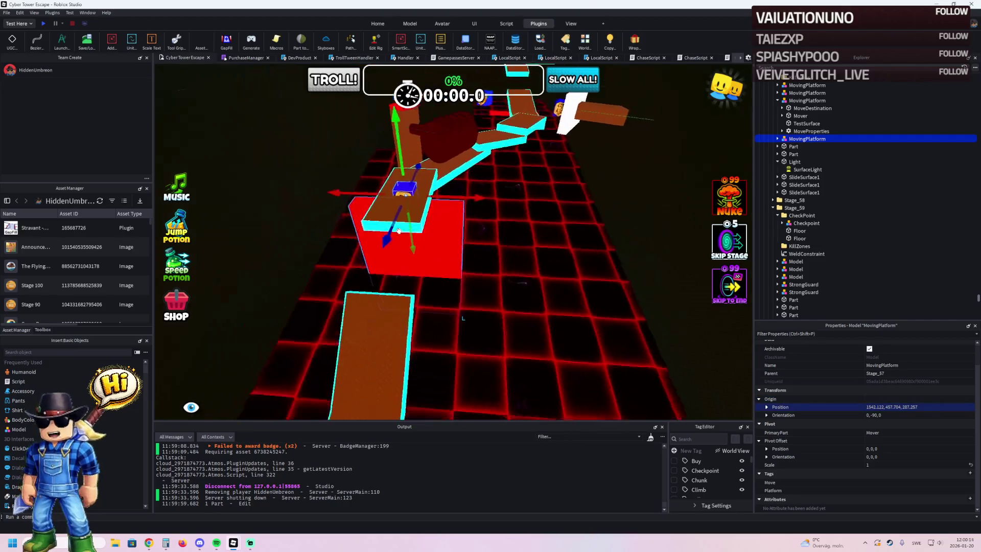
key(f)
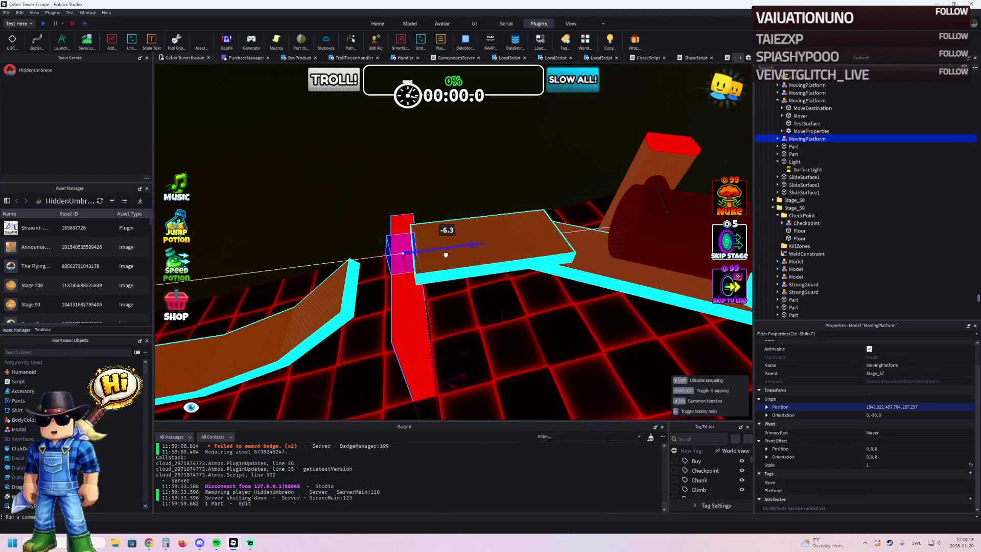
key(q)
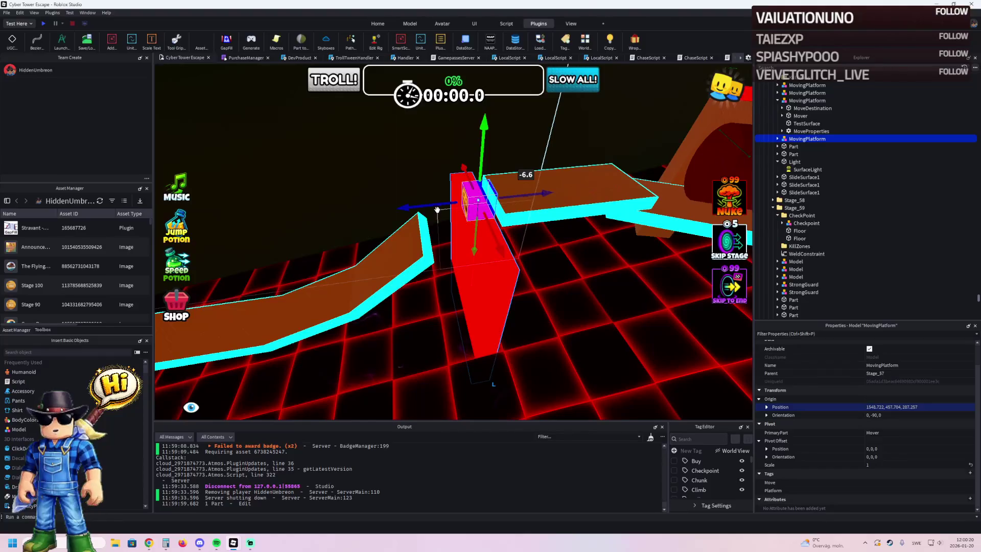
drag(438, 205, 416, 215)
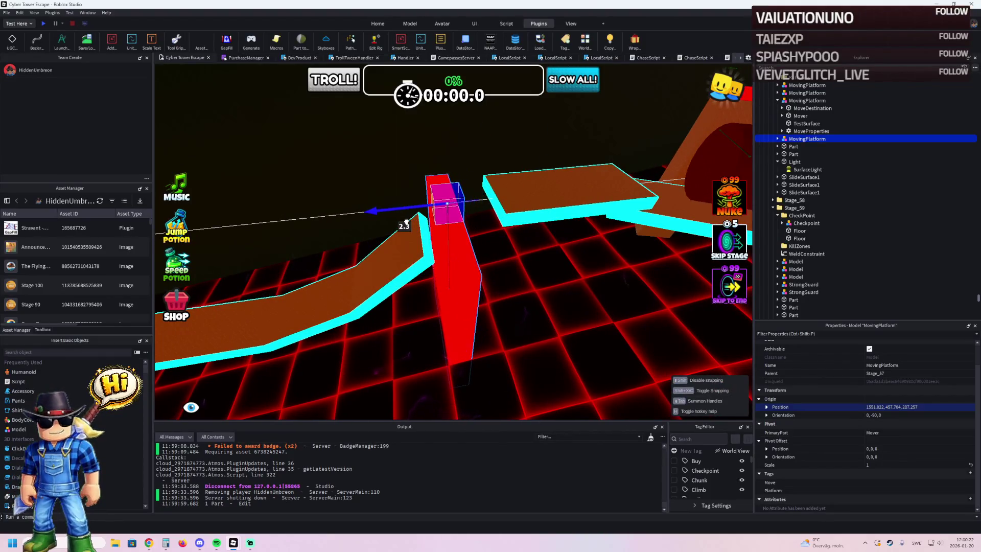
key(Left)
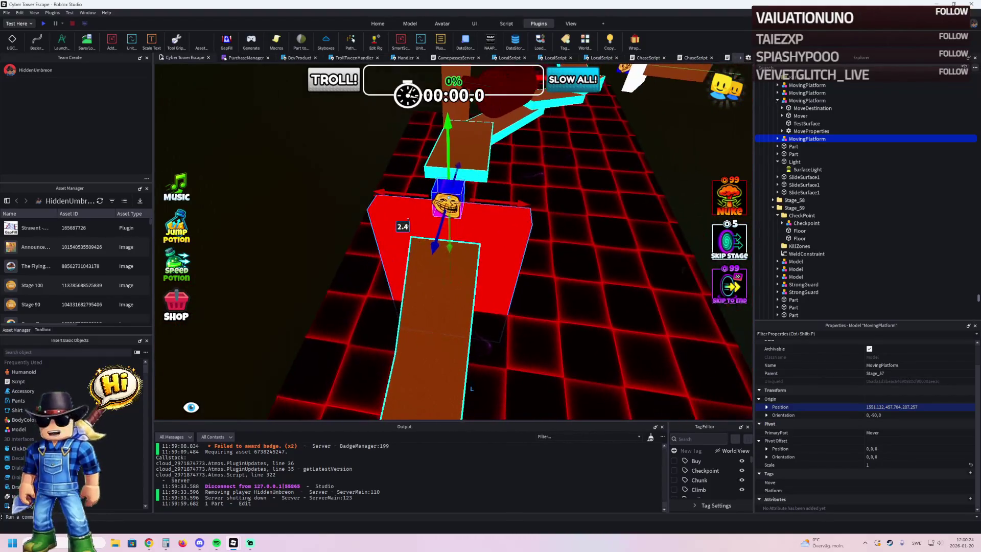
key(Left)
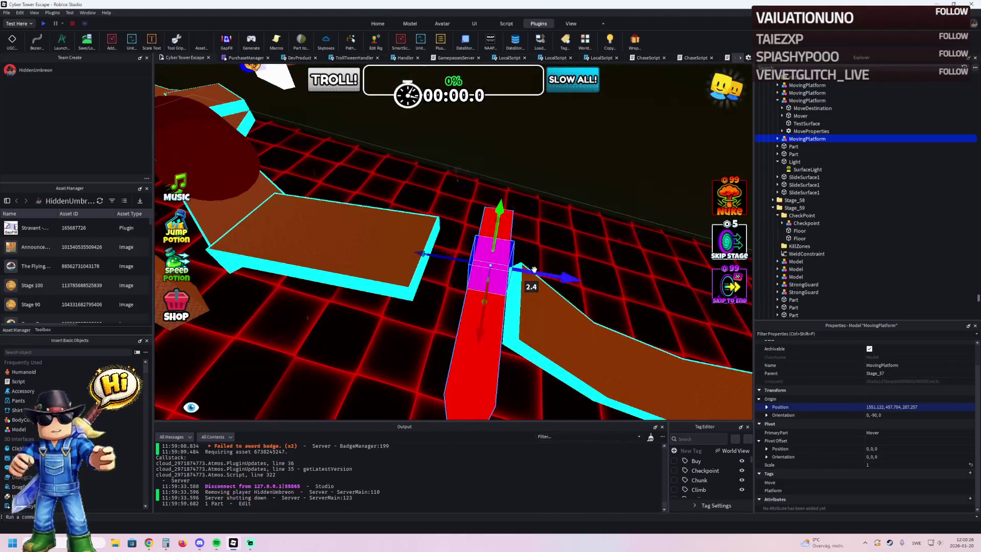
key(Left)
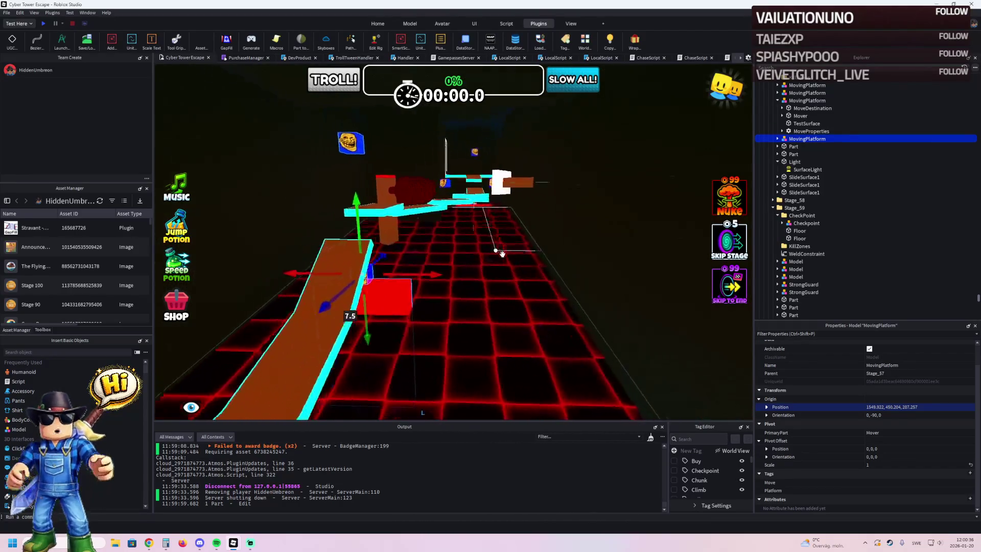
Step: Fly along the path, checking the diamond-plate floor and the walls' cyan Wrap parts
key(w)
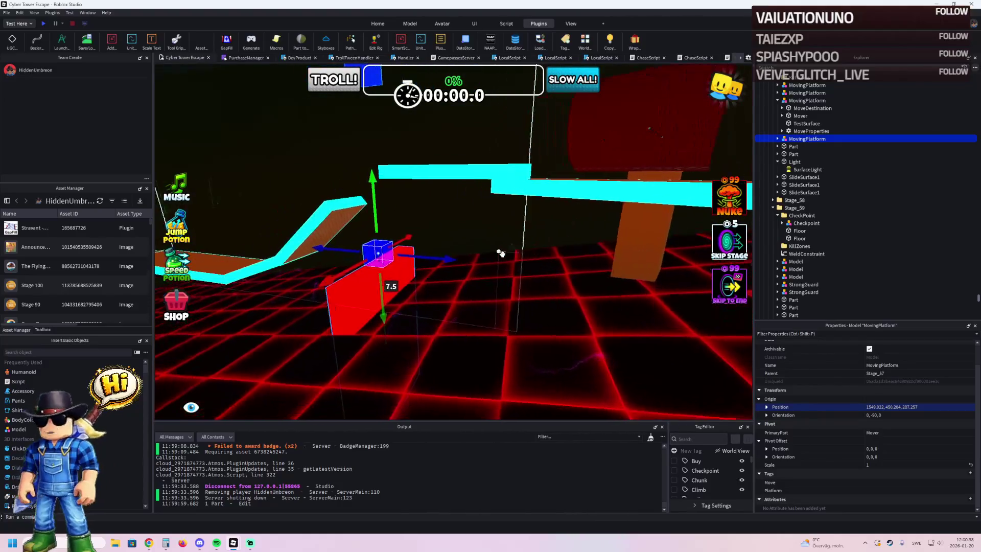
key(w)
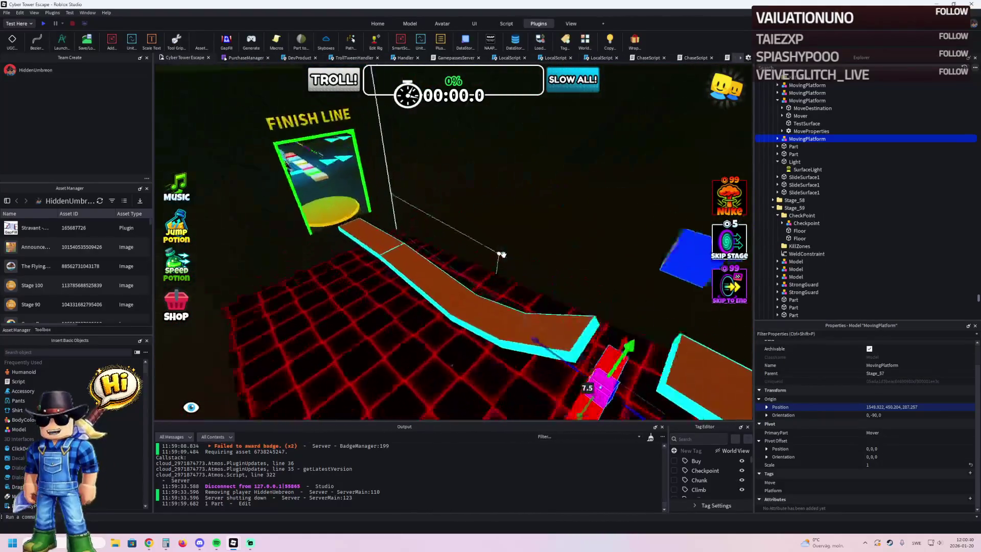
key(w)
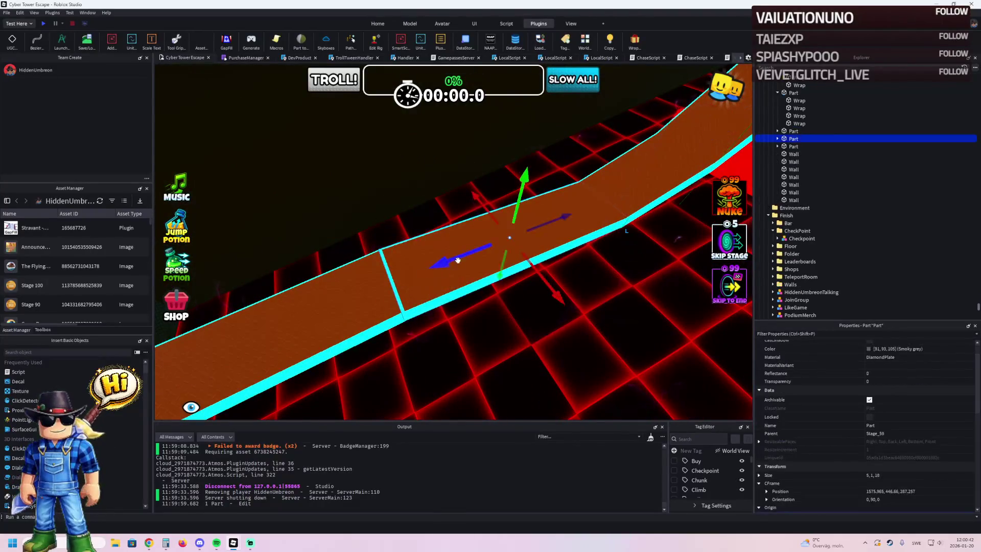
key(w)
click(457, 259)
key(w)
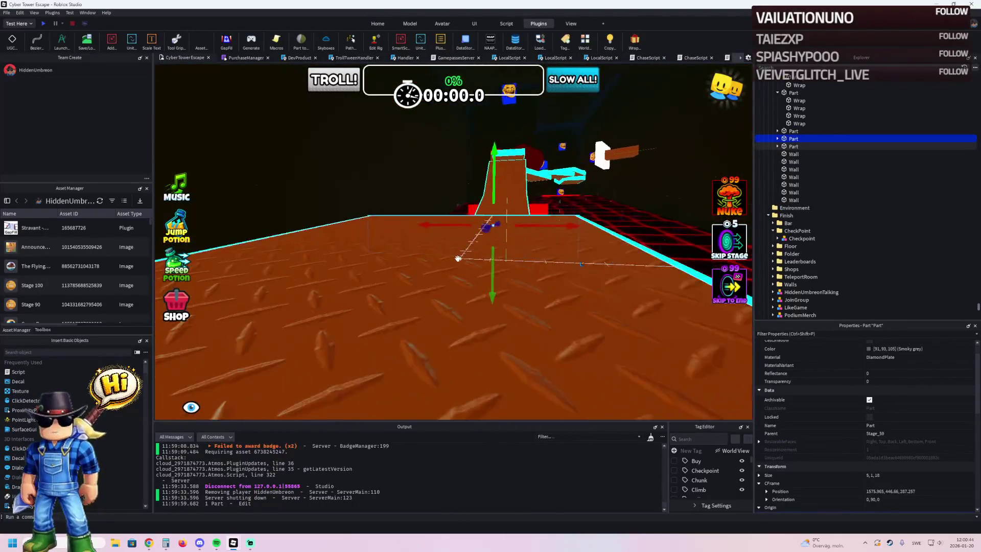
click(488, 231)
key(w)
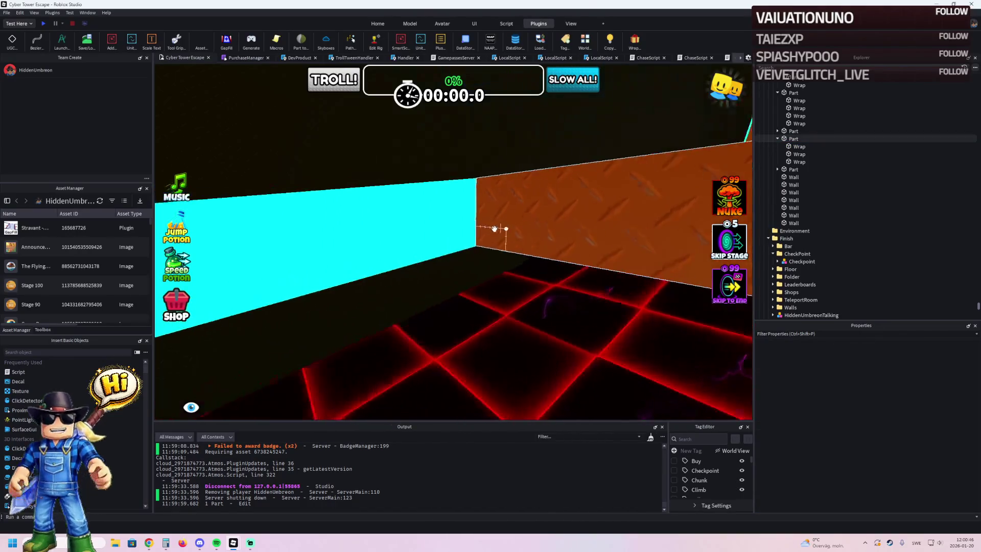
click(506, 206)
click(517, 229)
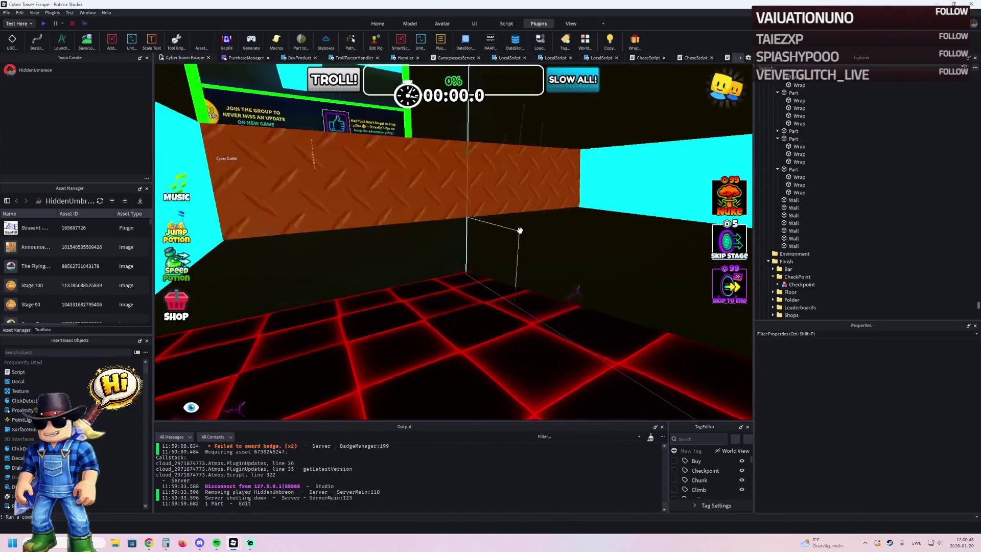
Step: Survey the path to the FINISH LINE, then move the white MovingPlatform to about 1572, 453, 280
key(w)
key(w)
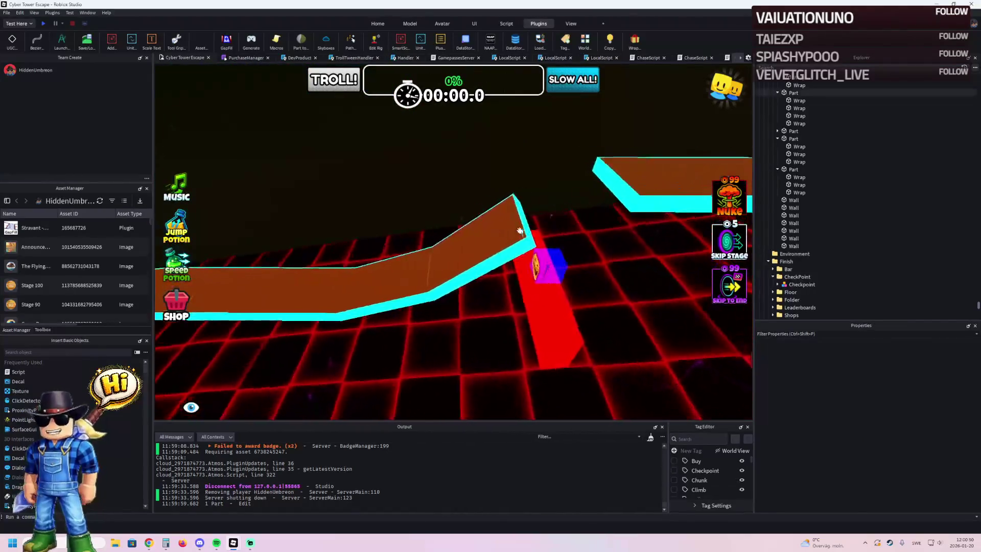
key(w)
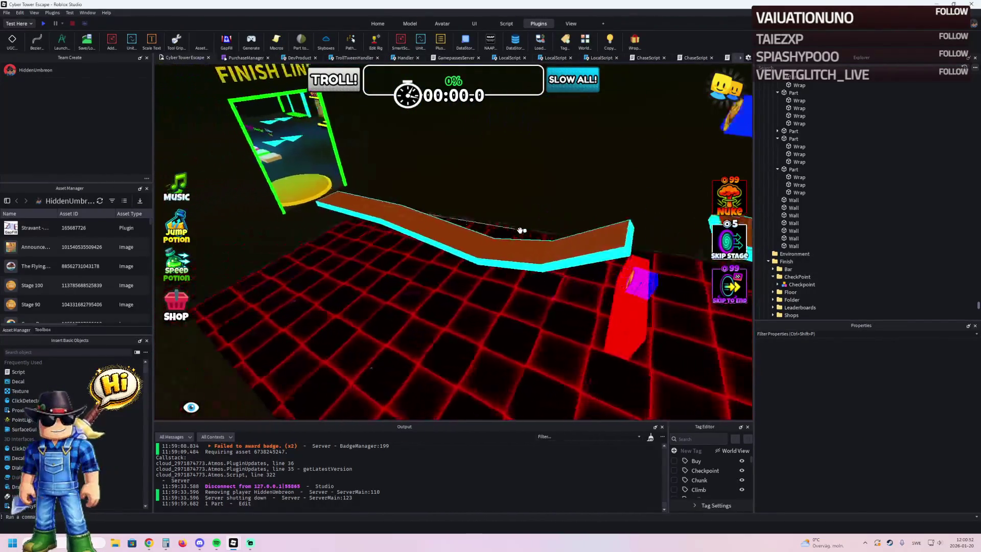
key(a)
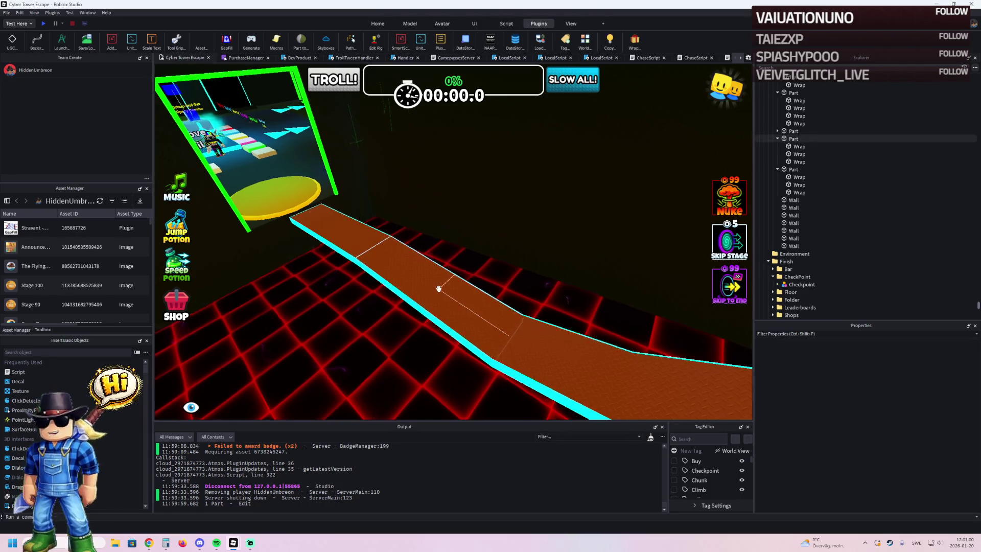
key(s)
key(d)
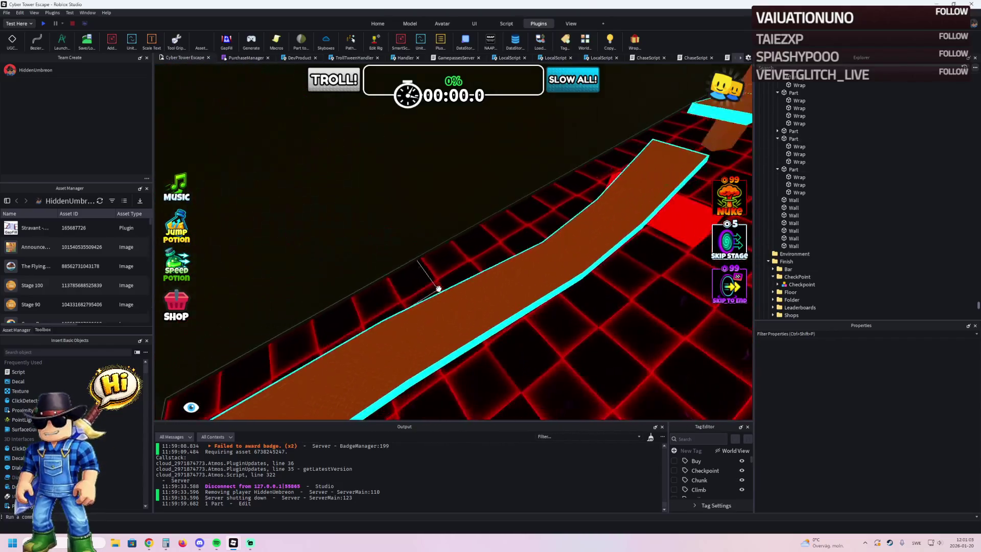
key(s)
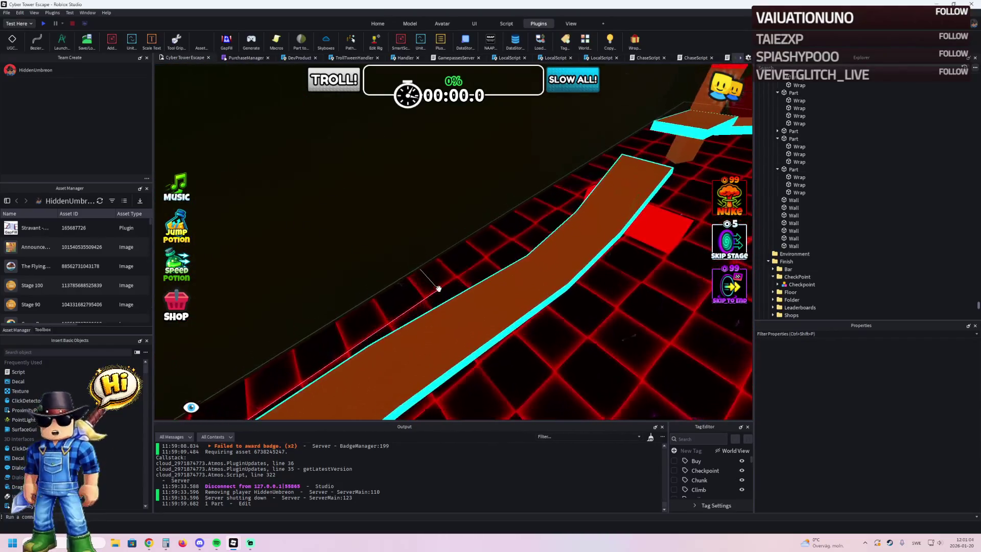
key(w)
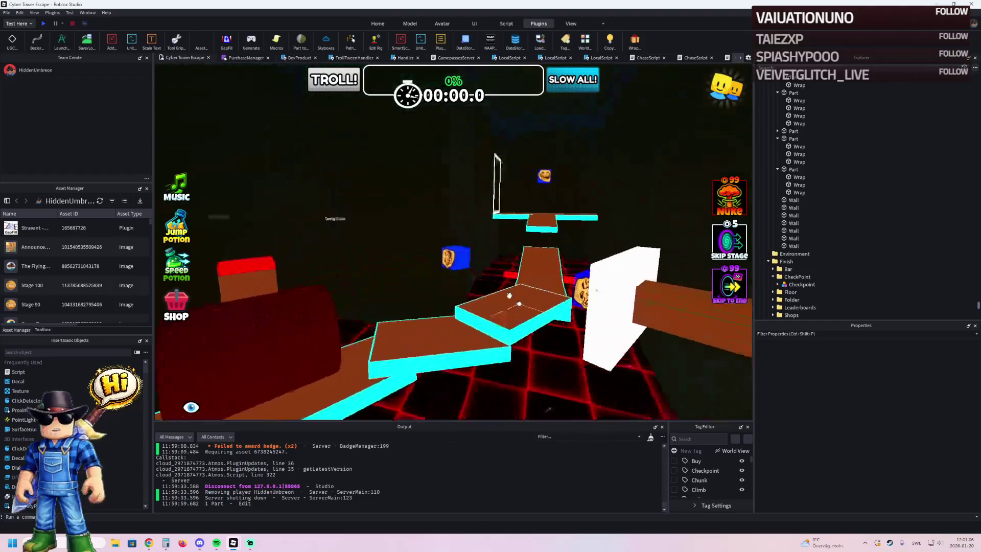
key(w)
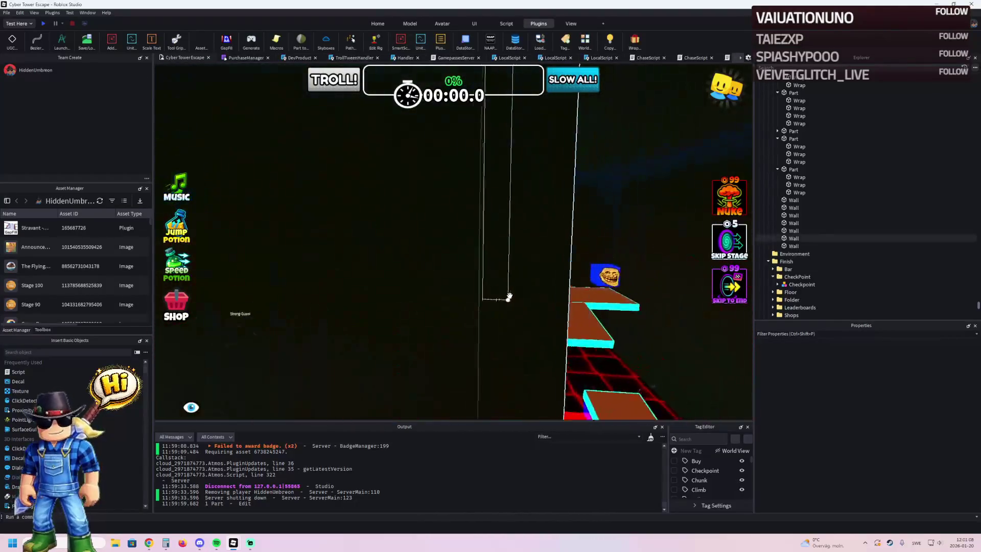
key(w)
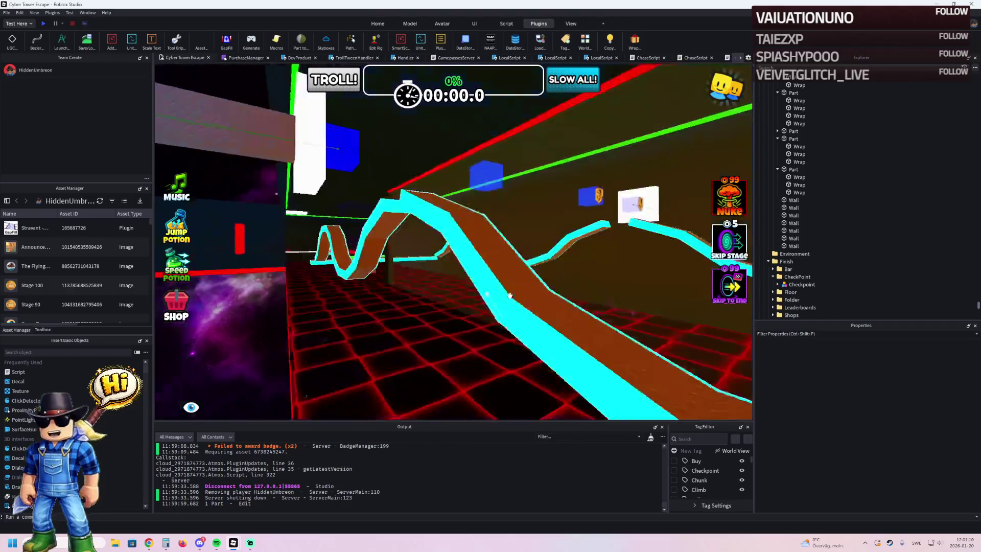
key(w)
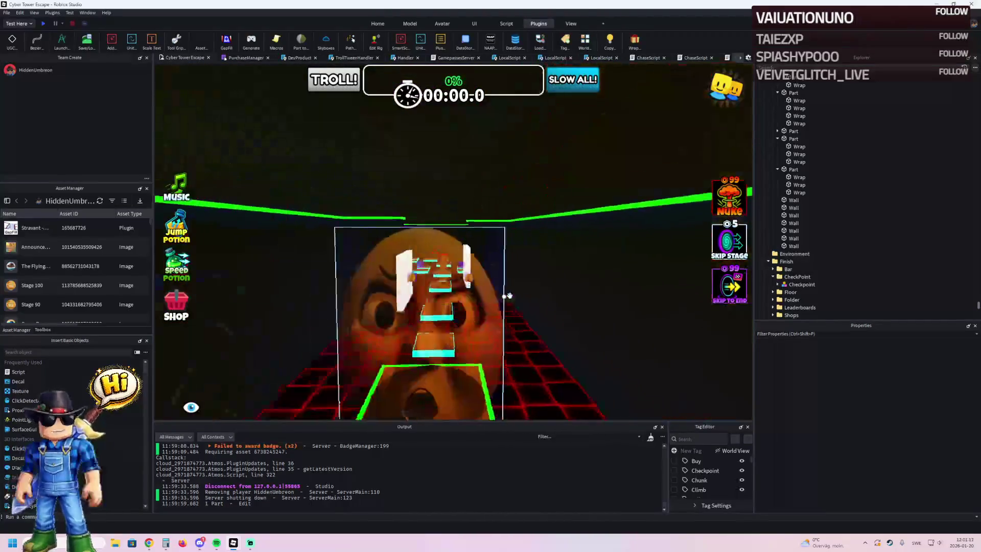
click(496, 295)
mouse_move(493, 293)
mouse_down()
mouse_move(537, 286)
mouse_move(574, 342)
mouse_move(582, 306)
mouse_move(443, 372)
mouse_up()
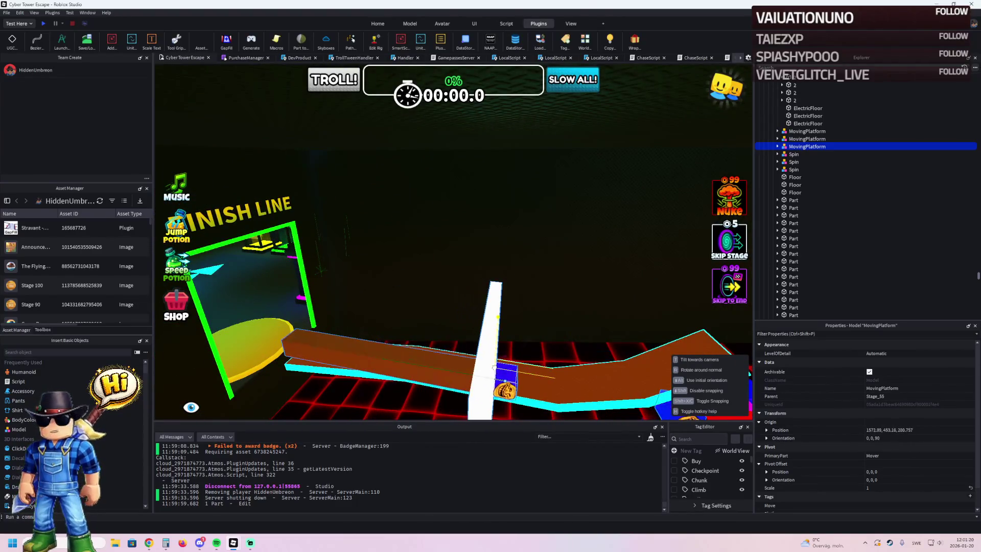
Step: Move and turn the white MovingPlatform onto the path
key(f)
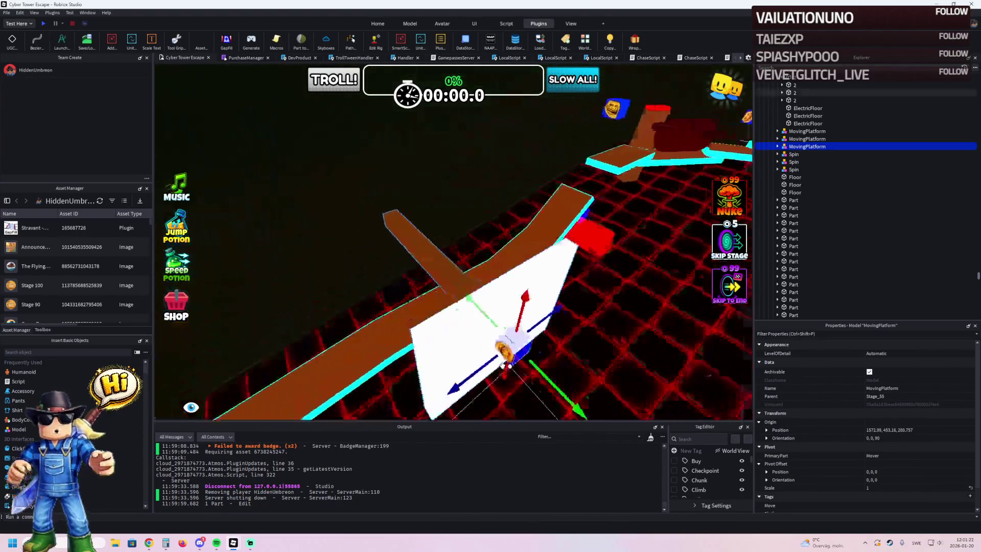
drag(502, 364, 509, 368)
mouse_move(567, 356)
mouse_down()
mouse_move(491, 352)
mouse_move(475, 339)
mouse_move(475, 303)
mouse_move(502, 307)
mouse_move(497, 257)
mouse_up()
mouse_move(500, 189)
mouse_down()
mouse_move(482, 192)
mouse_move(522, 190)
mouse_move(480, 195)
mouse_up()
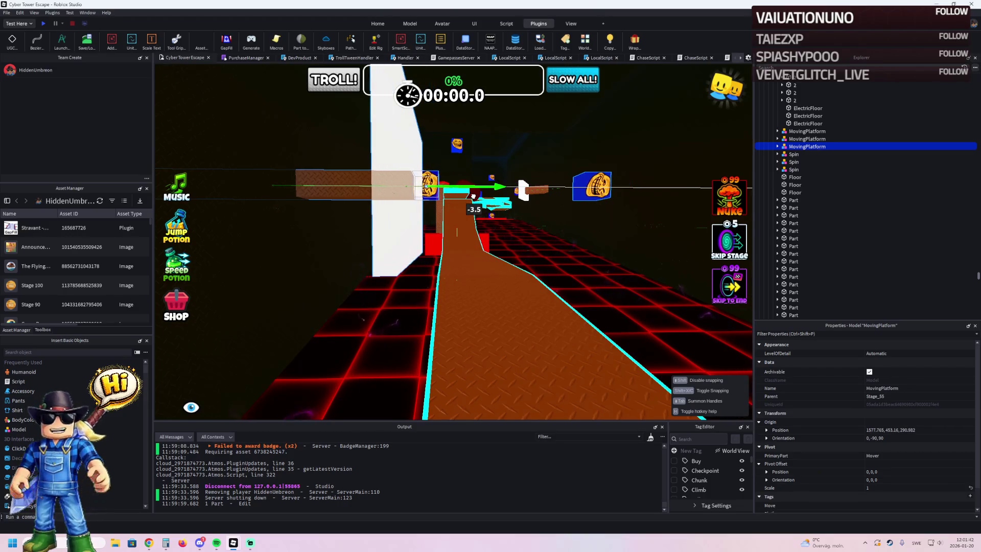
drag(473, 196, 472, 196)
key(f)
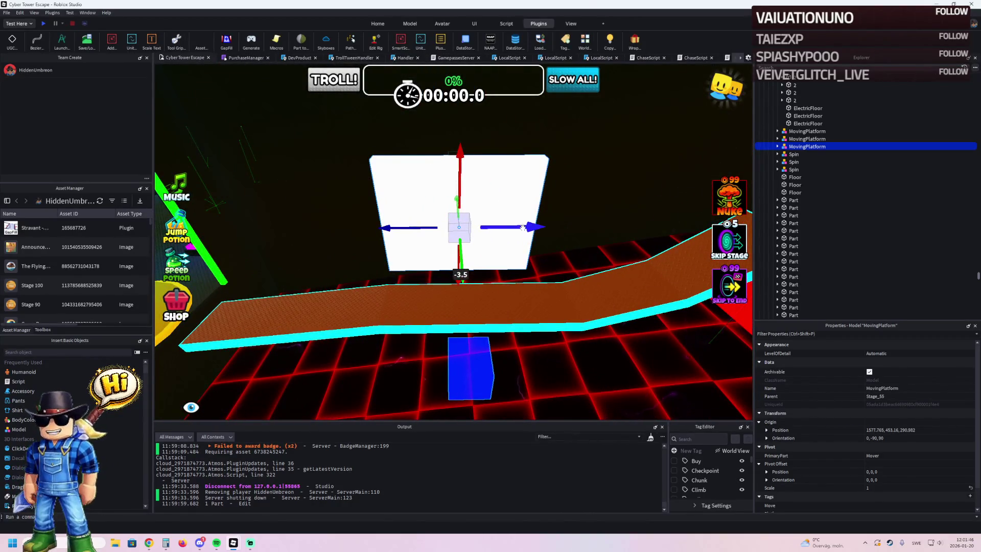
Step: Slide the platform to about 1578.8, 453.2, 290.1 and select both MovingPlatforms
drag(525, 229, 546, 219)
click(539, 220)
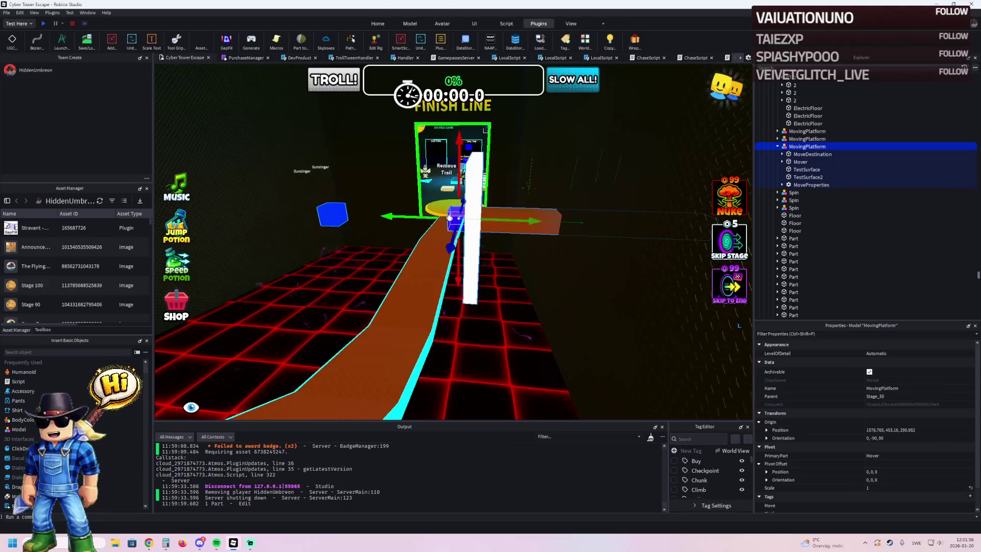
drag(450, 217, 429, 217)
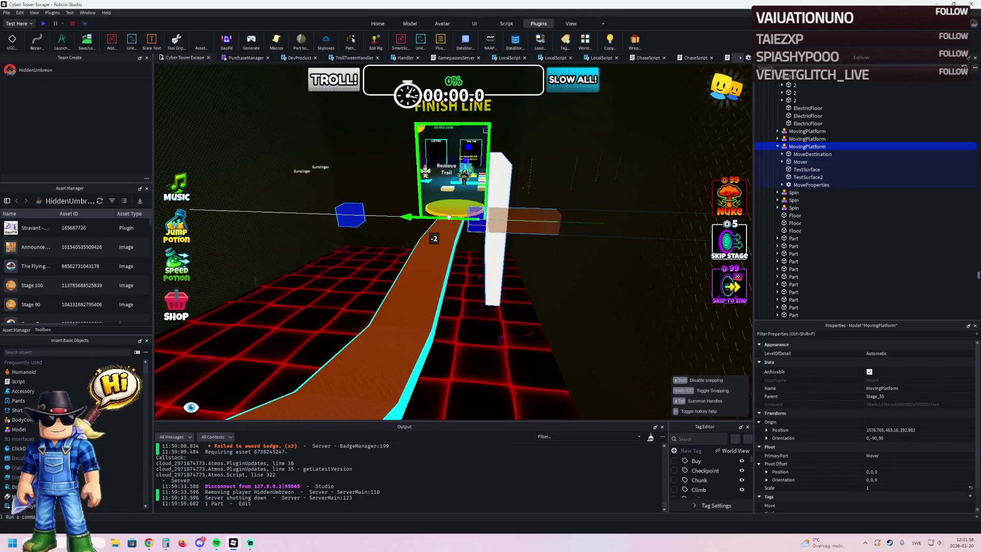
key(w)
key(w)
ctrl+click(449, 218)
key(f)
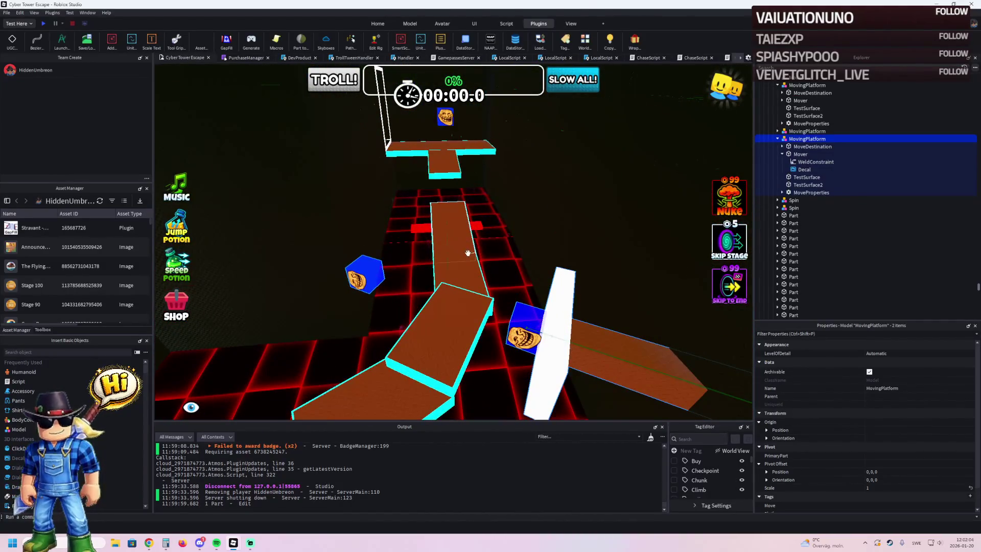
ctrl+click(468, 253)
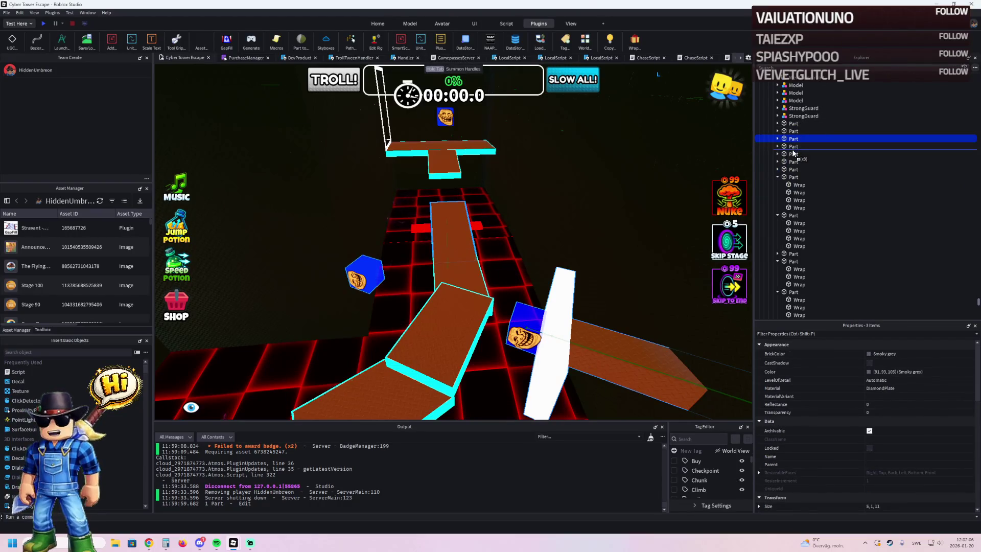
key(w)
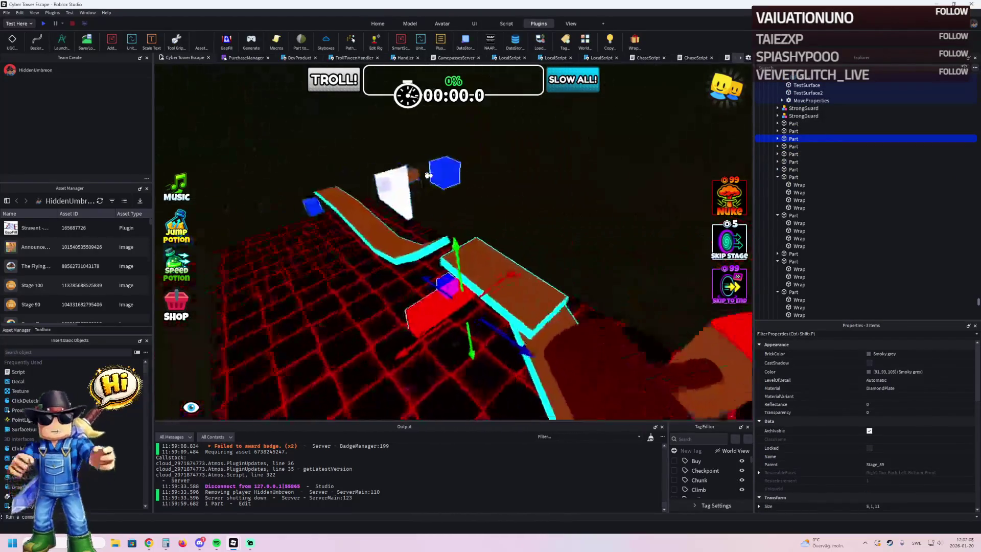
key(w)
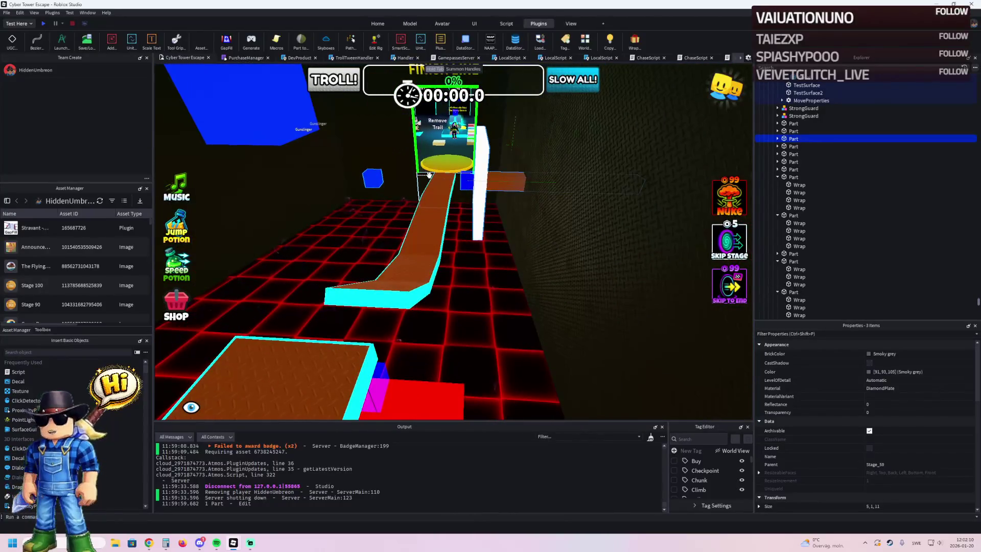
key(a)
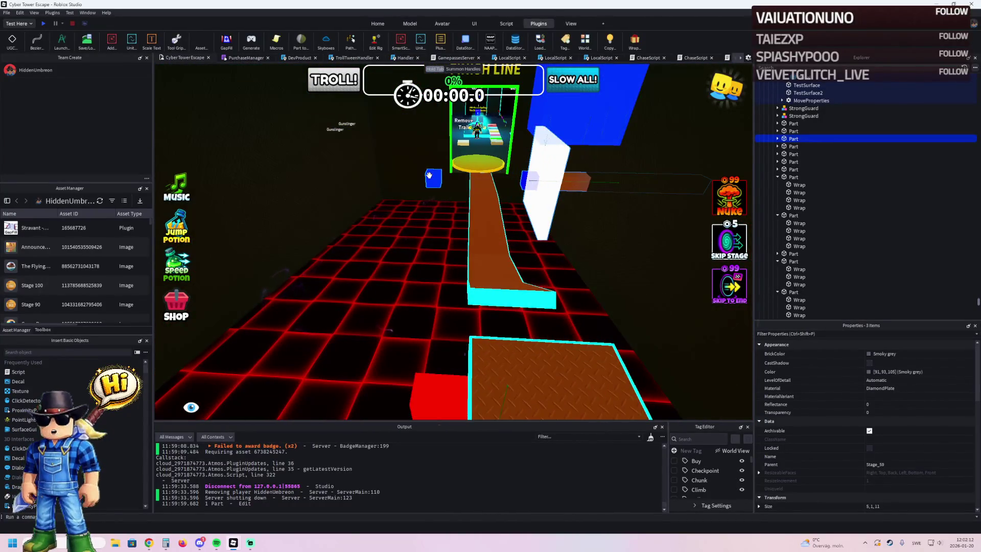
key(s)
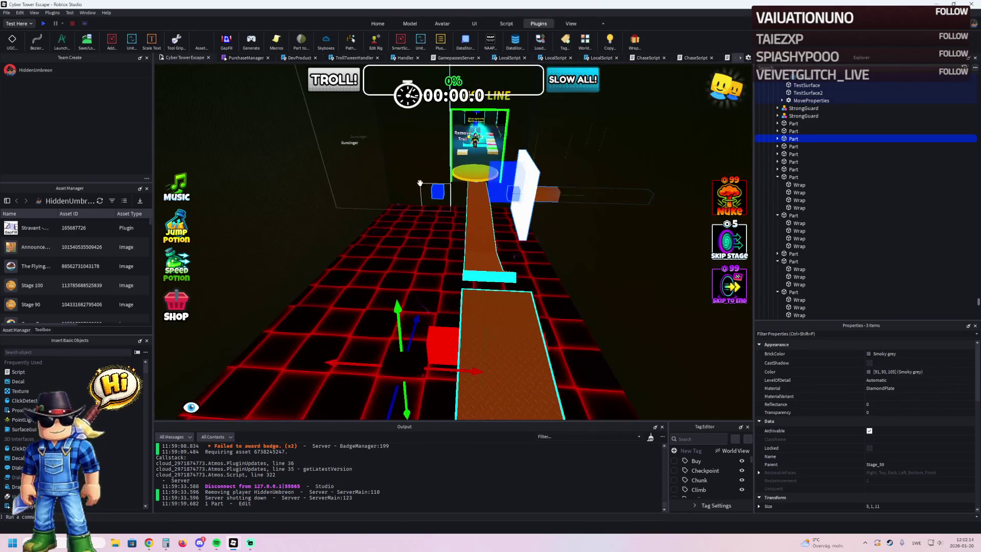
key(w)
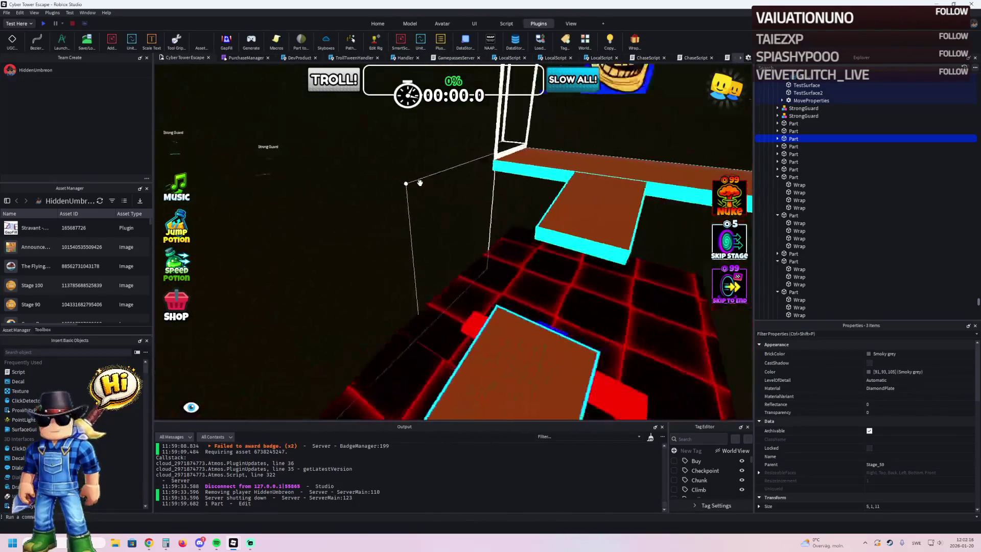
key(s)
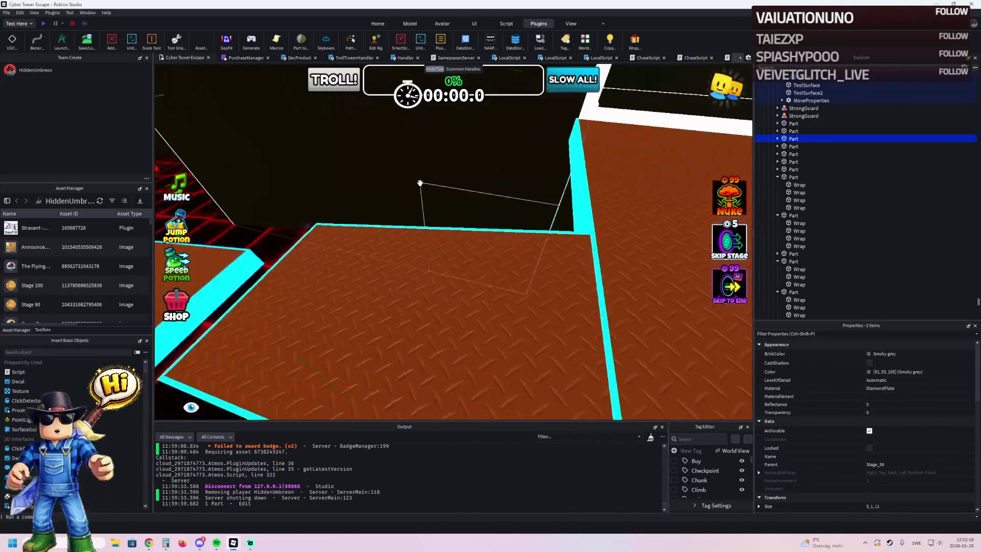
key(w)
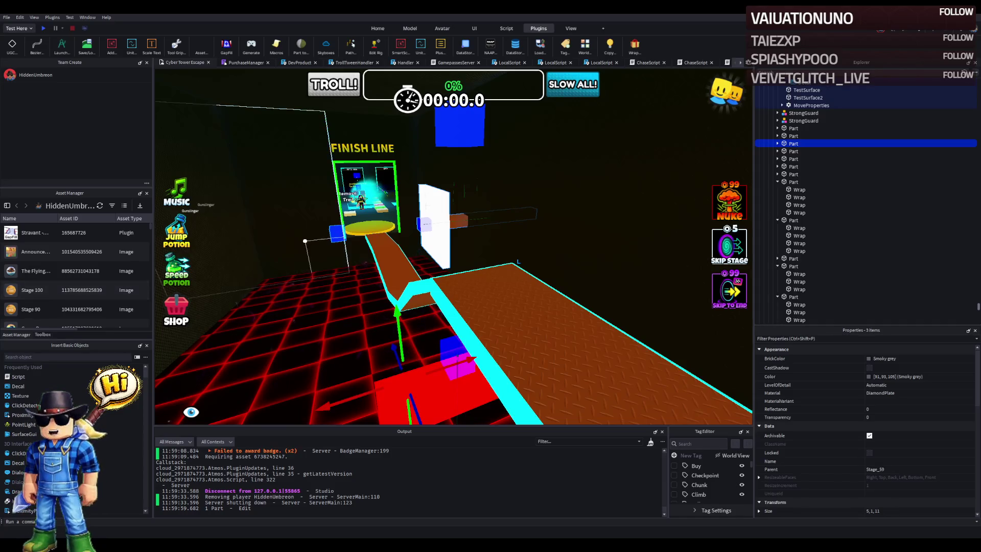
scroll(313, 237, up, 10)
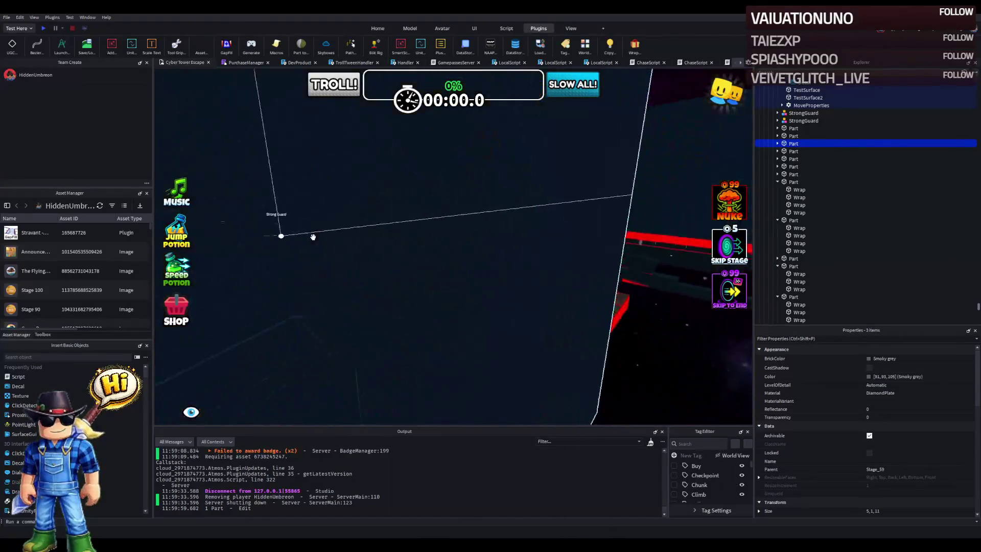
scroll(313, 237, up, 10)
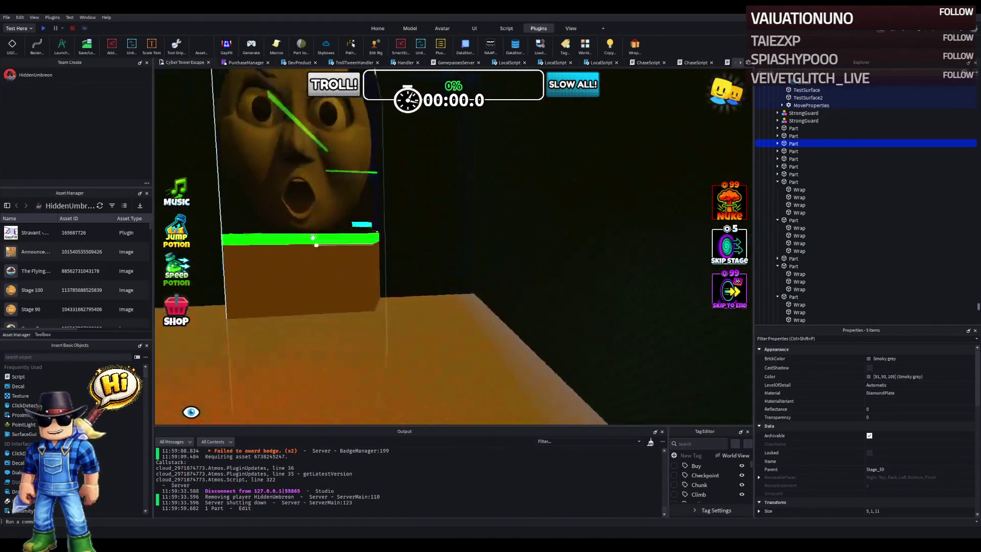
scroll(313, 237, down, 5)
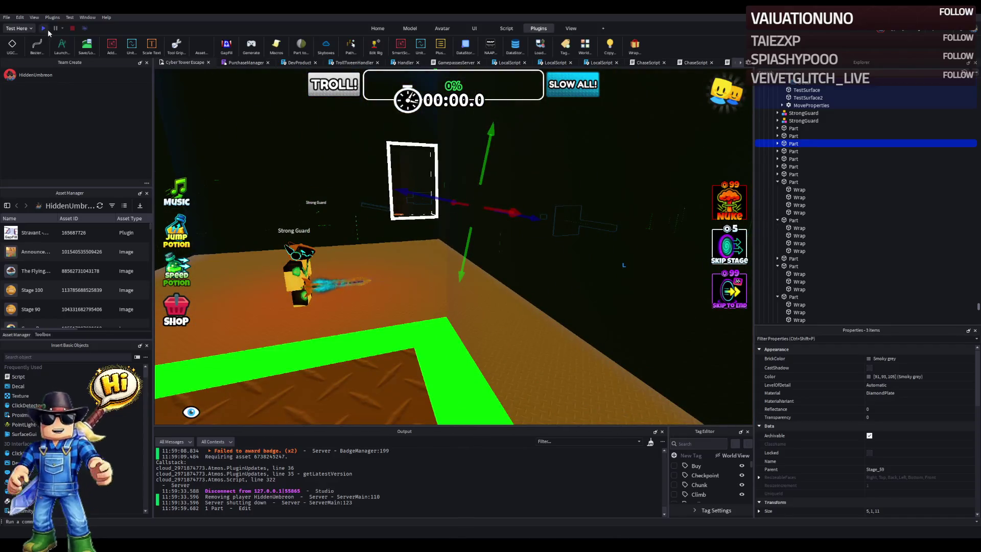
Step: Play-test the course from the glowing doorway across the grid paths to the yellow finish platform, then stop
click(46, 29)
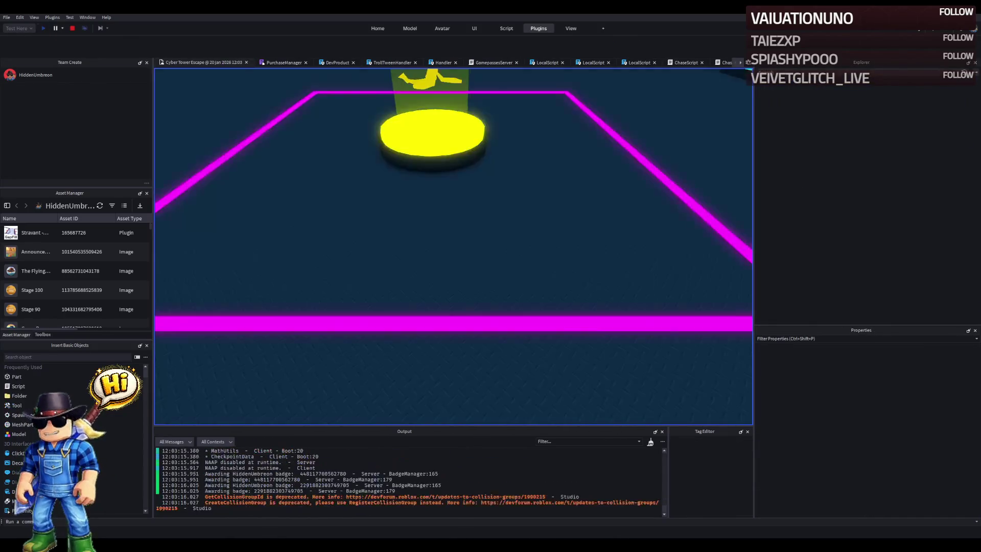
key(w)
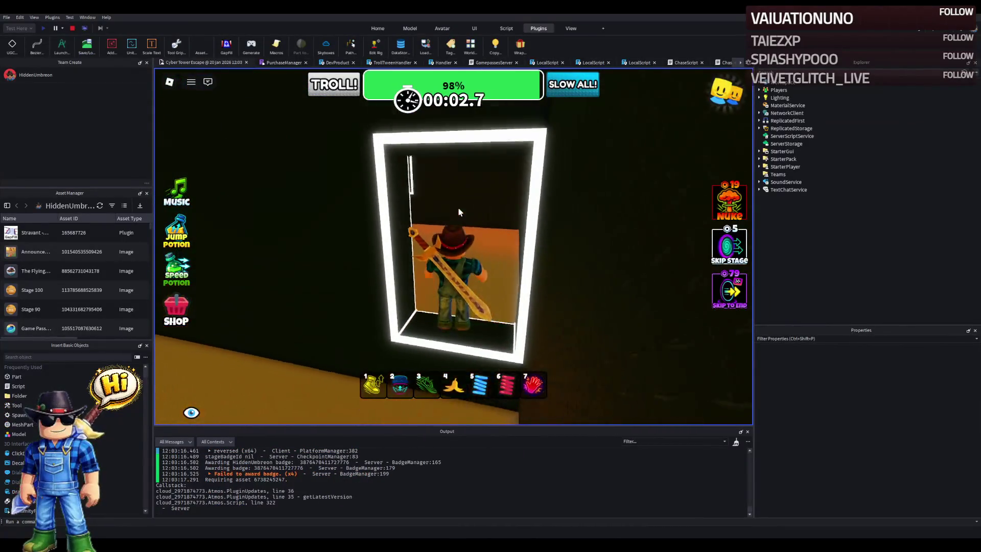
key(w)
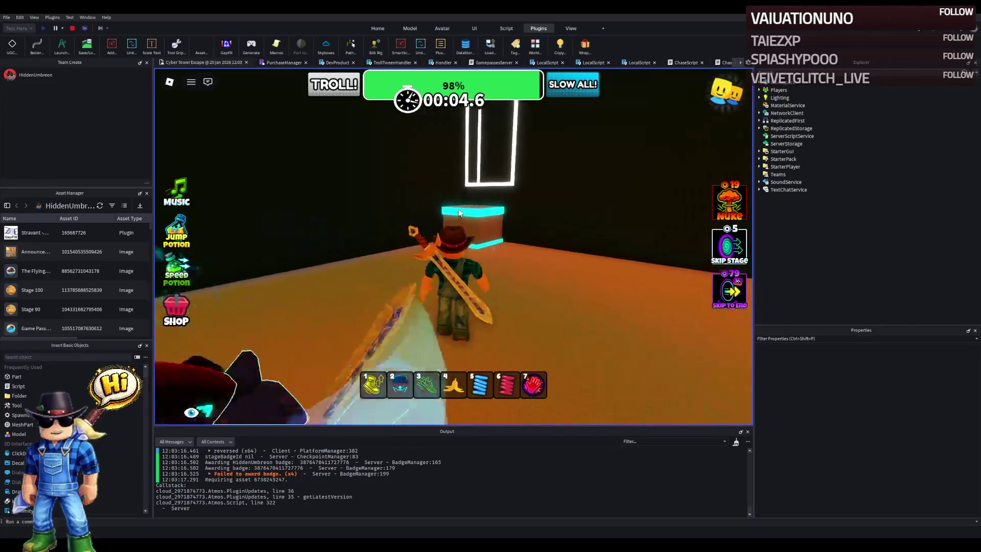
key(w)
key(space)
key(w)
key(w)
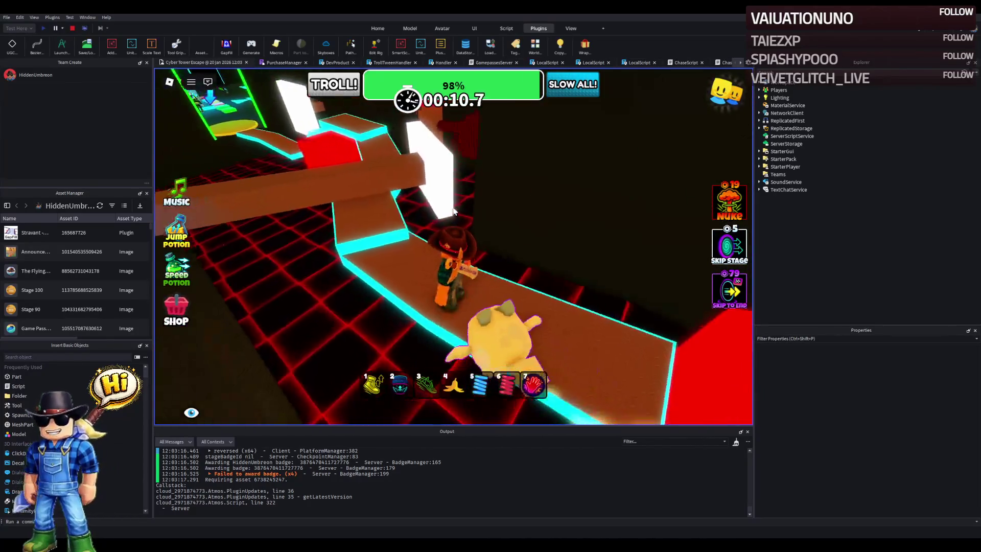
key(w)
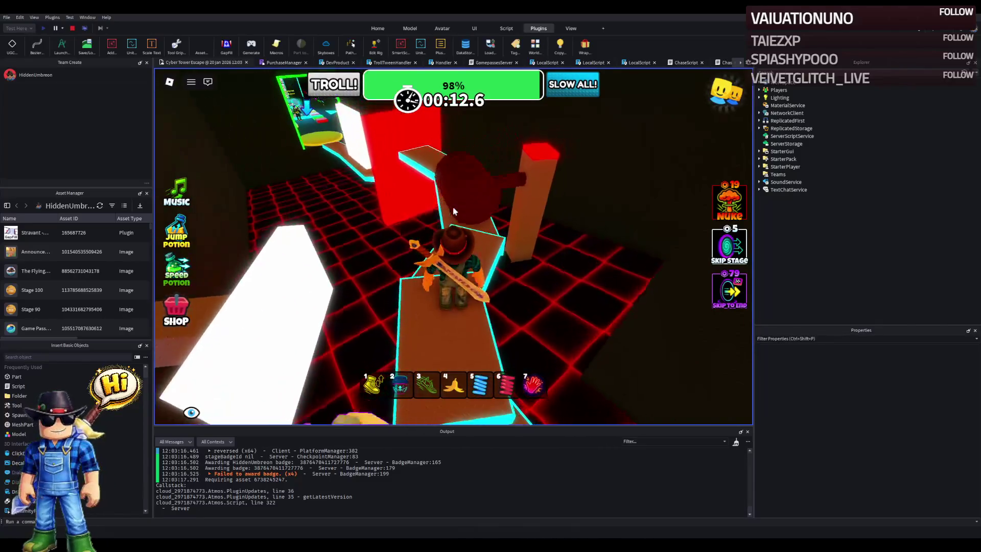
key(w)
key(w)
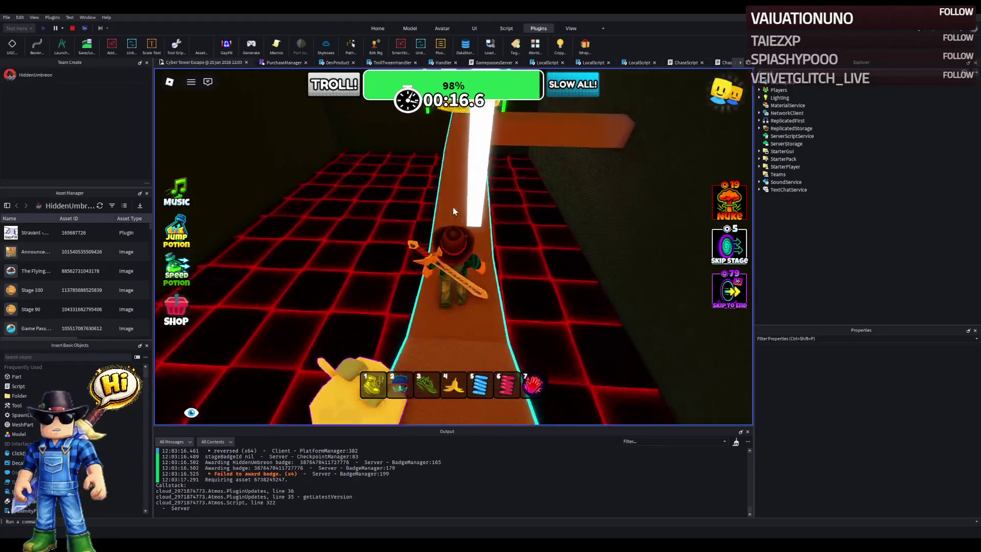
key(w)
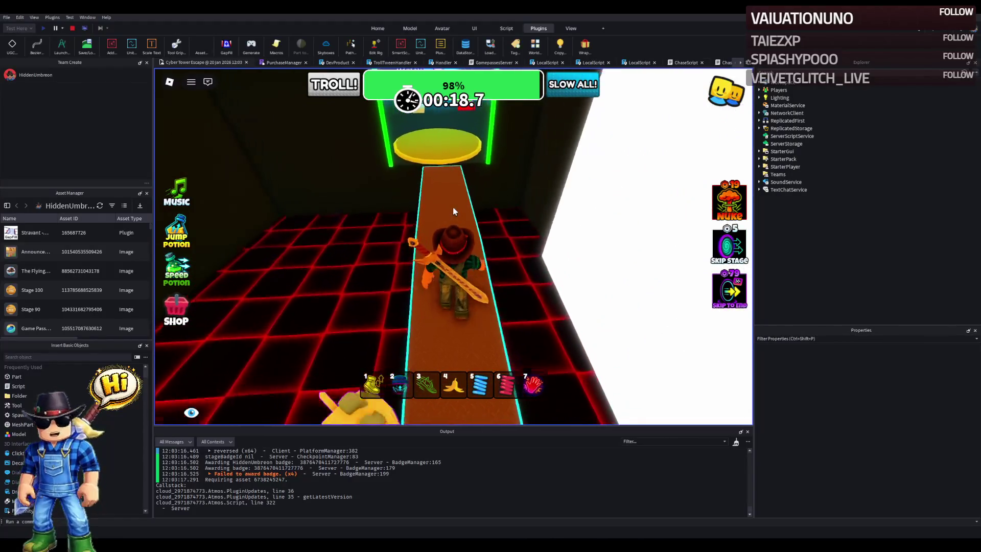
key(w)
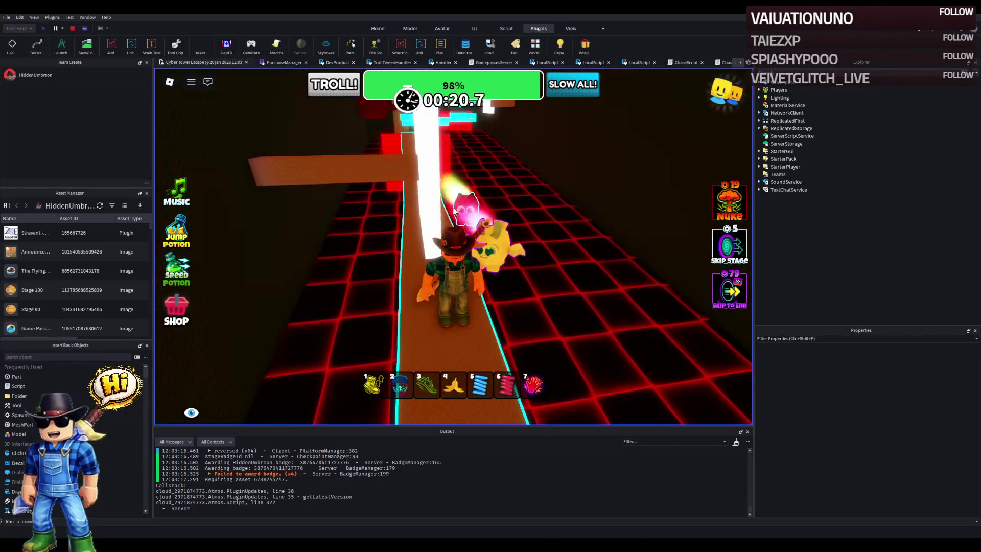
key(w)
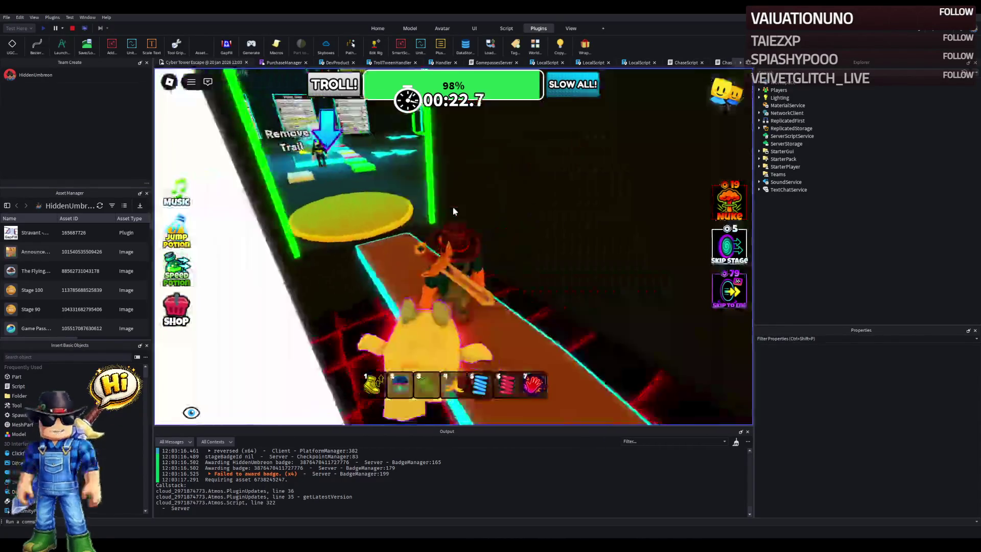
key(w)
key(w)
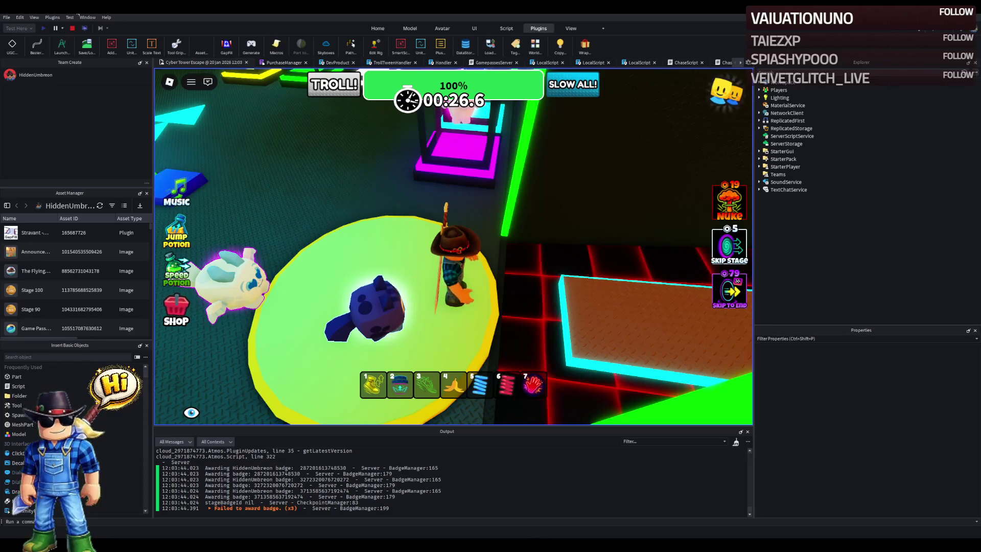
click(72, 28)
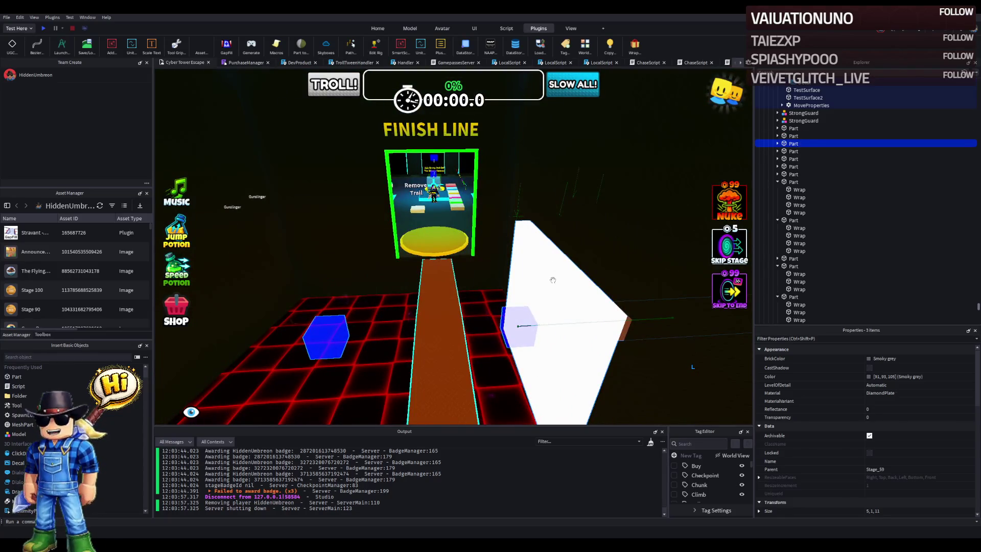
click(673, 233)
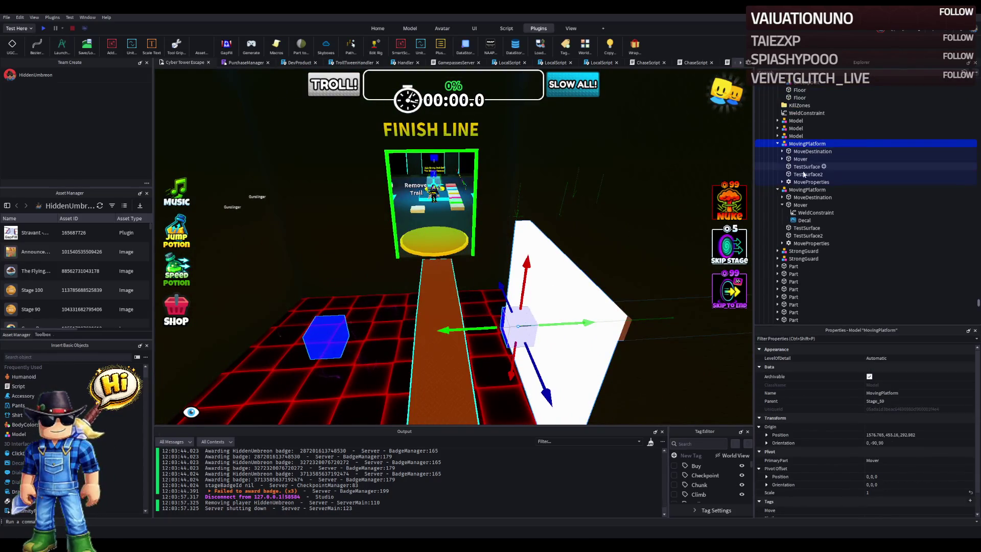
double_click(805, 183)
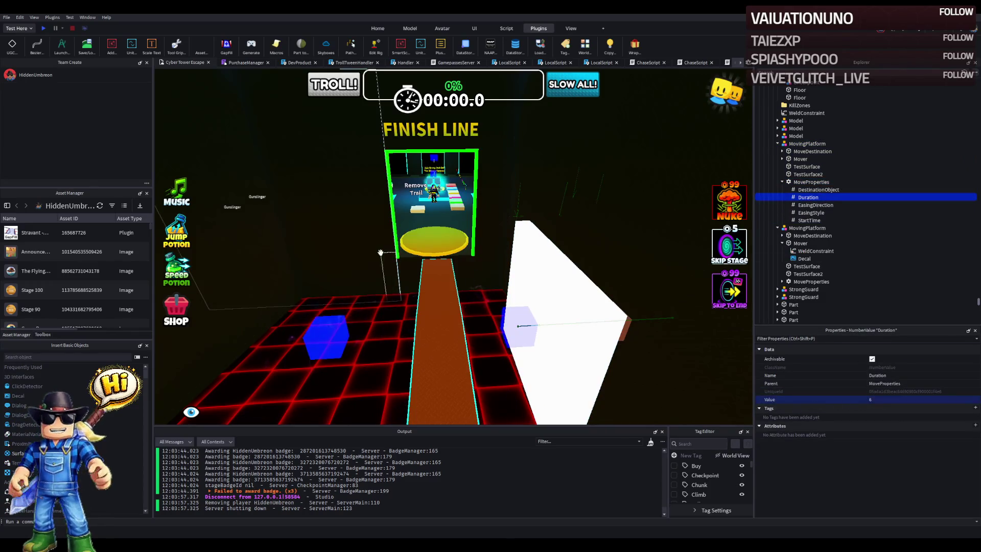
click(436, 285)
key(f)
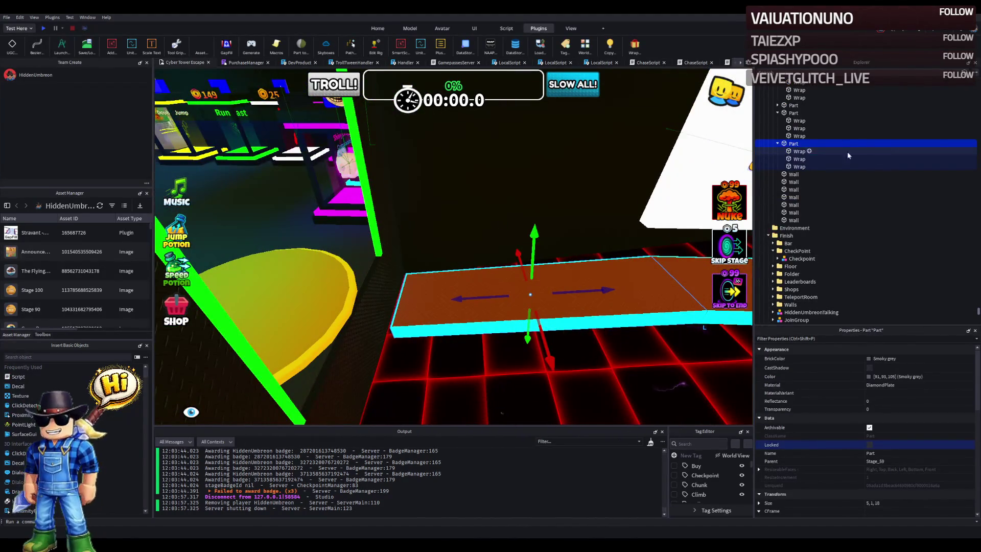
drag(797, 152, 798, 167)
key(Delete)
click(792, 144)
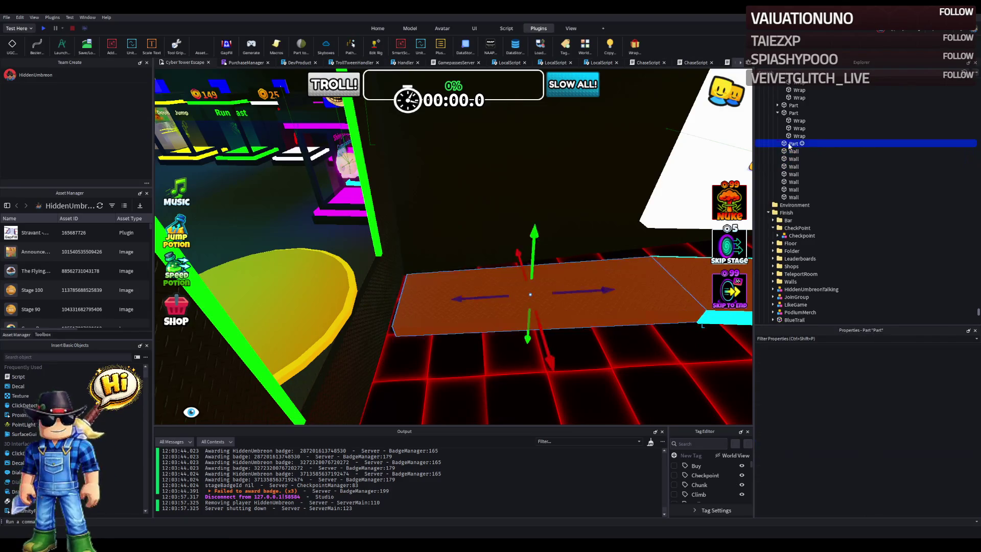
drag(481, 276, 405, 284)
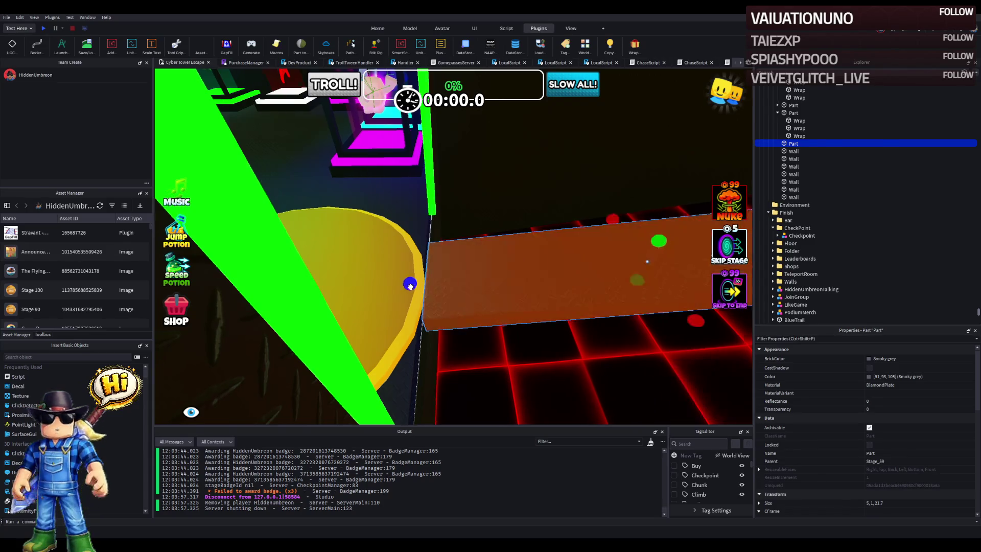
click(635, 45)
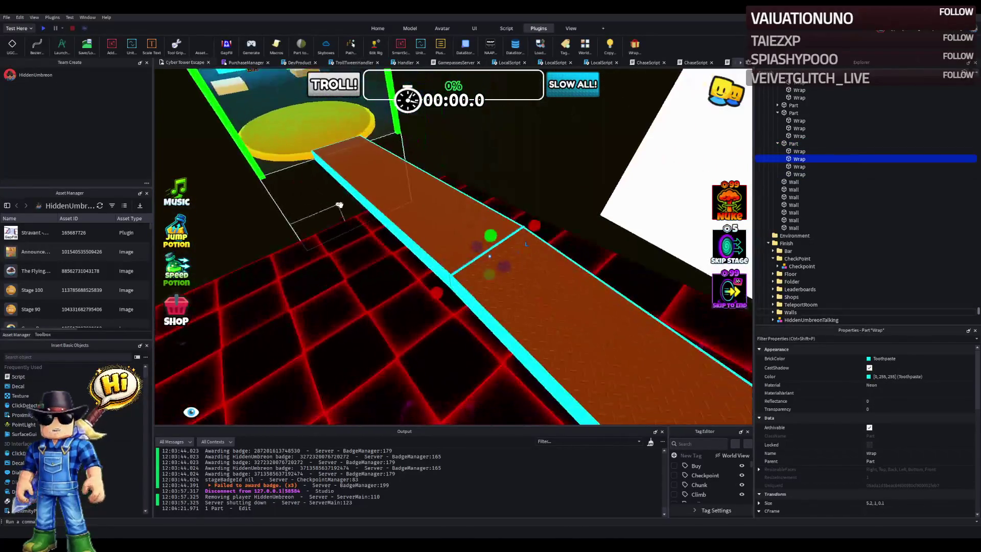
click(396, 212)
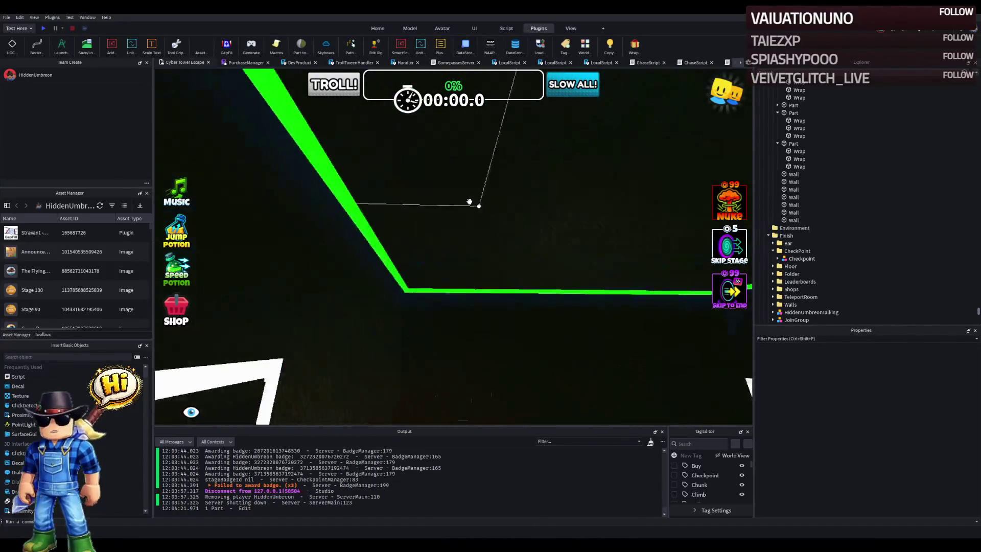
Step: Resize and move the first green neon wall strip, trimming it to about 22.4 studs to reach the corner
click(407, 205)
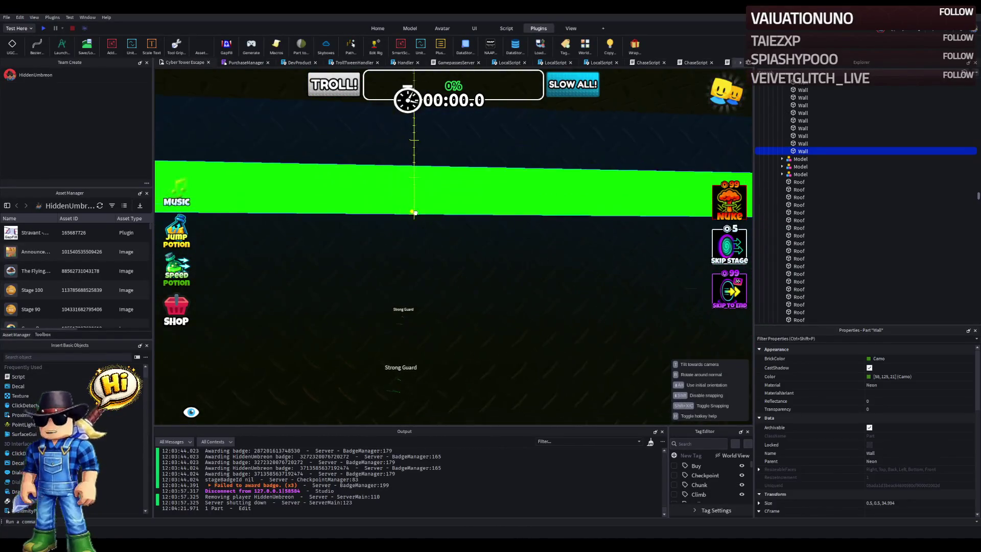
key(ctrl+3)
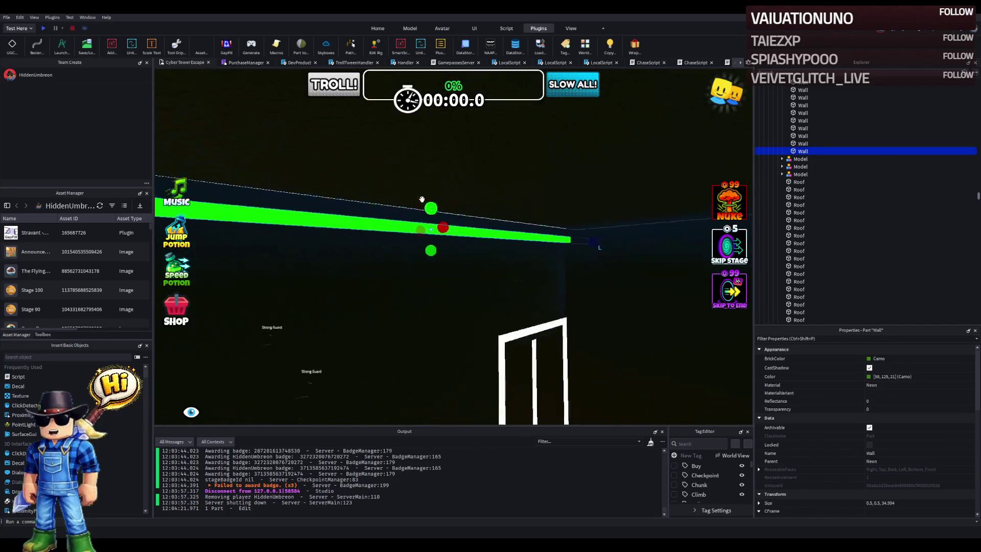
mouse_move(415, 205)
mouse_down()
mouse_move(381, 198)
mouse_move(343, 157)
mouse_up()
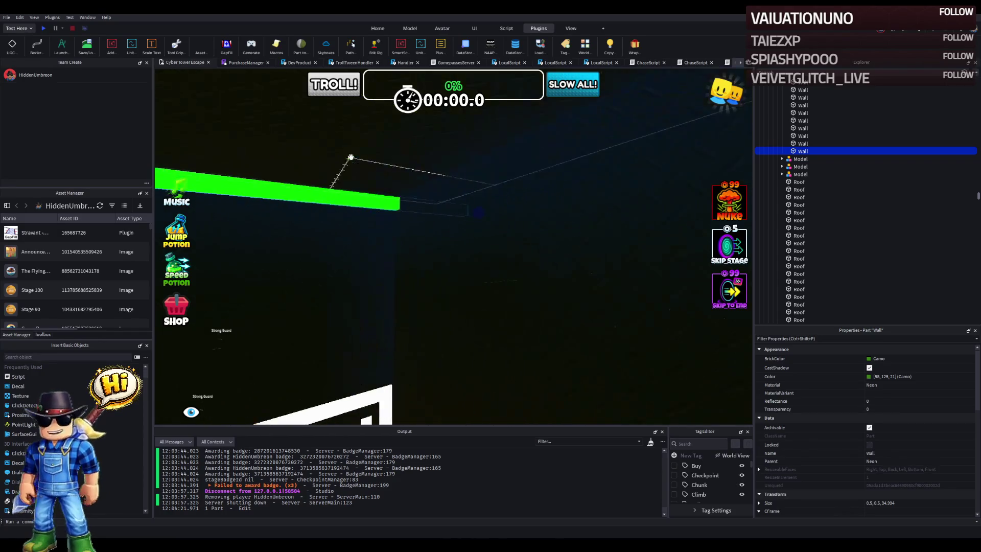
drag(603, 181, 521, 185)
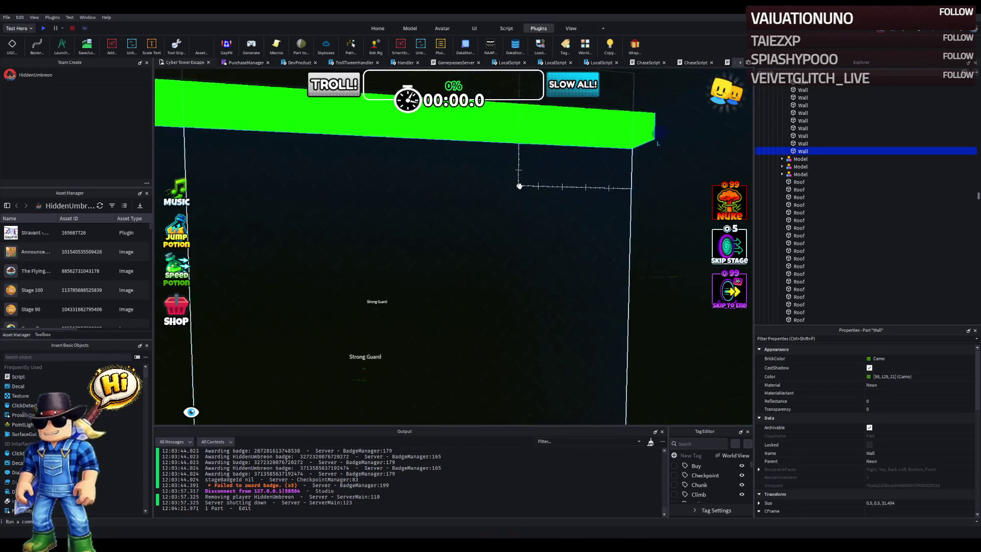
scroll(511, 190, down, 3)
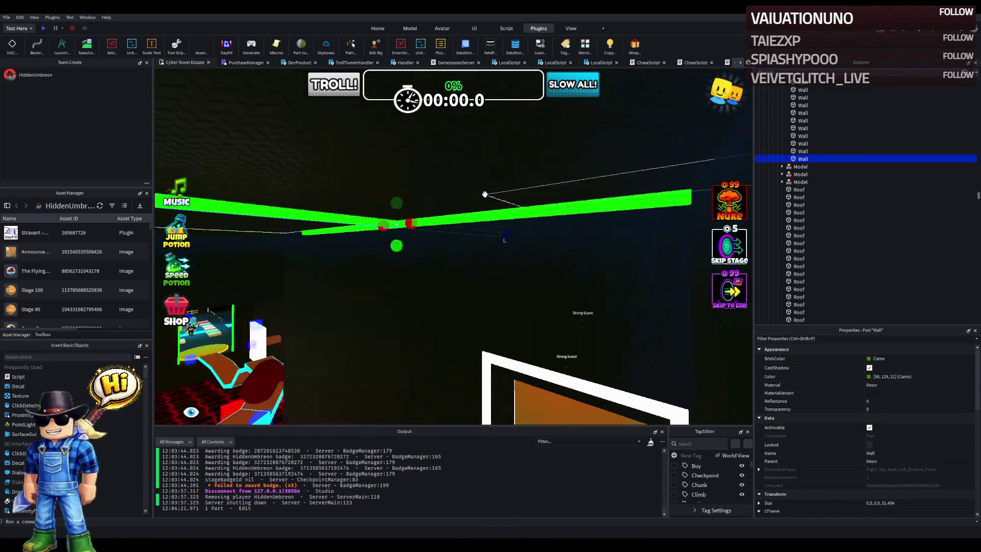
drag(438, 221, 544, 201)
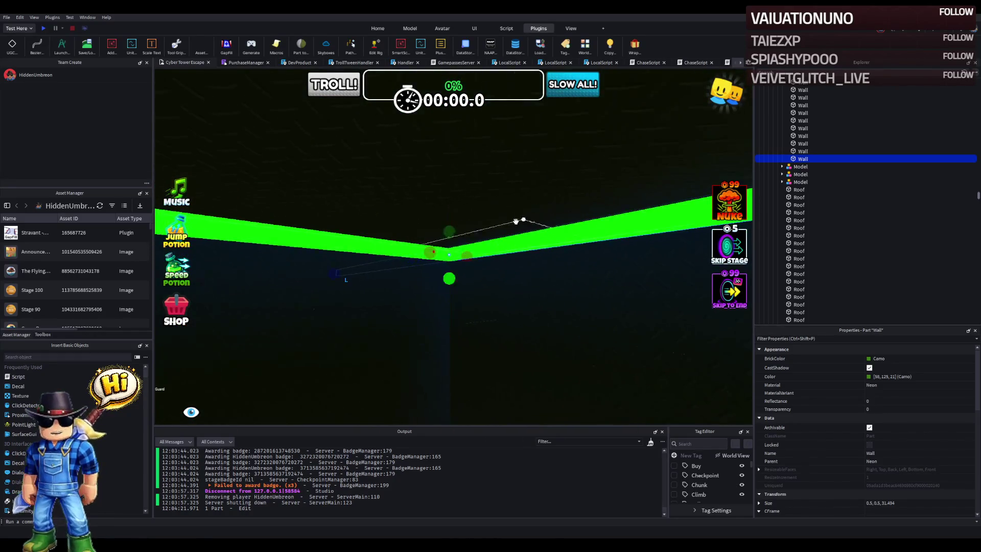
drag(345, 271, 454, 257)
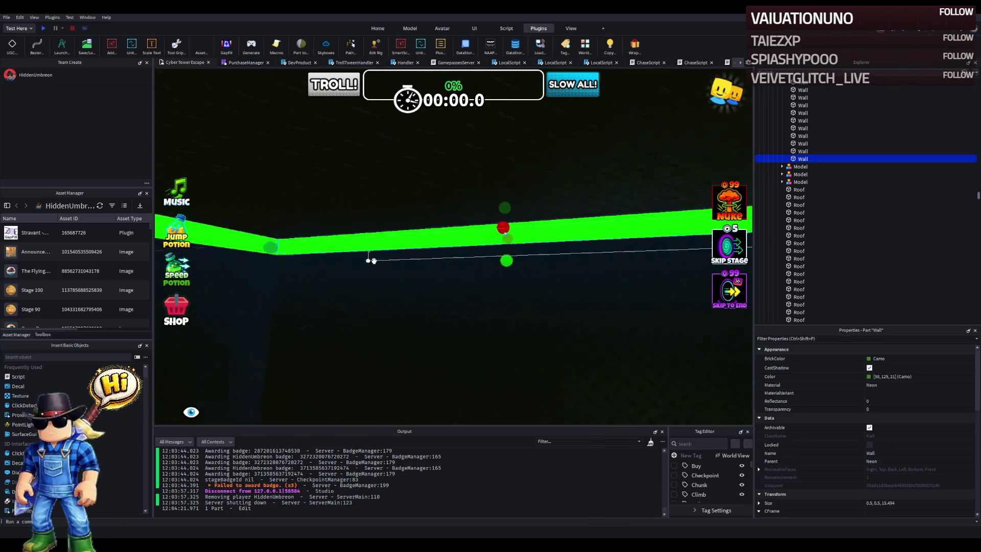
scroll(370, 260, up, 5)
scroll(373, 261, up, 5)
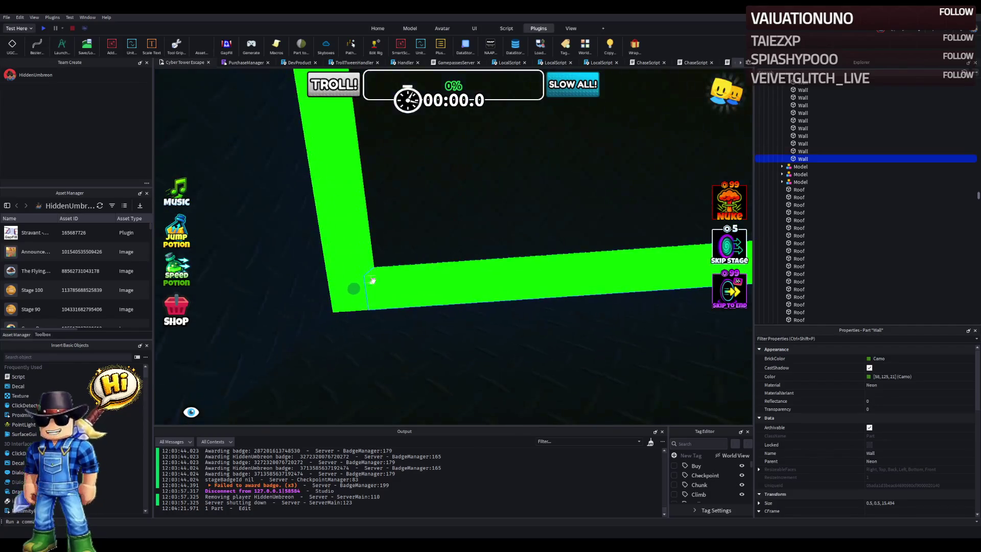
scroll(356, 291, up, 8)
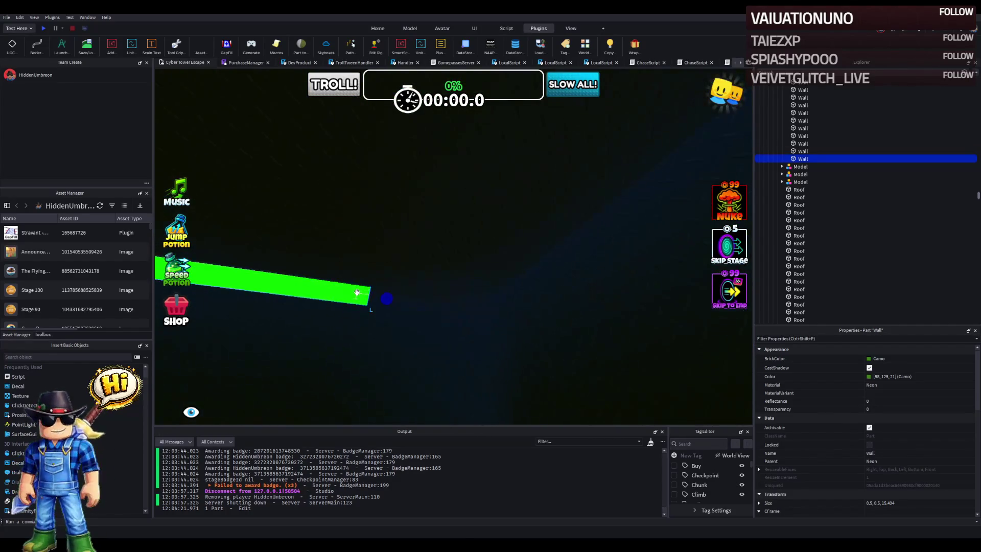
drag(328, 297, 405, 291)
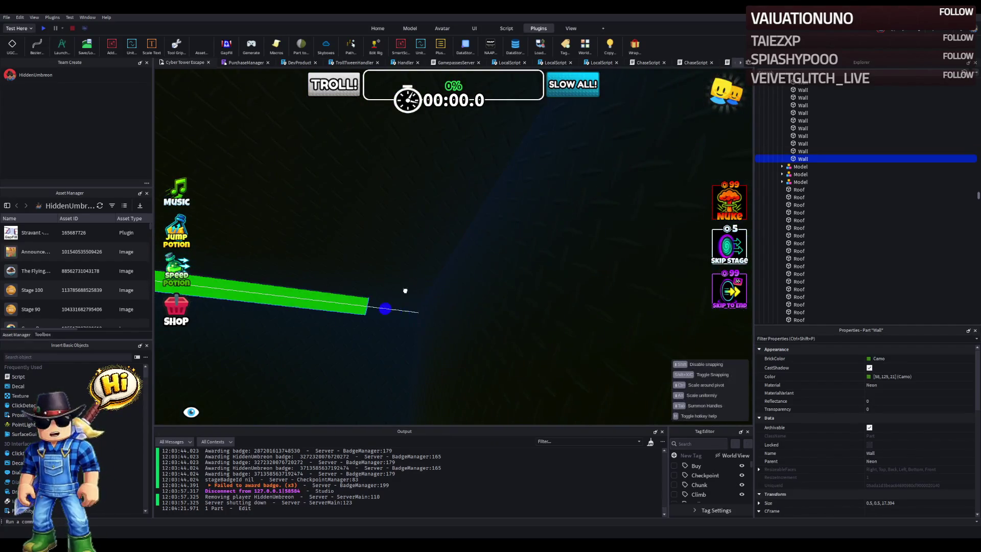
Step: Slide the adjoining thin wall strip and shorten it to 12.694 studs, closing the corner gap
click(449, 284)
scroll(387, 306, down, 5)
click(429, 250)
mouse_move(428, 242)
mouse_down()
mouse_move(565, 230)
mouse_move(528, 274)
mouse_move(497, 239)
mouse_up()
drag(397, 229, 492, 215)
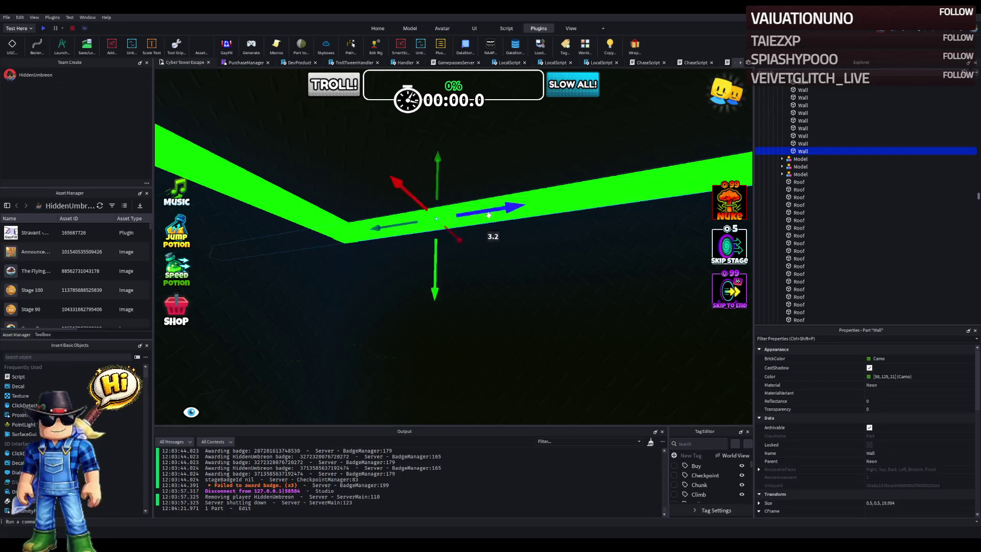
drag(215, 252, 572, 199)
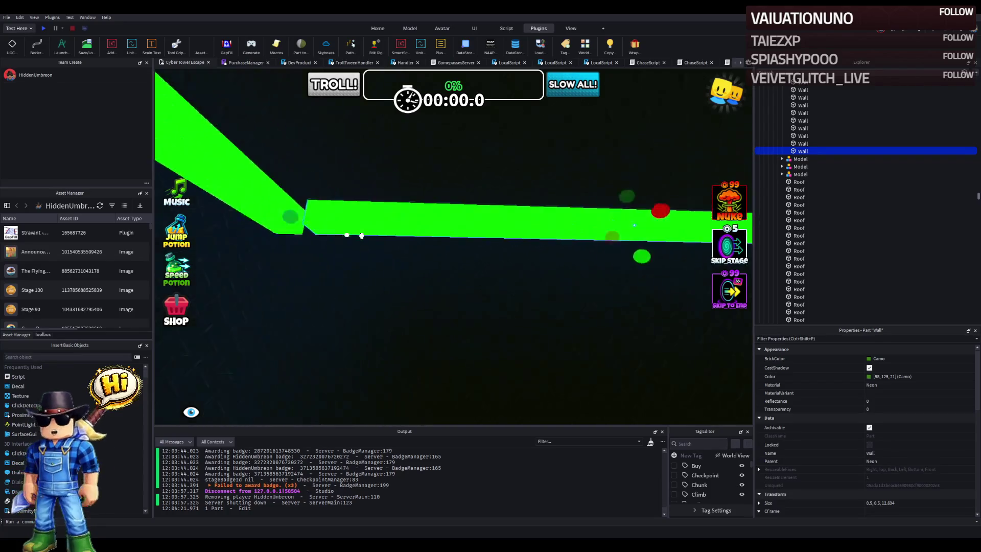
drag(445, 210, 417, 192)
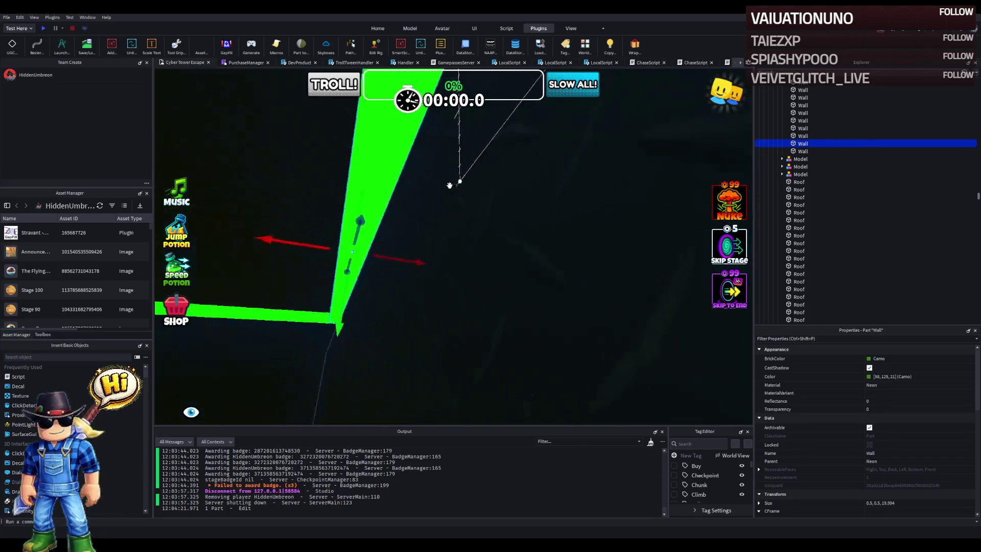
Step: Lengthen the next wall strip by the bent wall to 60.794 studs
drag(431, 254, 437, 219)
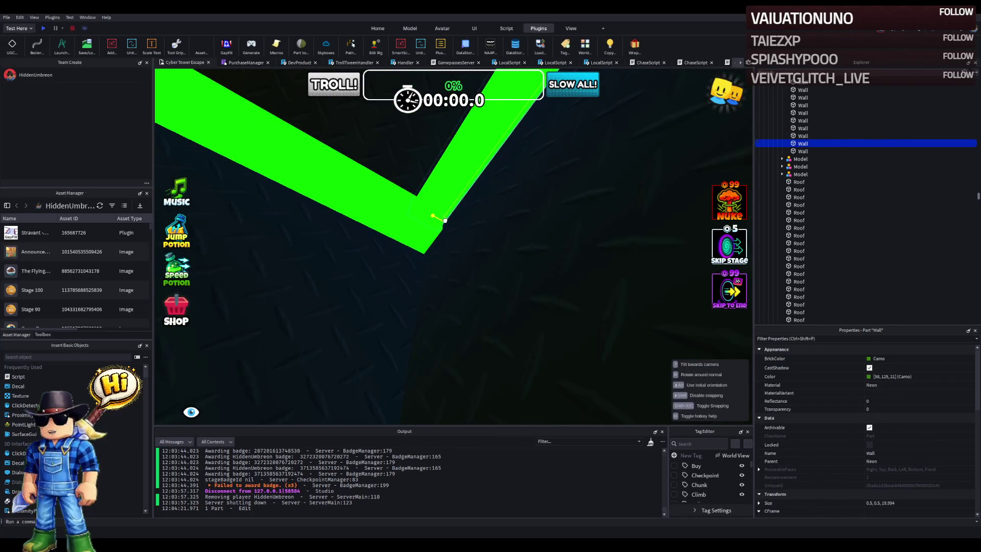
mouse_move(451, 219)
mouse_down()
mouse_move(380, 220)
mouse_move(387, 234)
mouse_up()
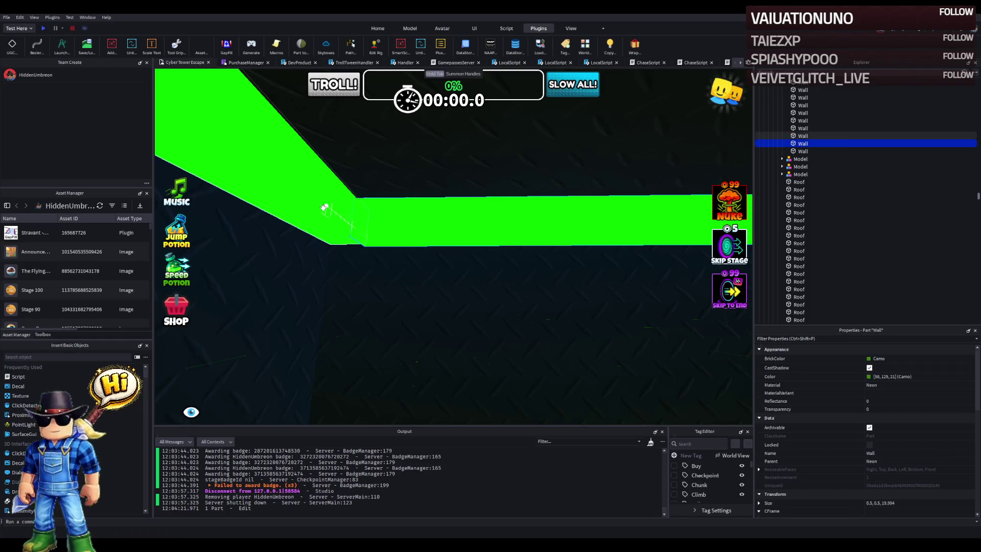
key(a)
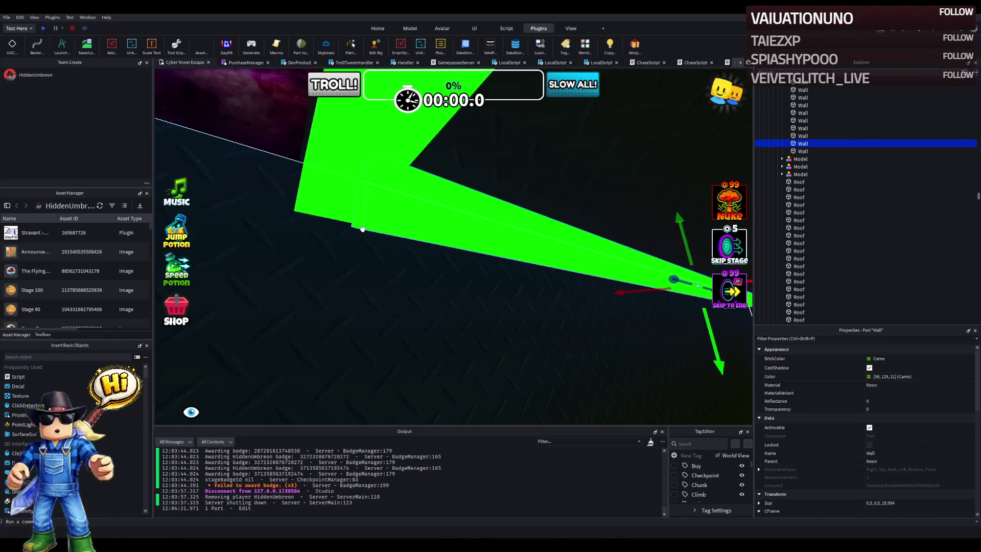
key(a)
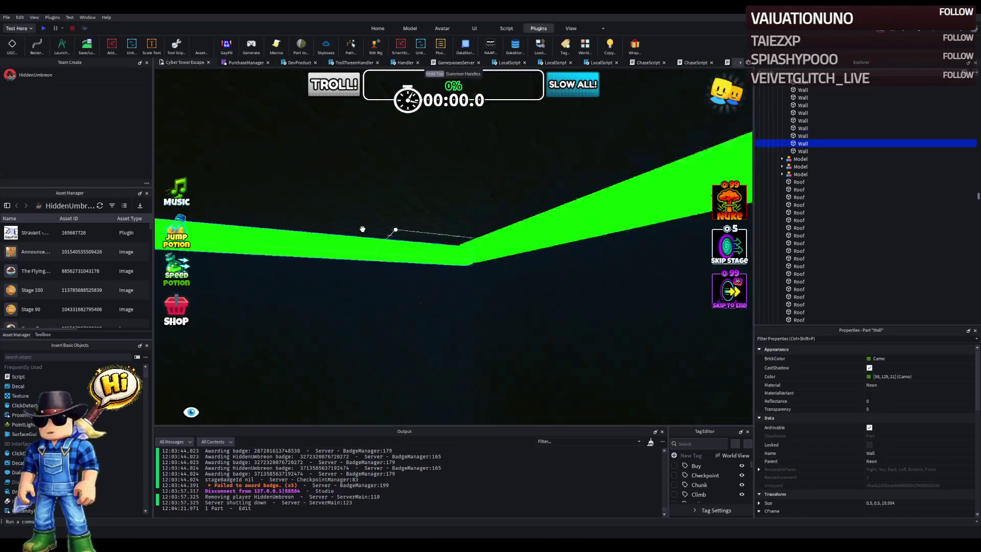
mouse_move(415, 231)
mouse_down()
mouse_move(388, 255)
mouse_move(404, 235)
mouse_move(372, 222)
mouse_move(404, 224)
mouse_up()
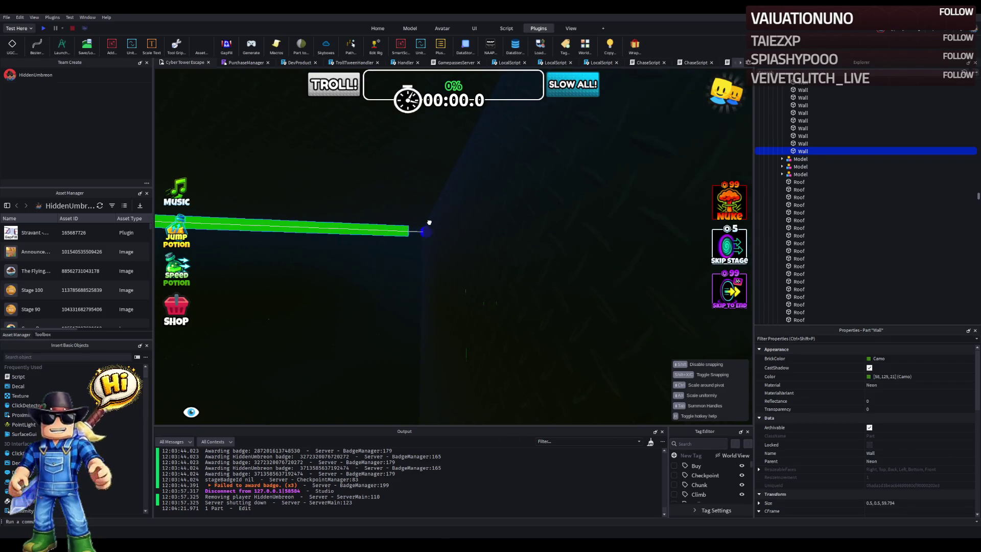
drag(441, 221, 444, 220)
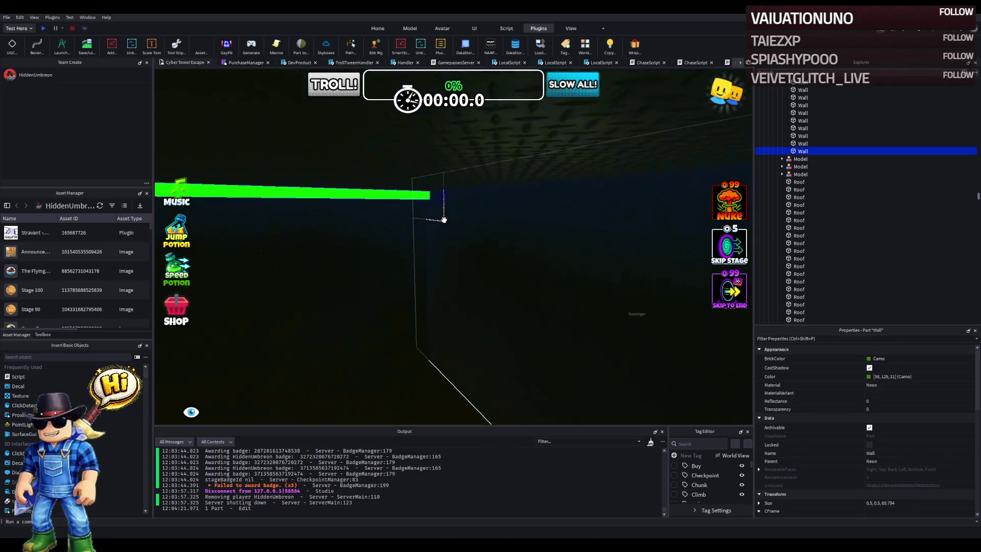
scroll(444, 220, down, 5)
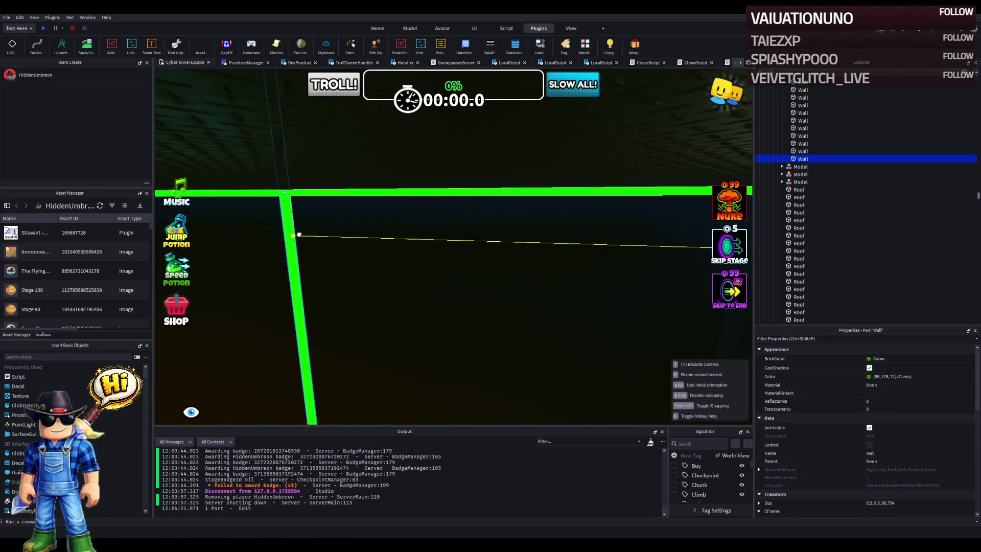
scroll(294, 236, up, 5)
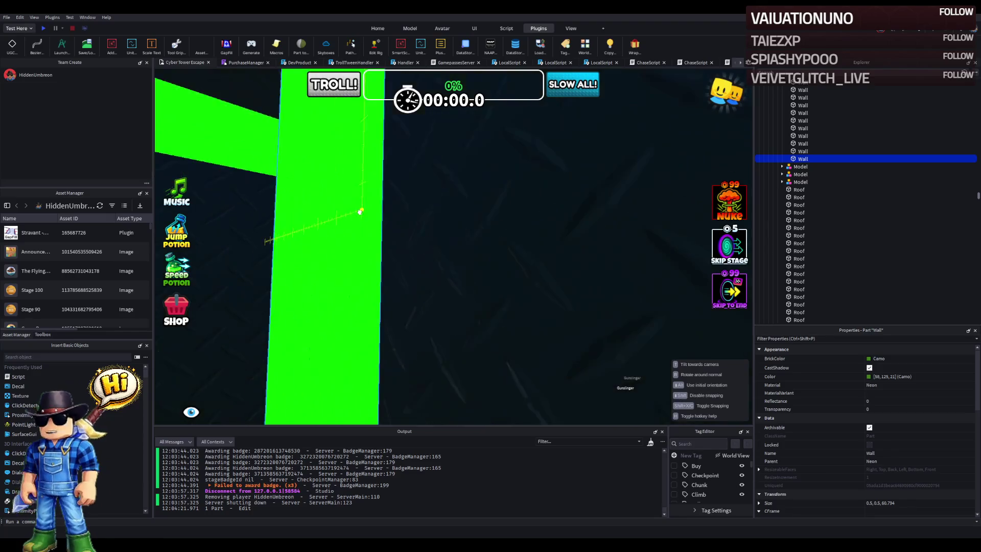
scroll(360, 211, down, 5)
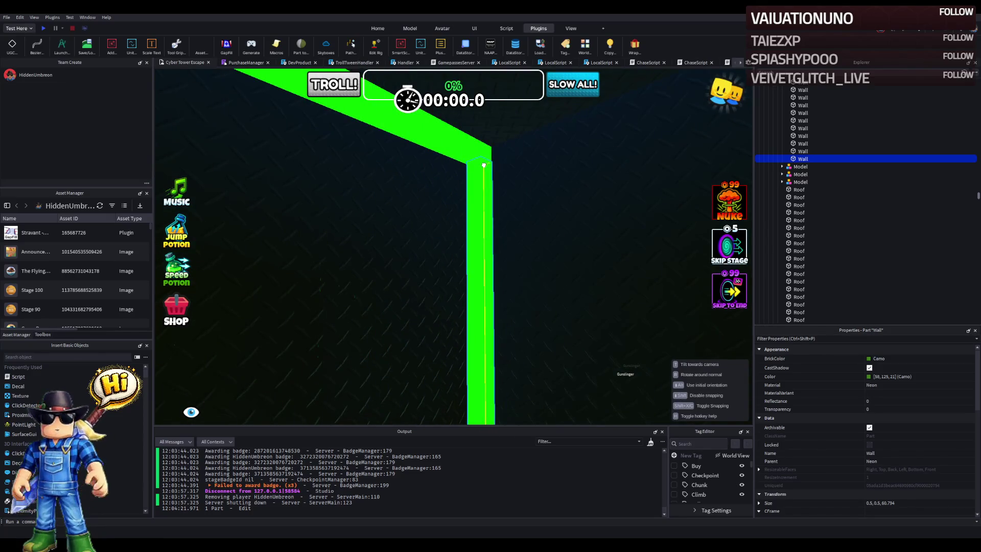
Step: Shorten the long green wall from its lower end to about 20.6 studs
key(d)
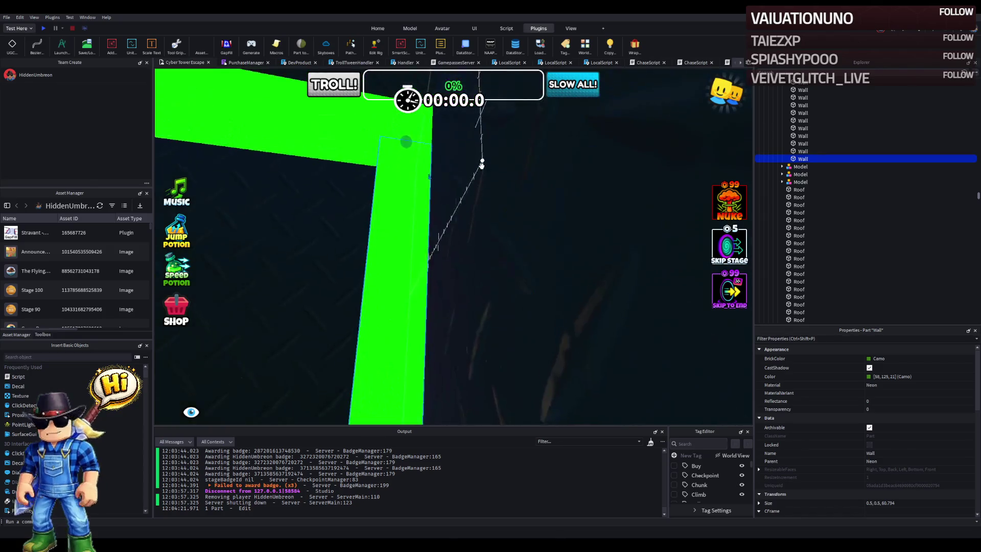
key(d)
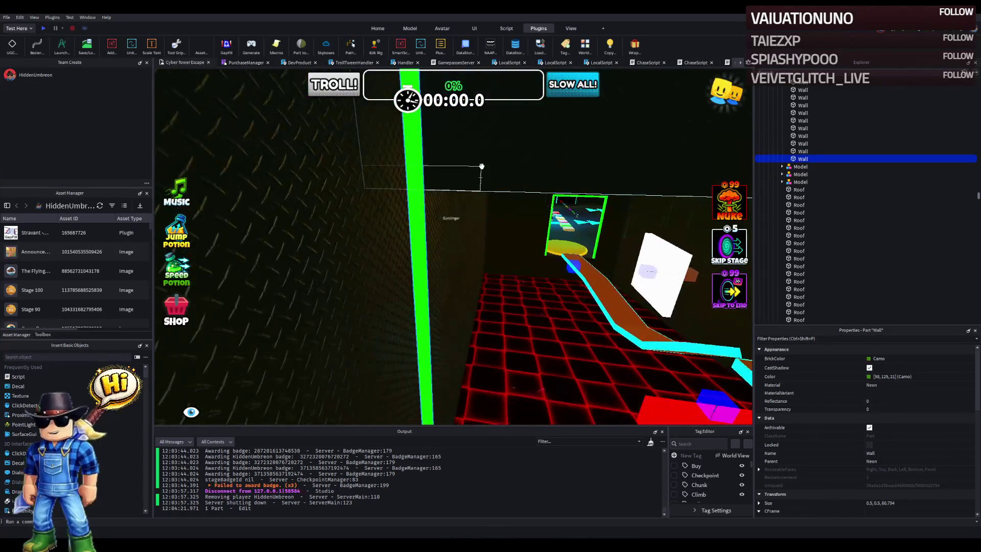
key(d)
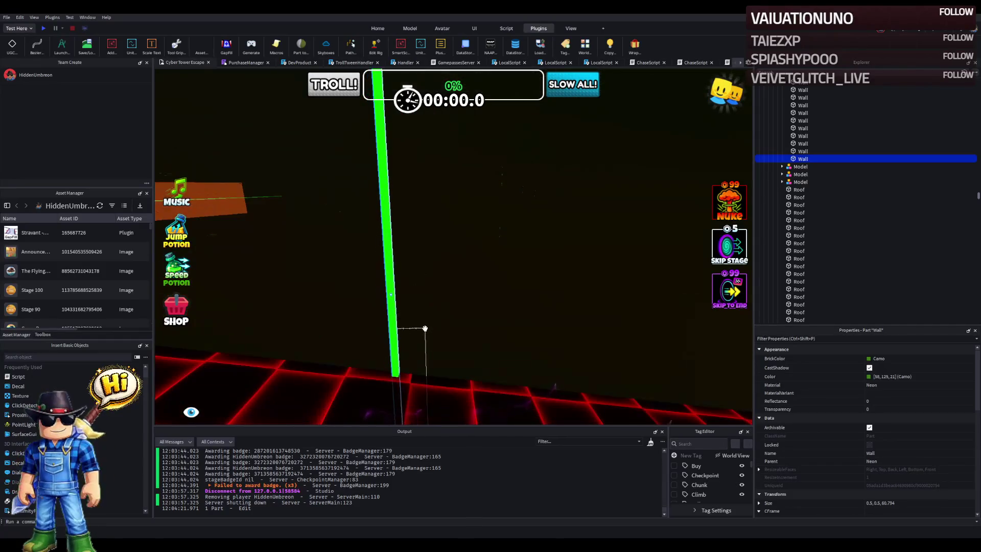
drag(411, 363, 412, 302)
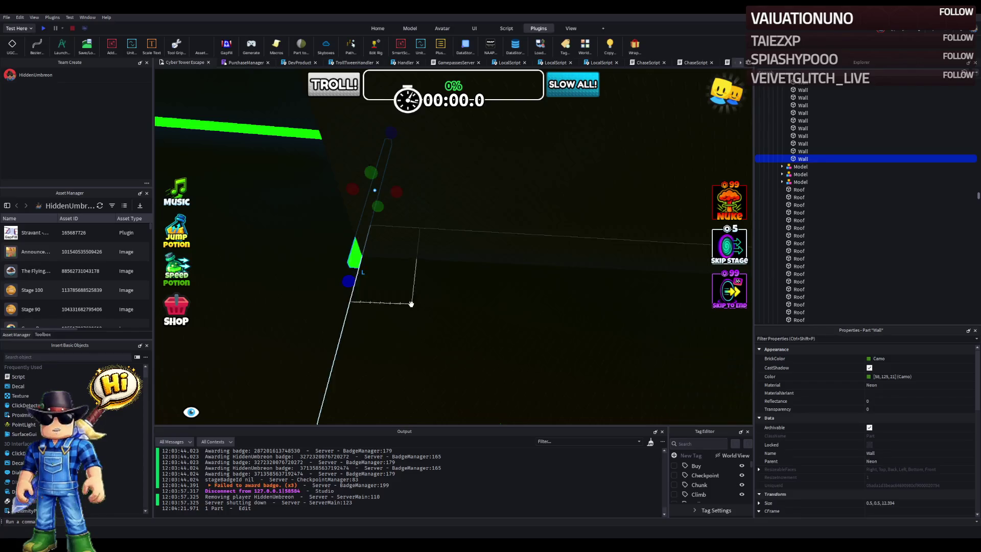
key(e)
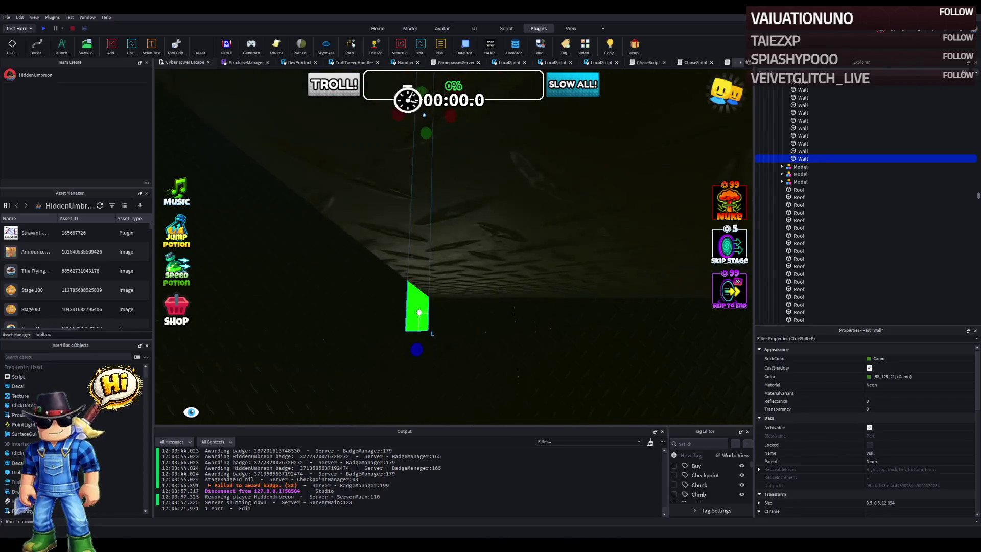
drag(419, 351, 425, 326)
key(f)
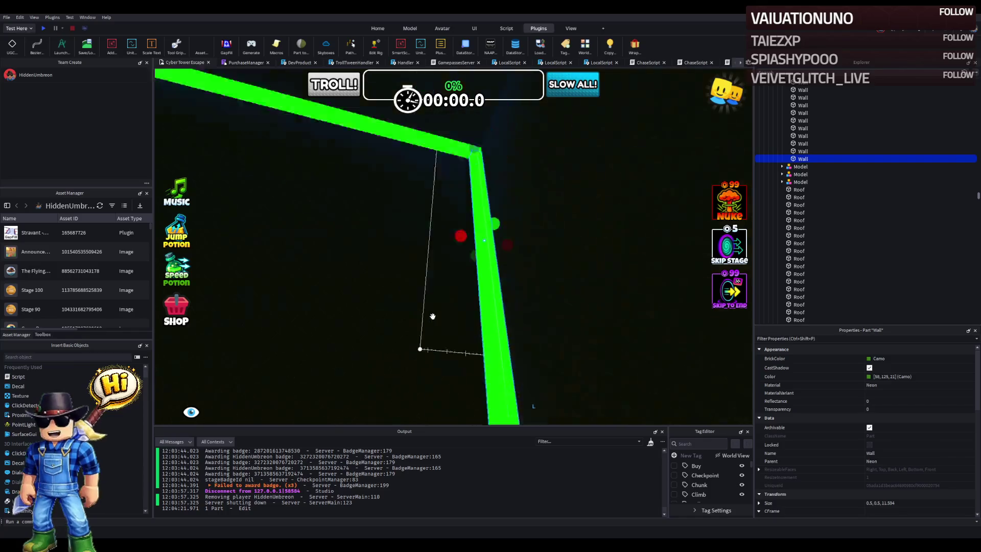
Step: Duplicate the long wall strip, reposition the copy and stretch it to roughly 69.9 studs
click(426, 225)
key(f)
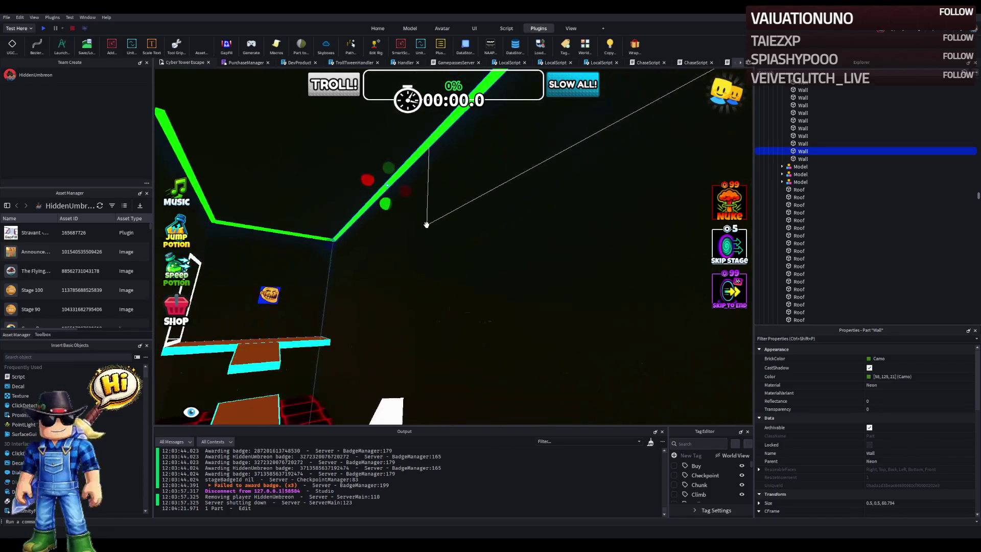
key(ctrl+d)
drag(247, 271, 414, 302)
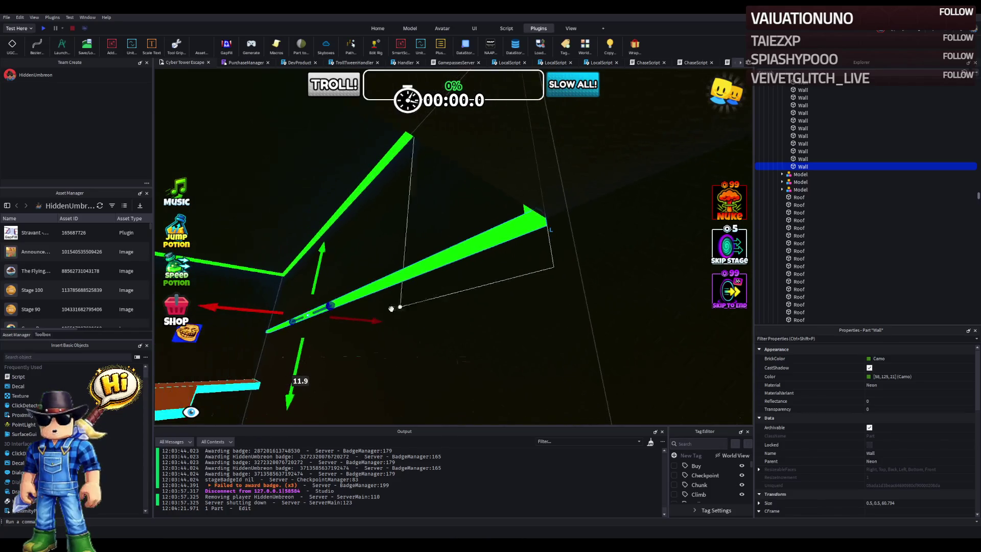
drag(300, 342, 300, 346)
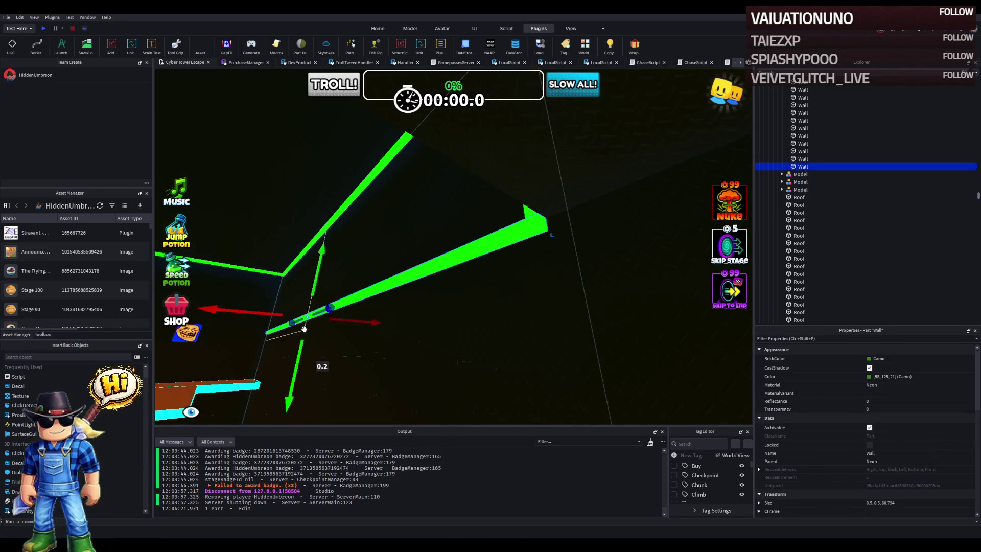
drag(322, 311, 429, 283)
drag(276, 320, 368, 318)
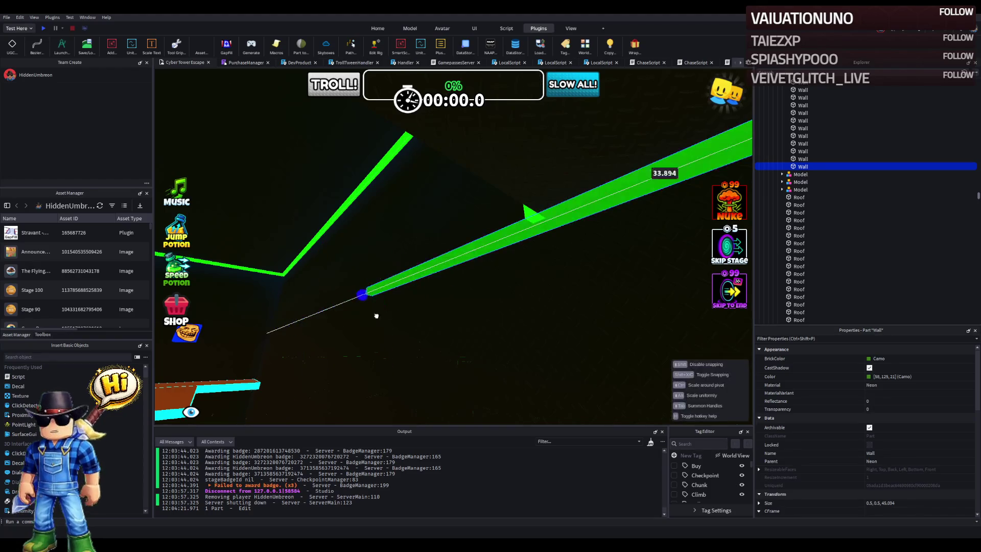
right_click(539, 284)
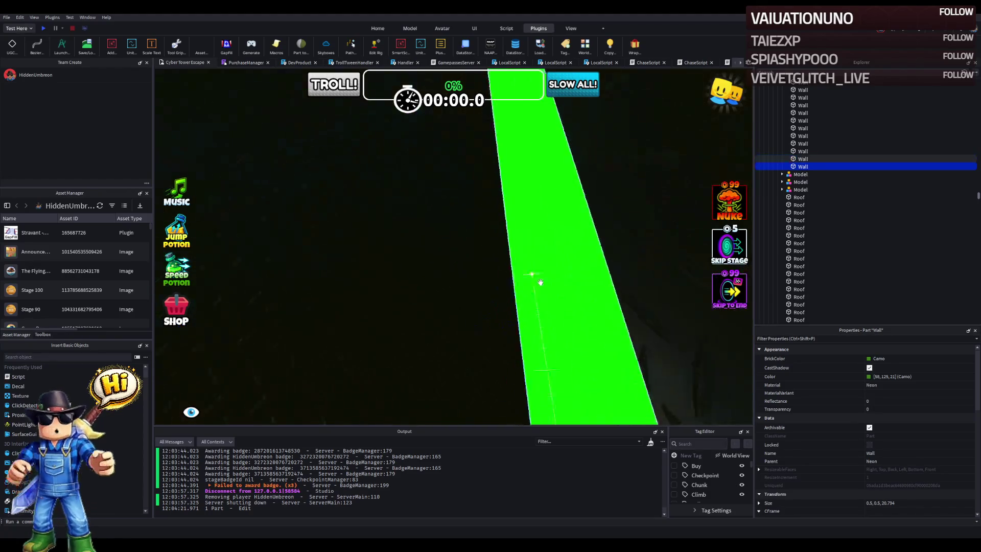
right_click(539, 282)
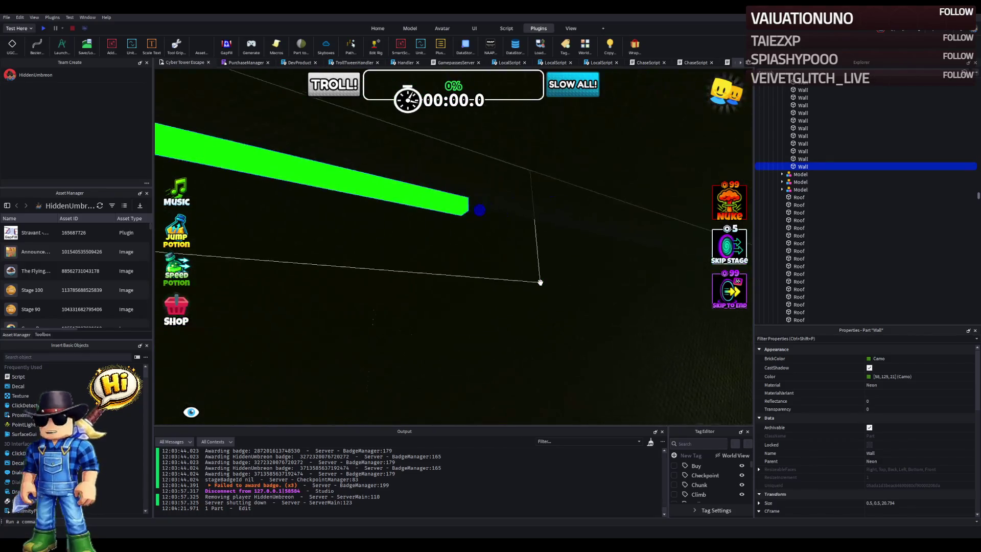
drag(540, 281, 309, 221)
drag(248, 202, 366, 234)
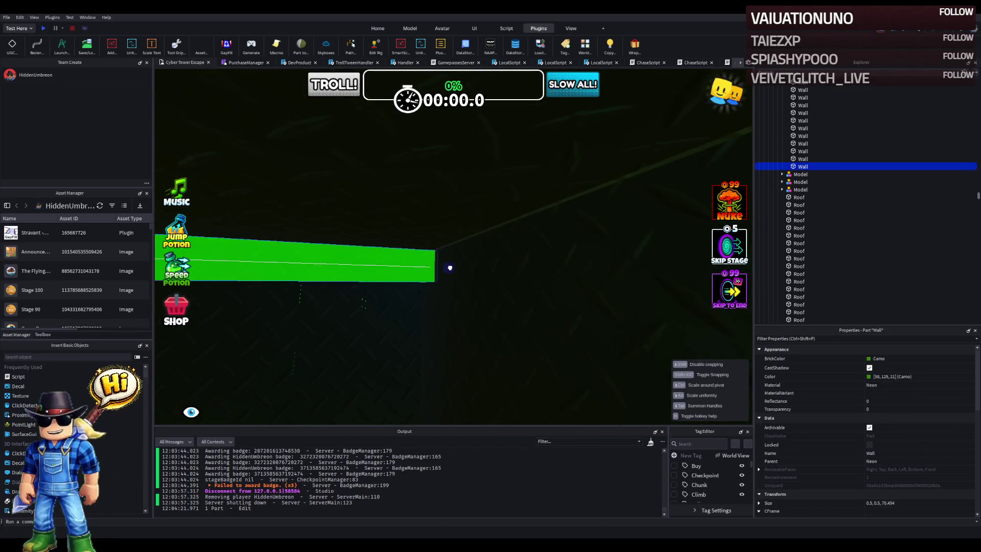
drag(447, 268, 448, 265)
Step: Slide the wall along its length with the Move tool to line it up with the ceiling edge
key(ctrl+d)
key(ctrl+2)
key(f)
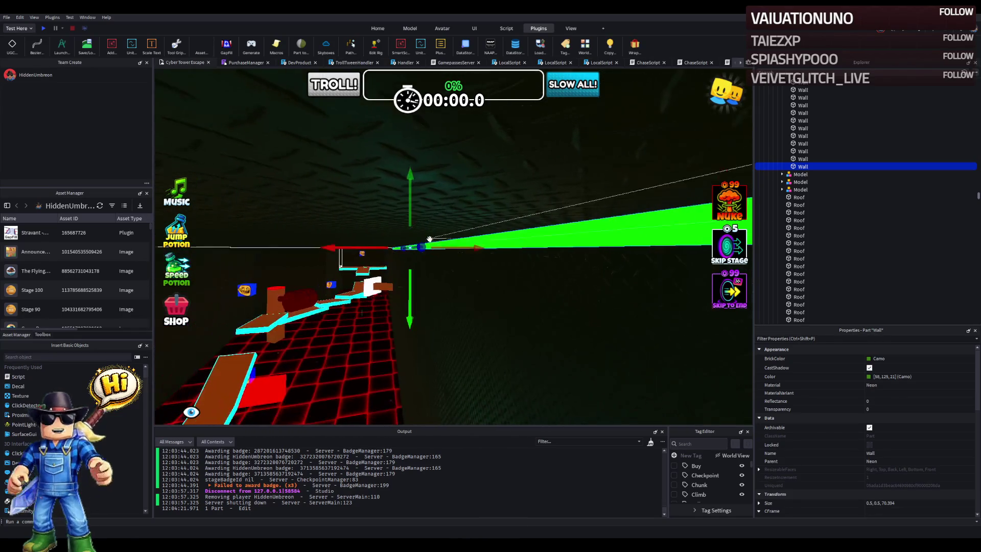
drag(362, 246, 349, 246)
drag(464, 209, 412, 210)
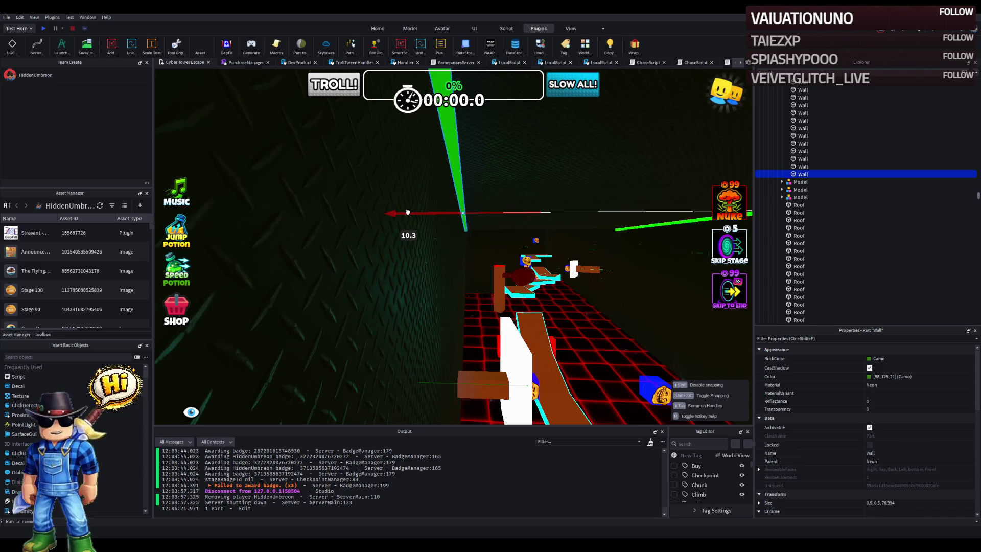
mouse_move(407, 212)
mouse_down()
mouse_move(420, 231)
mouse_move(412, 235)
mouse_move(423, 201)
mouse_up()
scroll(402, 183, down, 5)
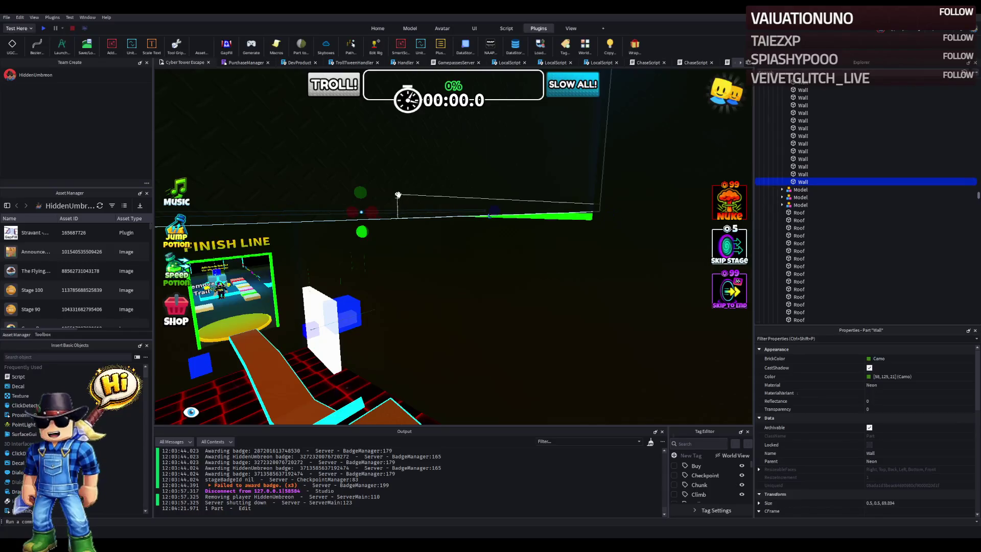
Step: Shorten a green wall to about 24.6 studs and slide it to meet the corner
mouse_move(391, 218)
mouse_down()
mouse_move(394, 240)
mouse_move(464, 273)
mouse_move(464, 212)
mouse_move(439, 214)
mouse_move(438, 203)
mouse_move(426, 274)
mouse_up()
drag(433, 139, 422, 185)
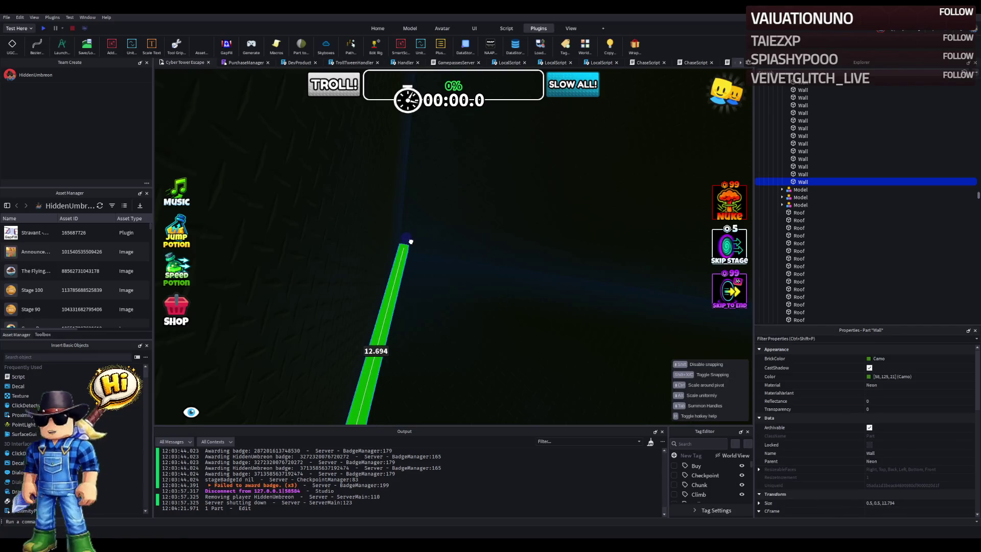
drag(410, 241, 409, 239)
key(w)
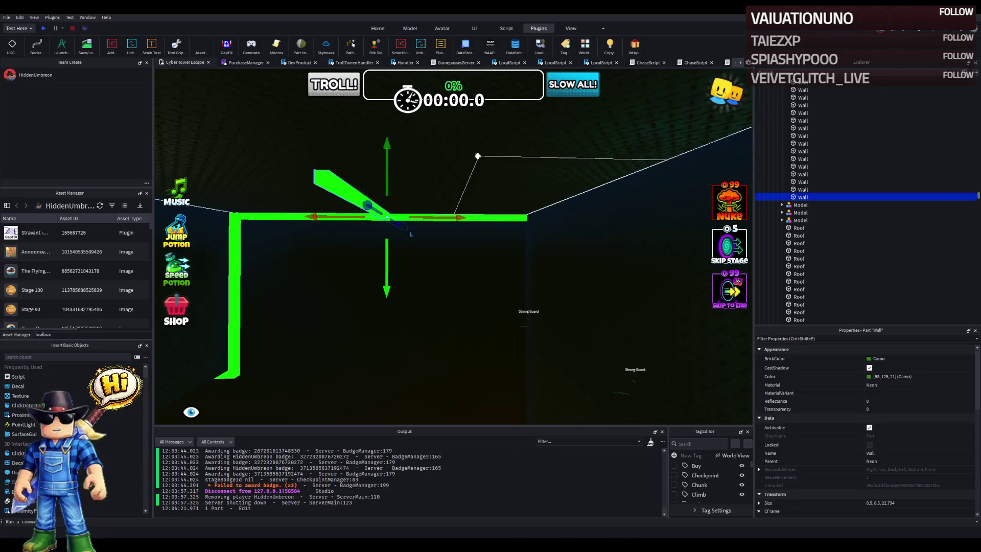
drag(415, 217, 423, 216)
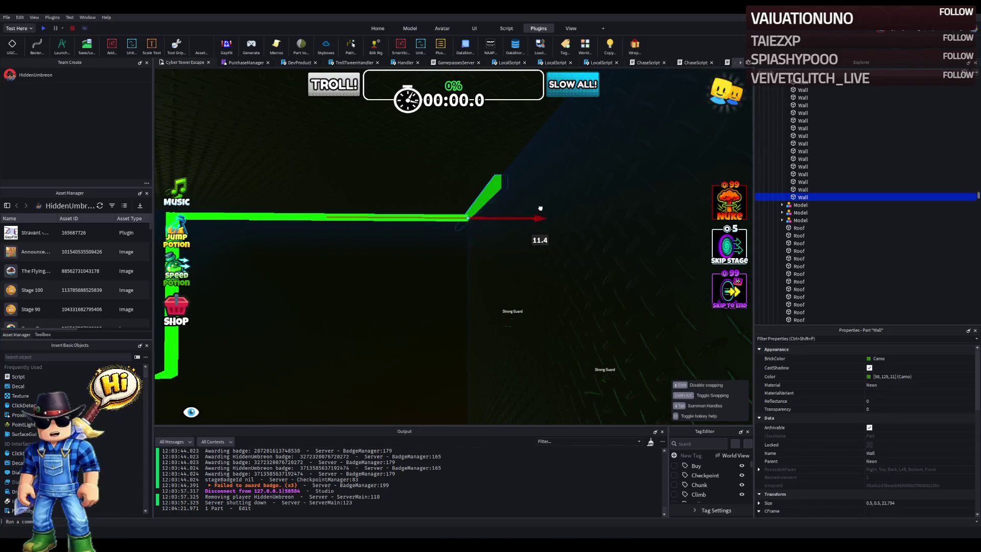
drag(536, 211, 533, 220)
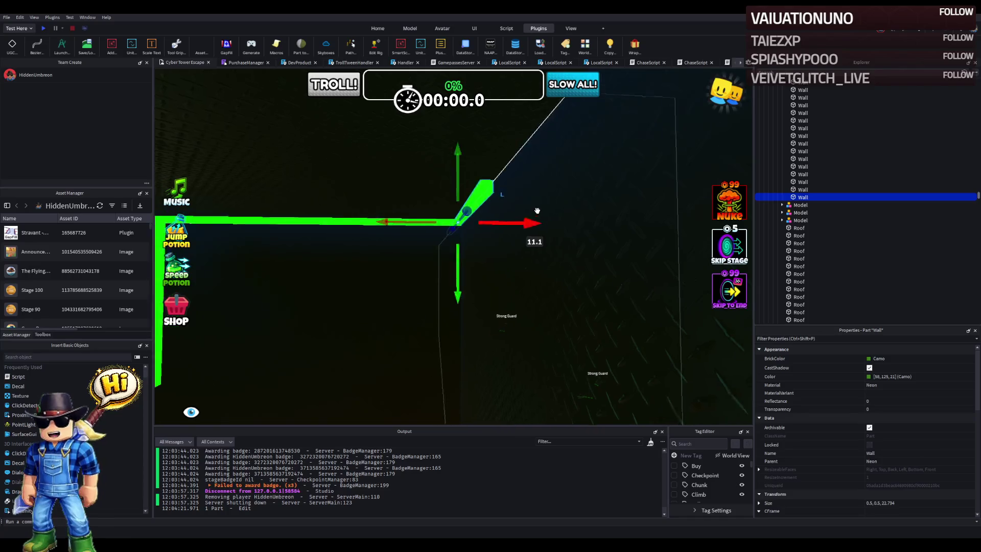
Step: Trim the next green wall to 28.194 studs so it fits the corner
key(r)
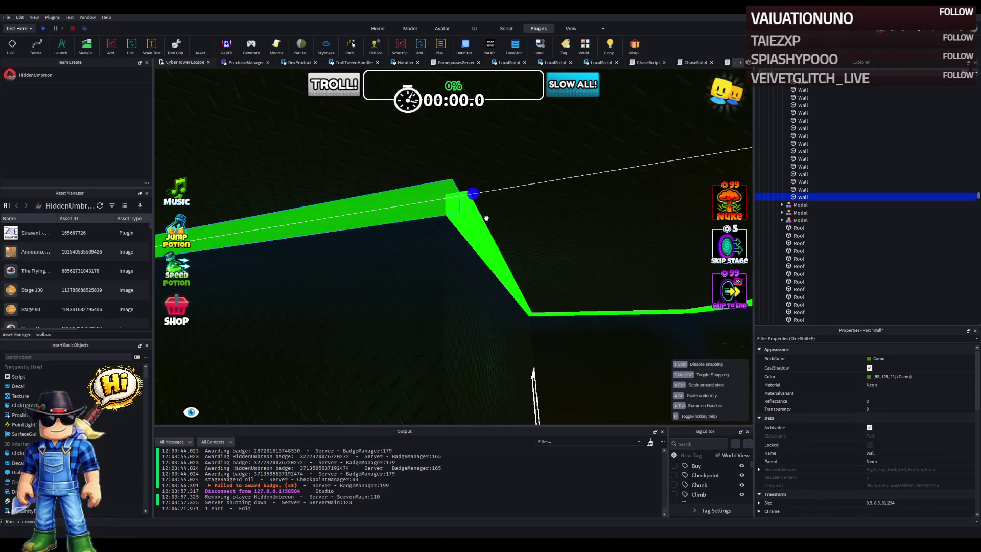
scroll(494, 217, up, 5)
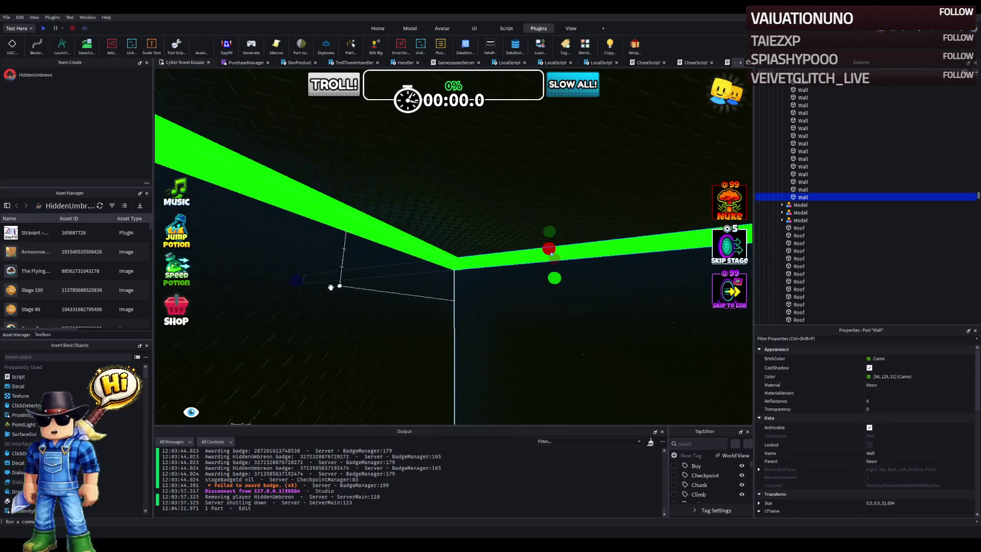
drag(307, 278, 348, 274)
drag(439, 262, 444, 259)
scroll(357, 267, down, 5)
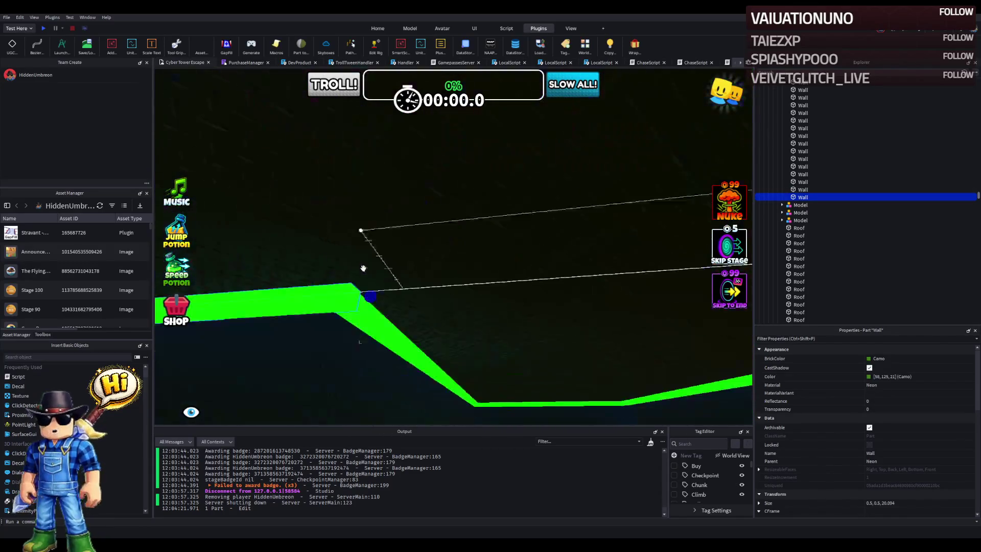
drag(364, 268, 361, 265)
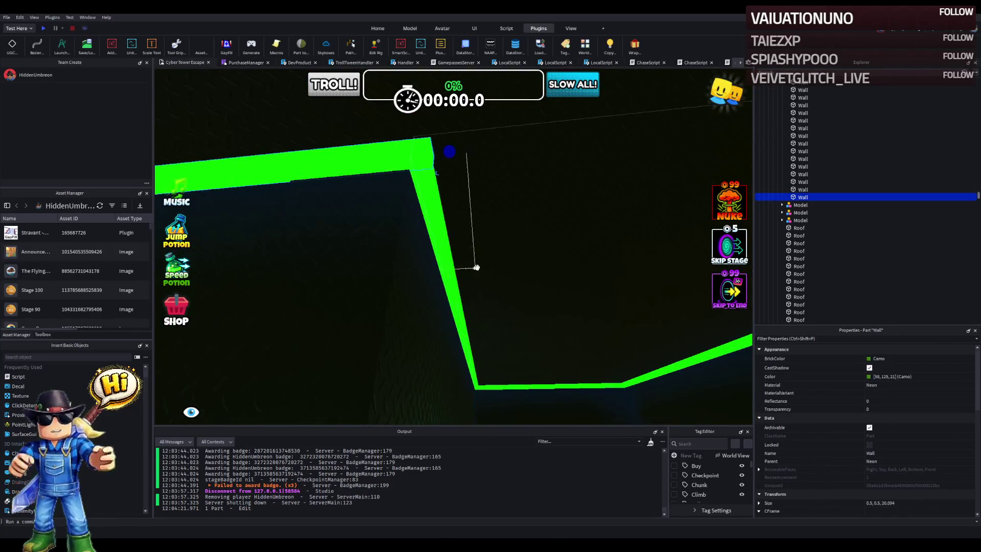
Step: Select the large roof panel and turn the view toward the Finish Line
click(459, 265)
scroll(516, 266, up, 5)
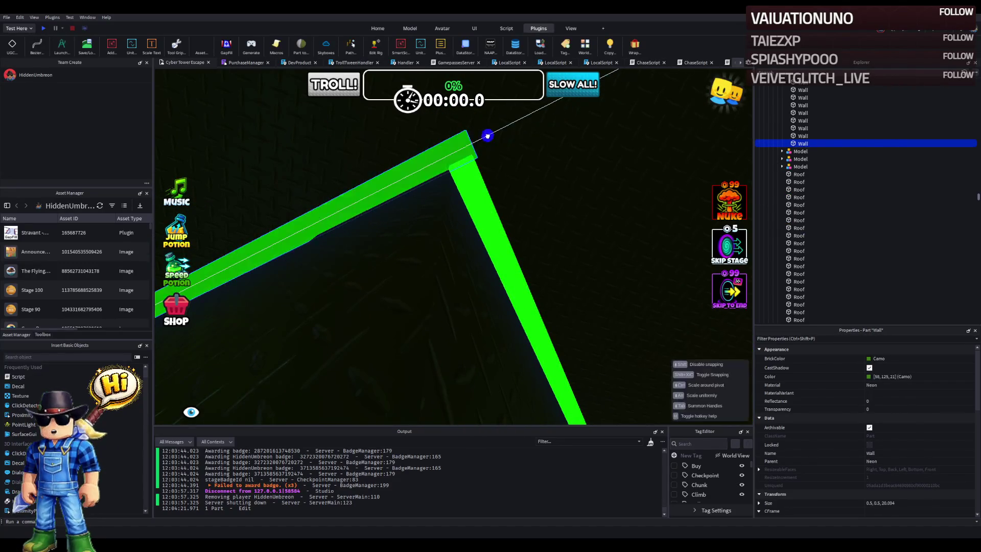
click(532, 176)
drag(535, 176, 311, 202)
scroll(460, 187, up, 4)
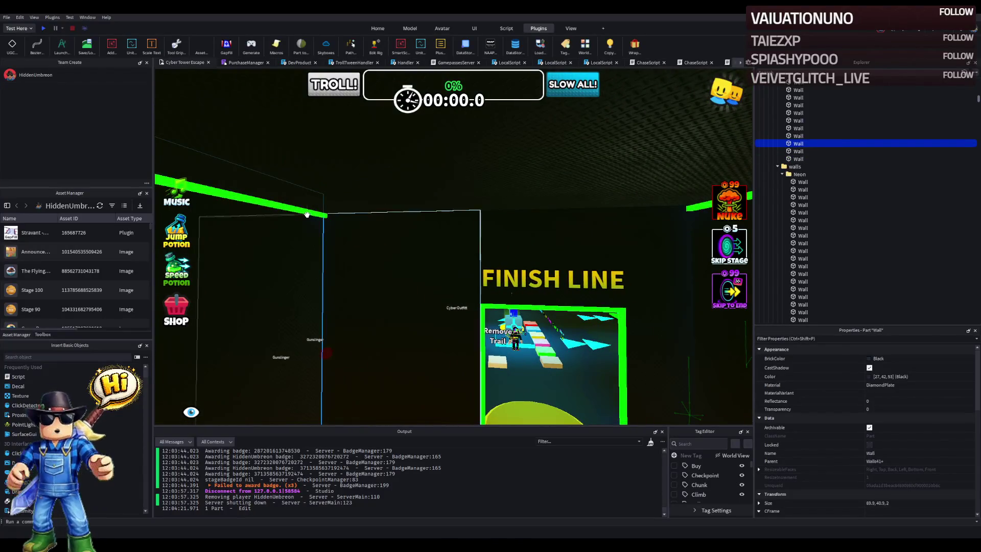
Step: Resize and move a green neon wall strip so it reaches the corridor corner
click(308, 212)
scroll(360, 171, up, 5)
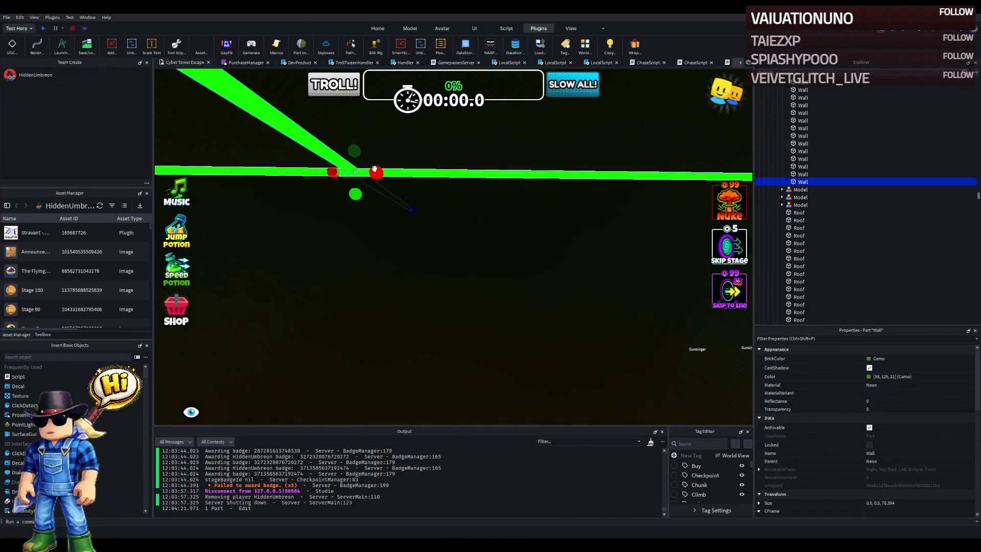
mouse_move(398, 172)
mouse_down()
mouse_move(467, 193)
mouse_move(472, 172)
mouse_up()
scroll(472, 172, up, 3)
drag(400, 159, 437, 186)
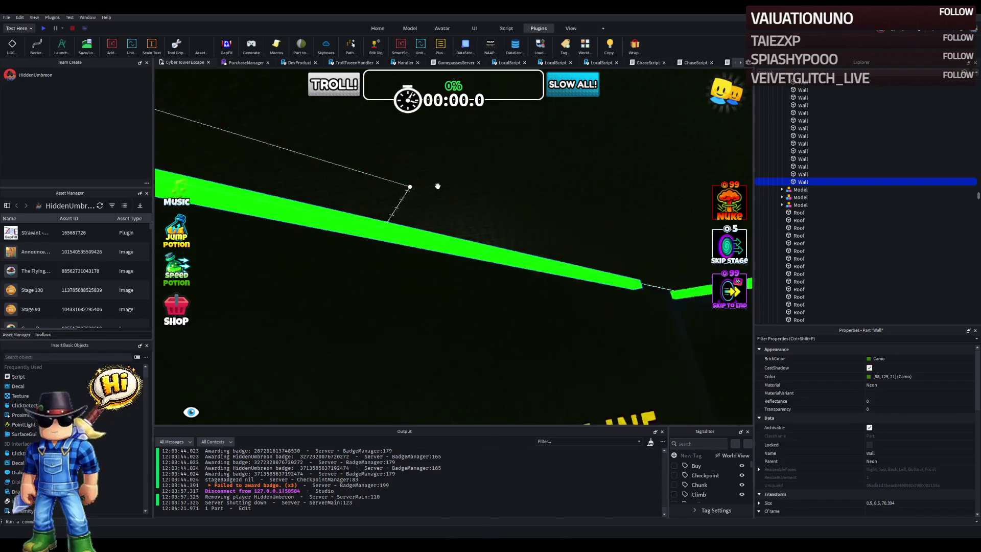
key(d)
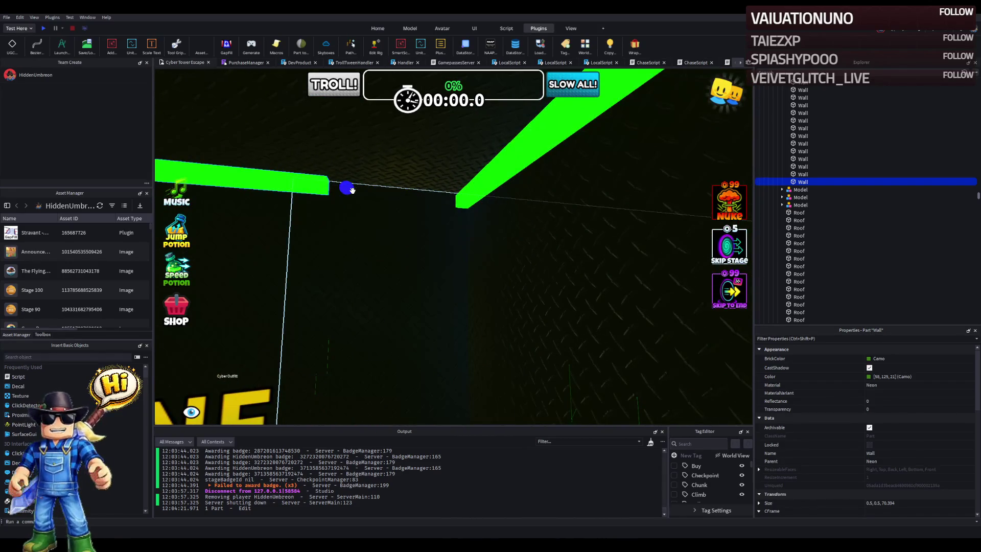
drag(352, 190, 406, 188)
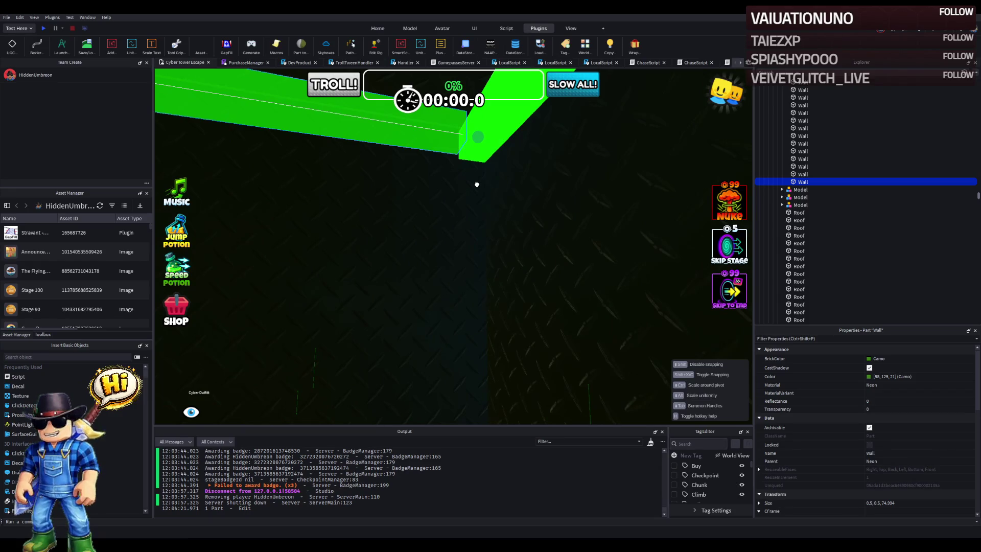
drag(476, 184, 477, 185)
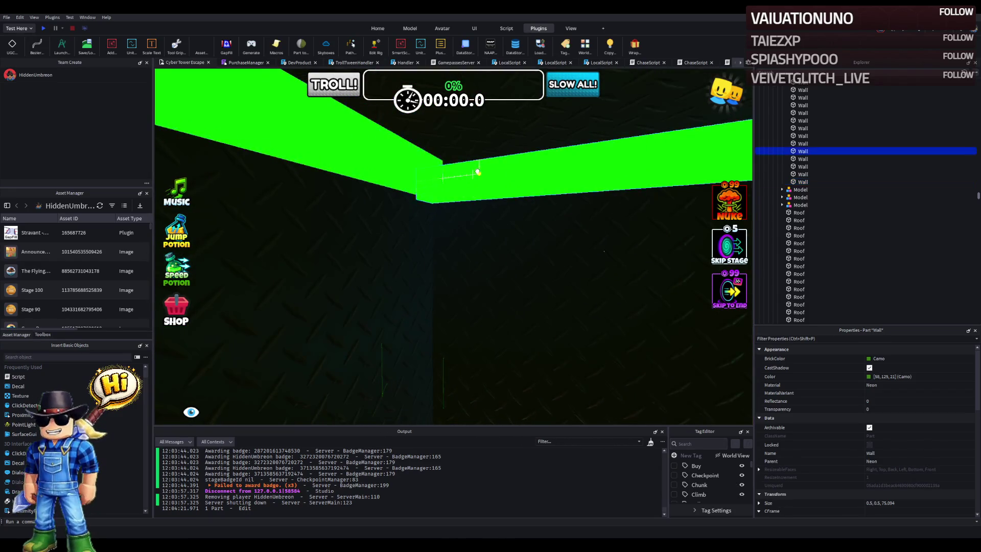
Step: Lower the neighbouring strip slightly and shorten another green wall to about 38 studs
click(477, 171)
drag(586, 249, 585, 249)
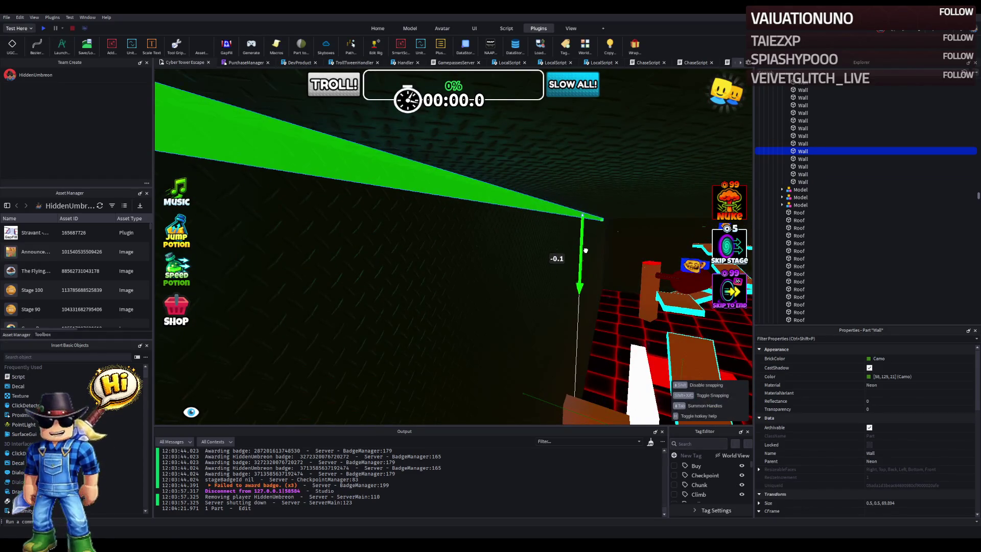
click(527, 173)
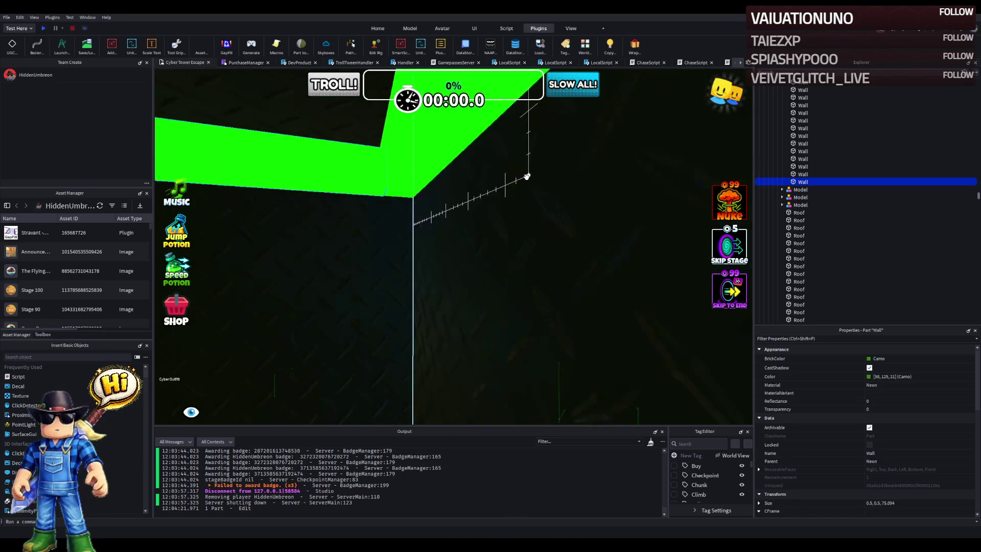
drag(406, 175, 400, 177)
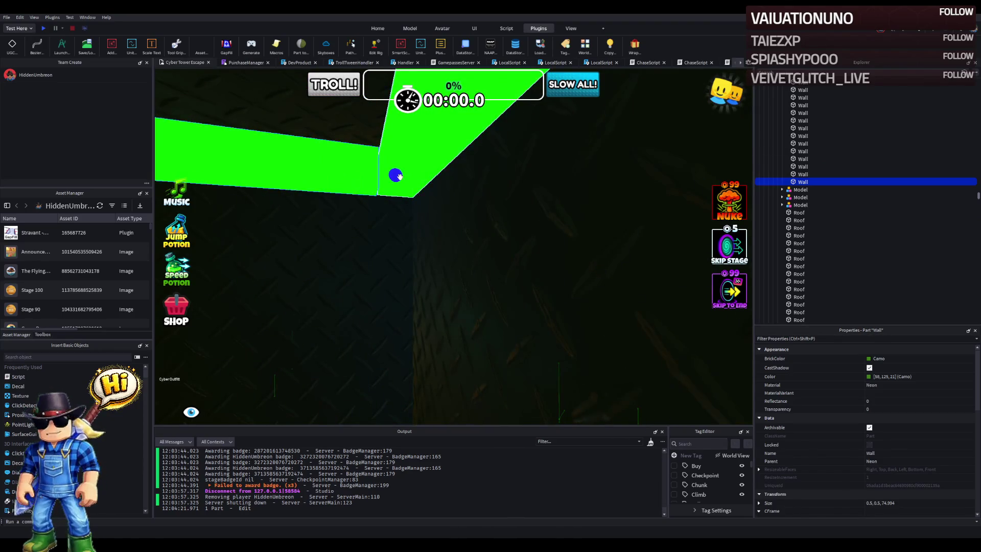
scroll(381, 173, up, 2)
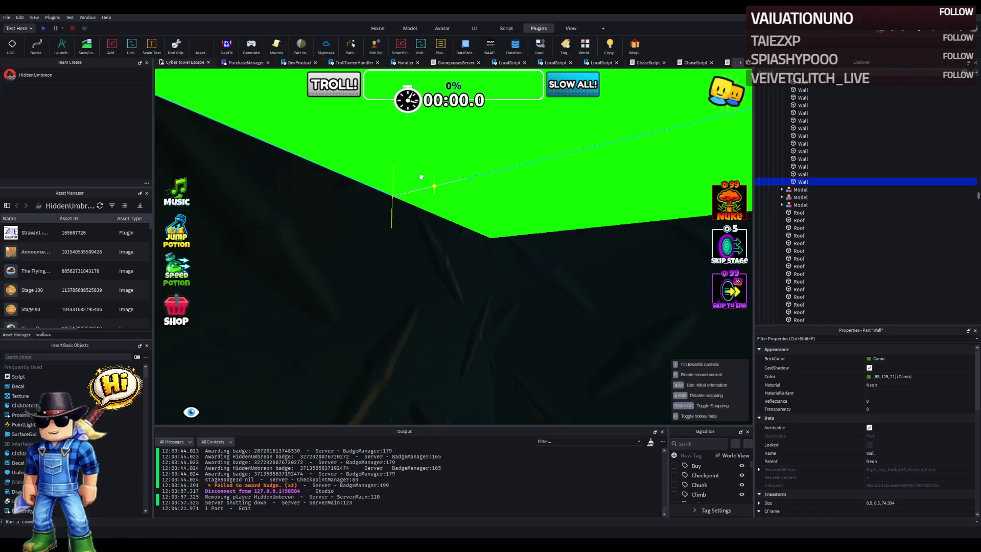
scroll(393, 182, down, 5)
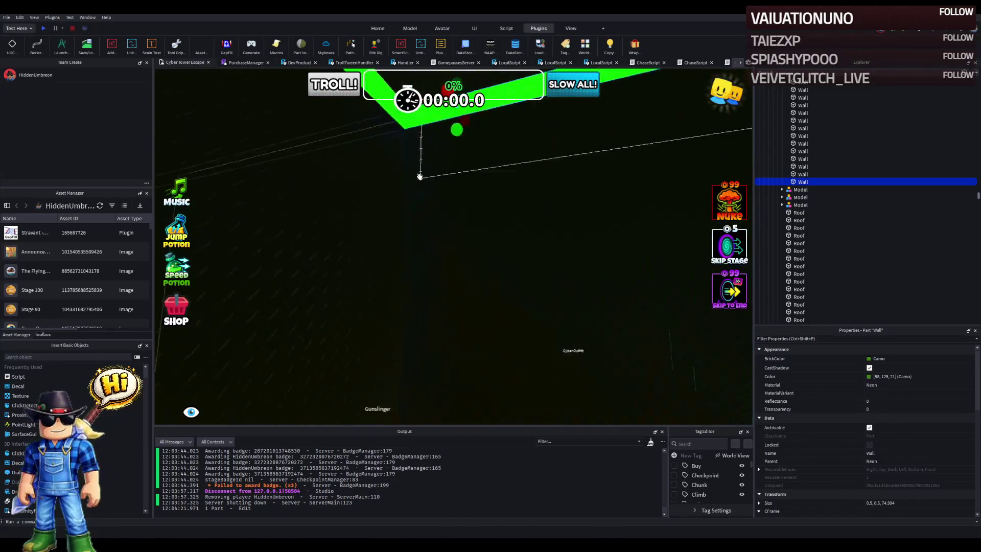
scroll(420, 176, up, 5)
mouse_move(333, 212)
mouse_down()
mouse_move(403, 191)
mouse_move(385, 202)
mouse_move(405, 221)
mouse_up()
scroll(347, 213, up, 3)
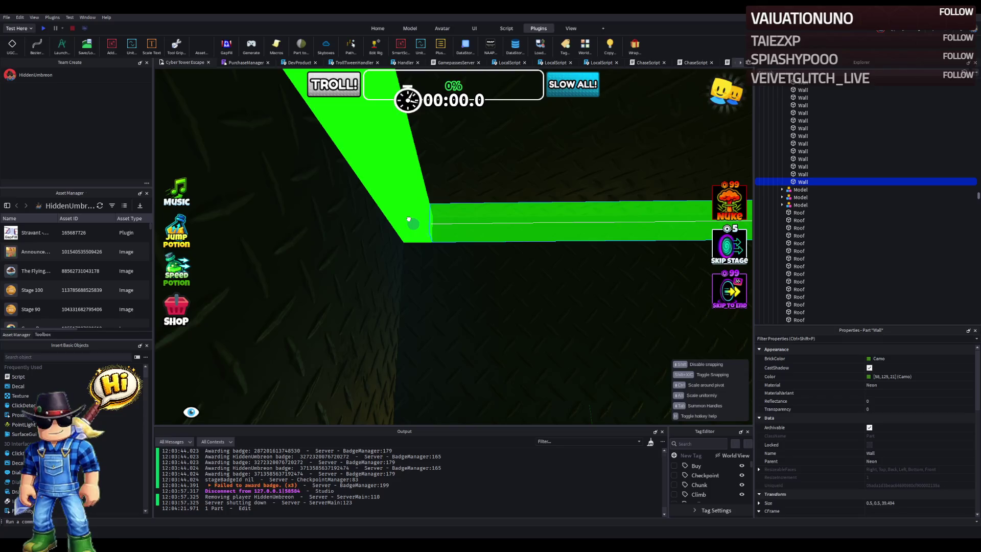
Step: Select the Pink wall part with the Finish Line in view
click(495, 296)
key(s)
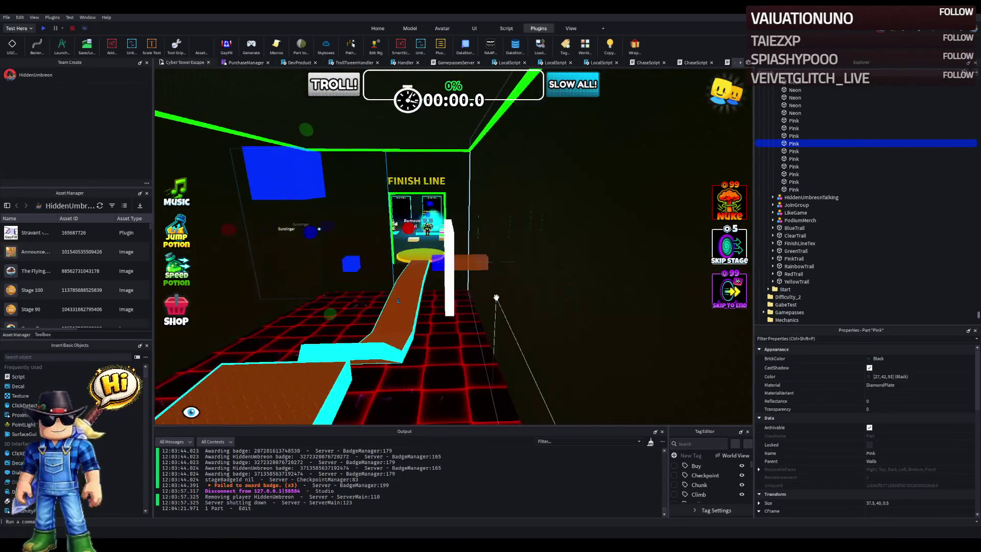
key(w)
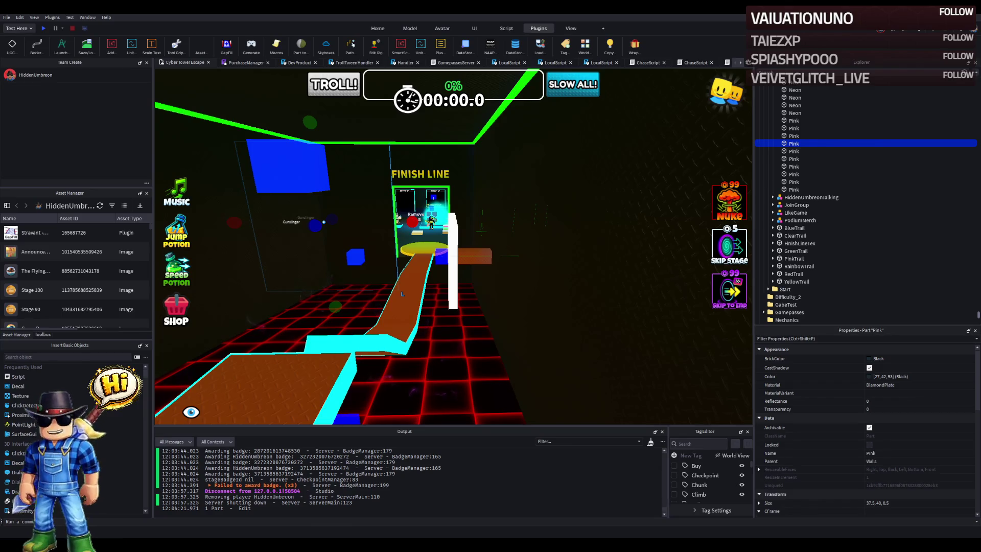
drag(391, 289, 342, 236)
Step: Browse the Explorer tree, collapsing the Finish and Gamepasses folders, to reach the badge values
key(w)
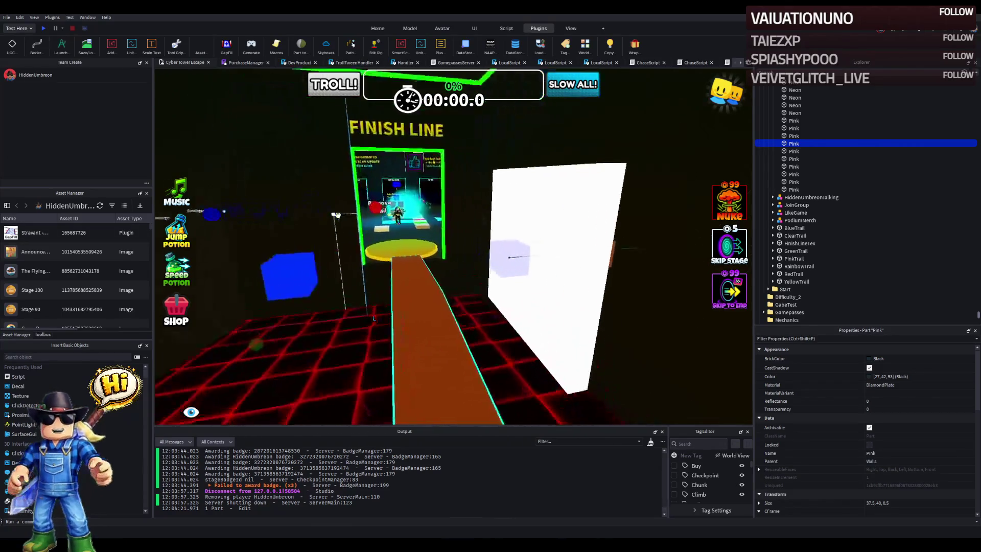
scroll(879, 122, up, 3)
double_click(849, 114)
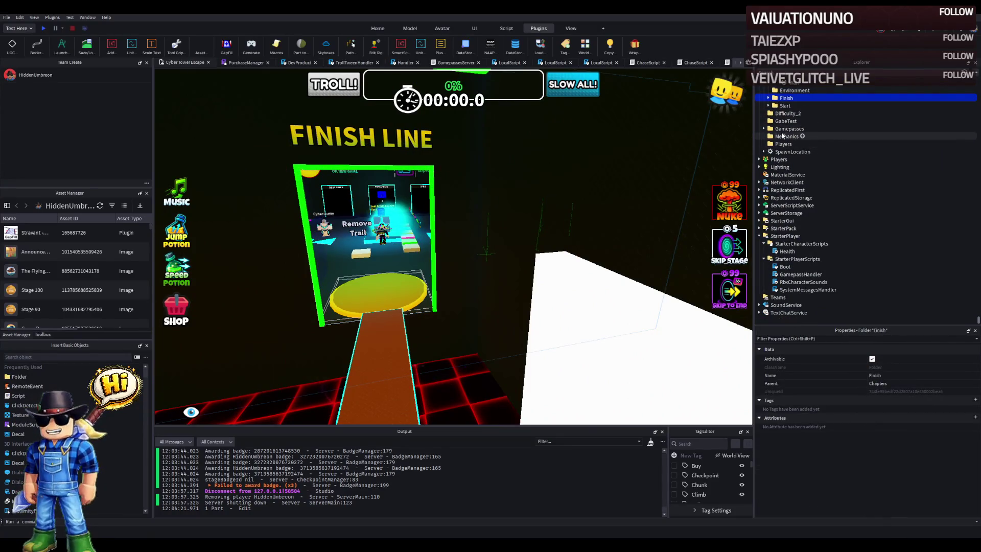
double_click(791, 198)
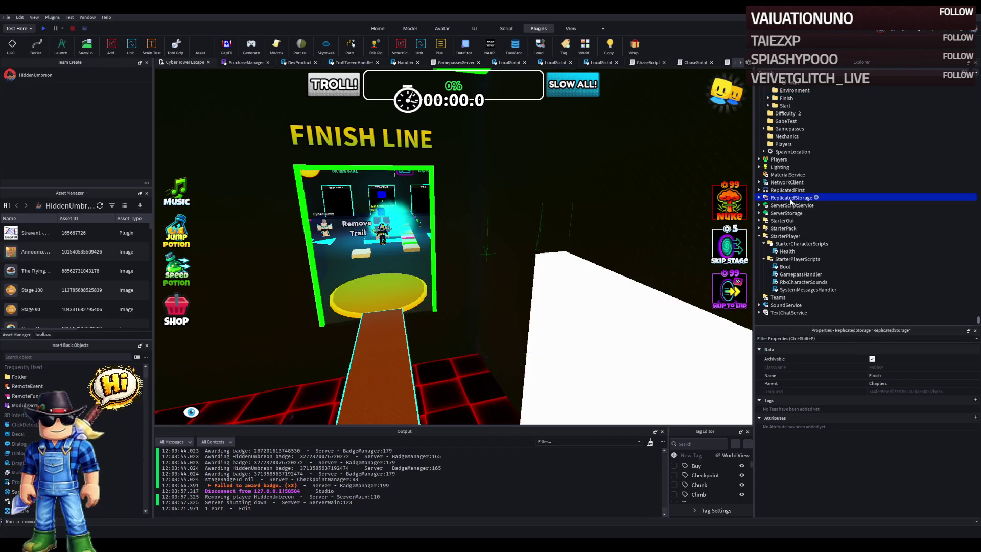
double_click(791, 198)
double_click(792, 206)
double_click(789, 212)
double_click(848, 212)
double_click(847, 216)
double_click(848, 216)
key(Left)
key(Left)
key(Down)
key(Right)
Step: Rename the Stage_41 badge value to Stage_40
click(790, 244)
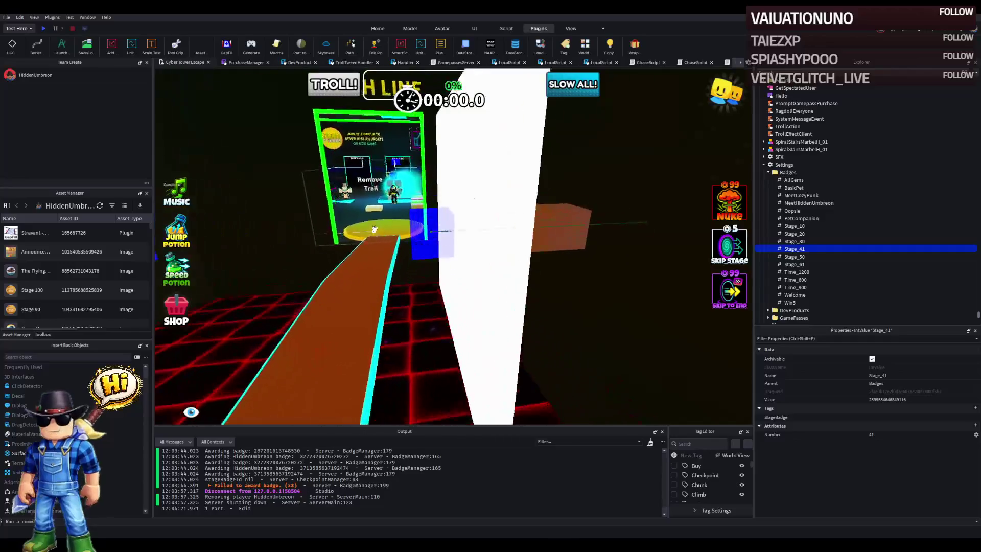
key(d)
key(d)
key(d)
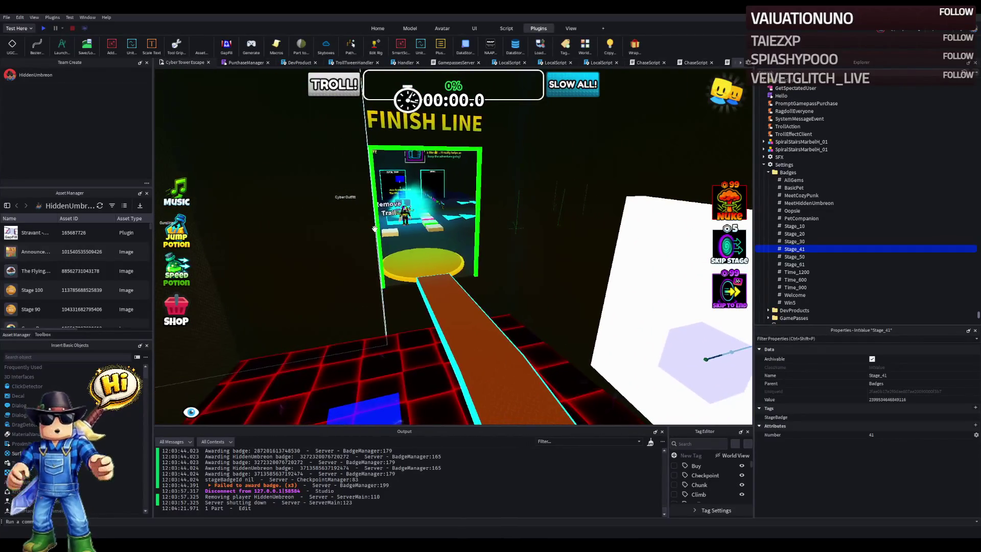
key(d)
key(d)
key(d)
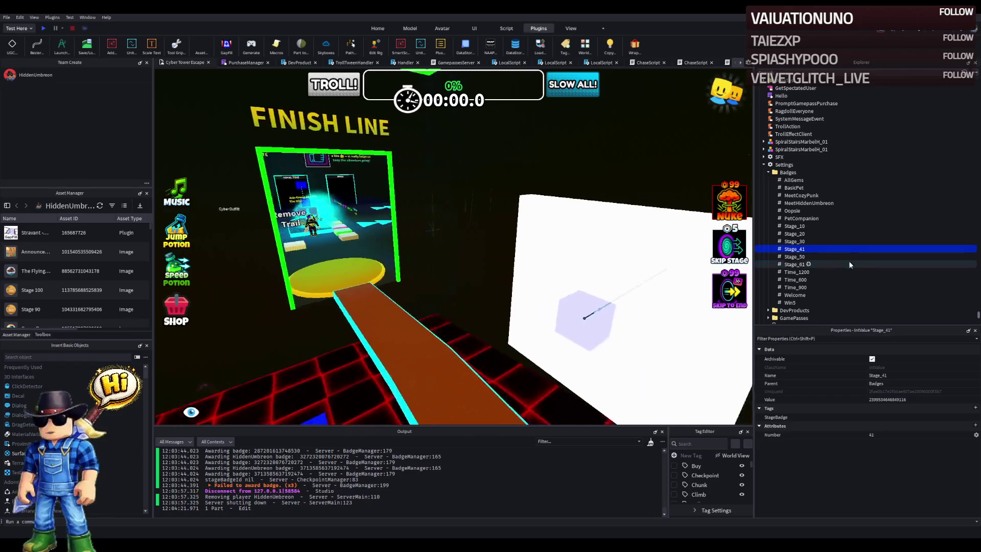
click(847, 249)
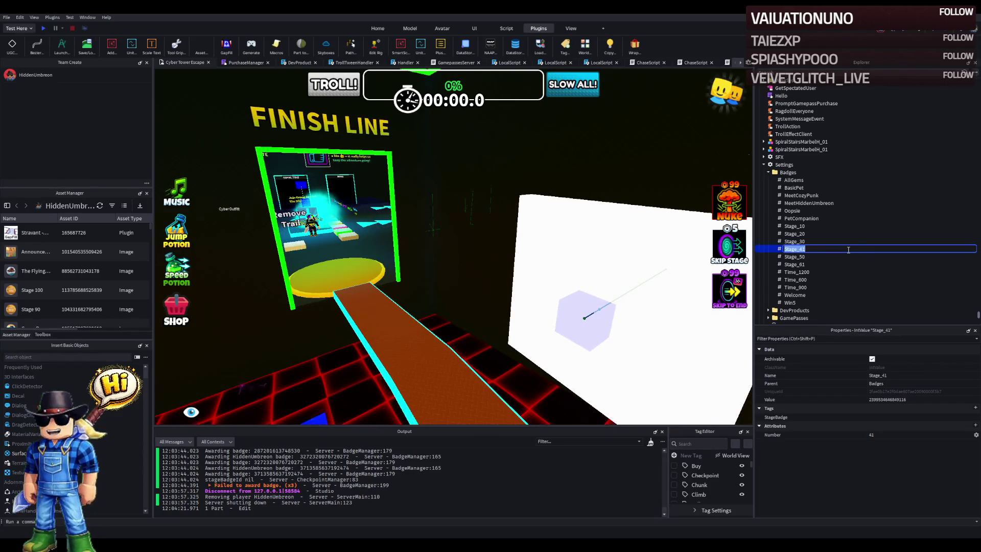
key(BackSpace)
text(0)
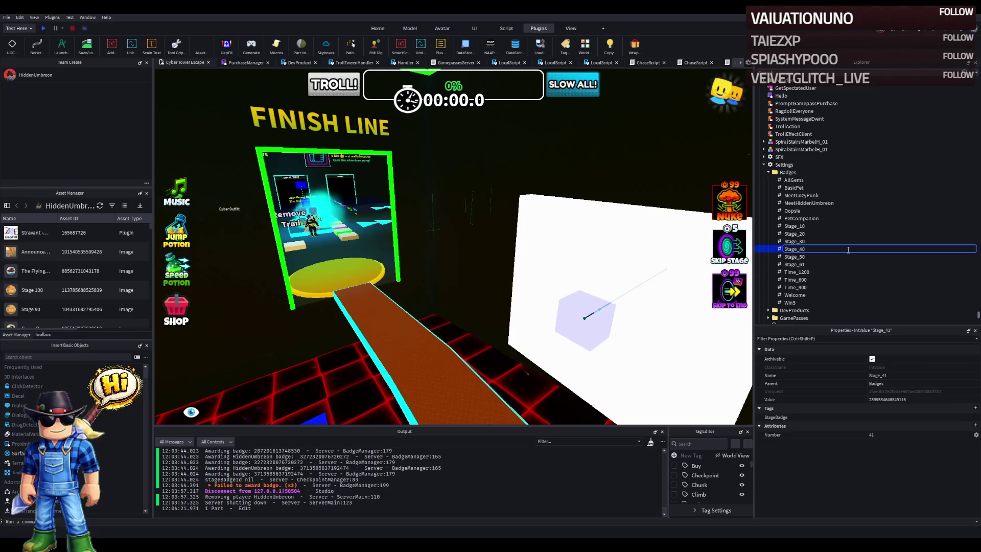
key(Return)
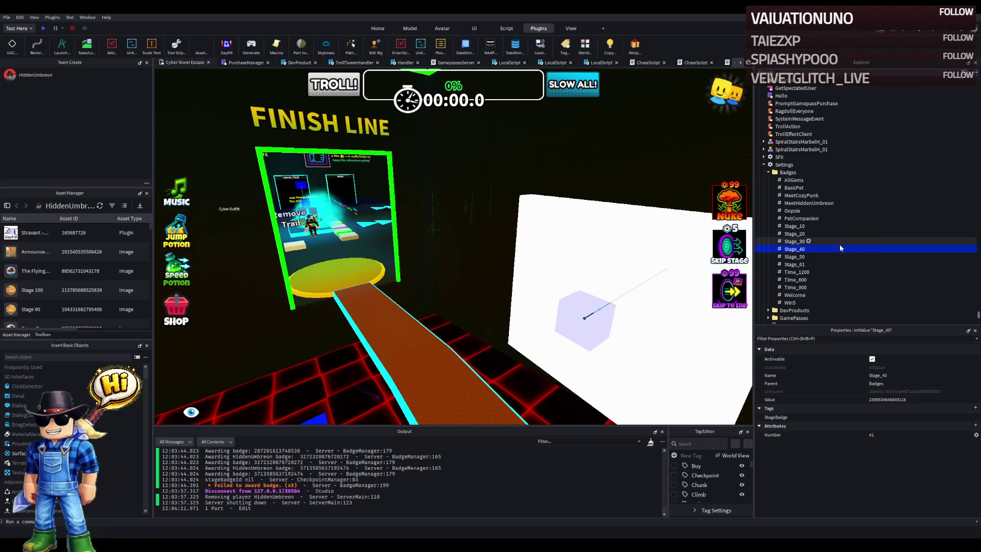
Step: Paste a new badge ID into Stage_50's Value
click(792, 256)
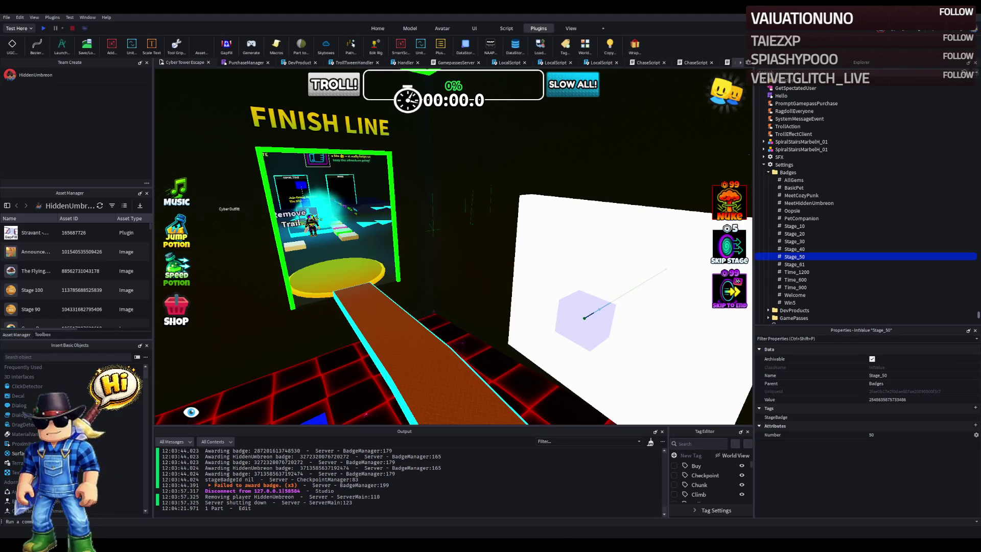
click(931, 399)
key(ctrl+v)
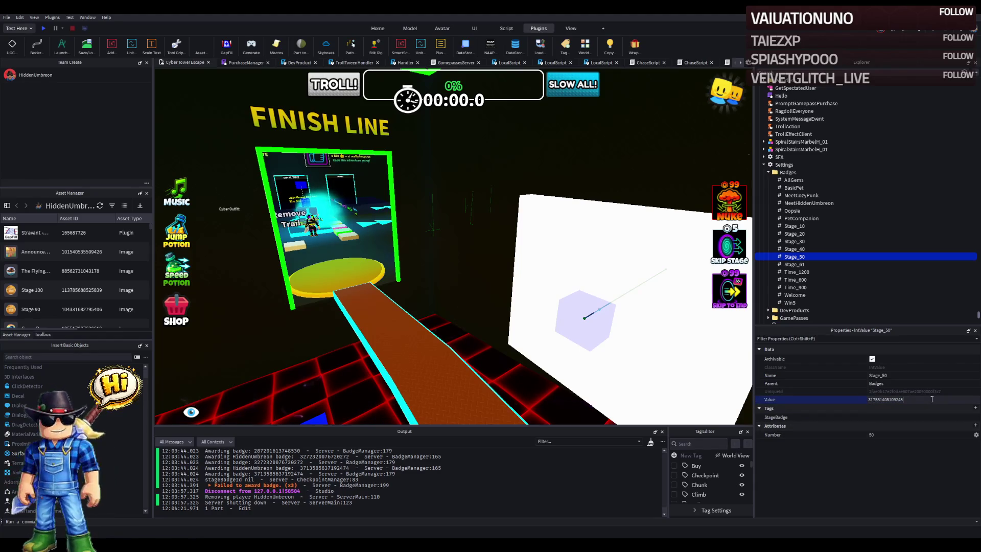
Step: Rename the Stage_61 badge value to Stage_60
click(852, 265)
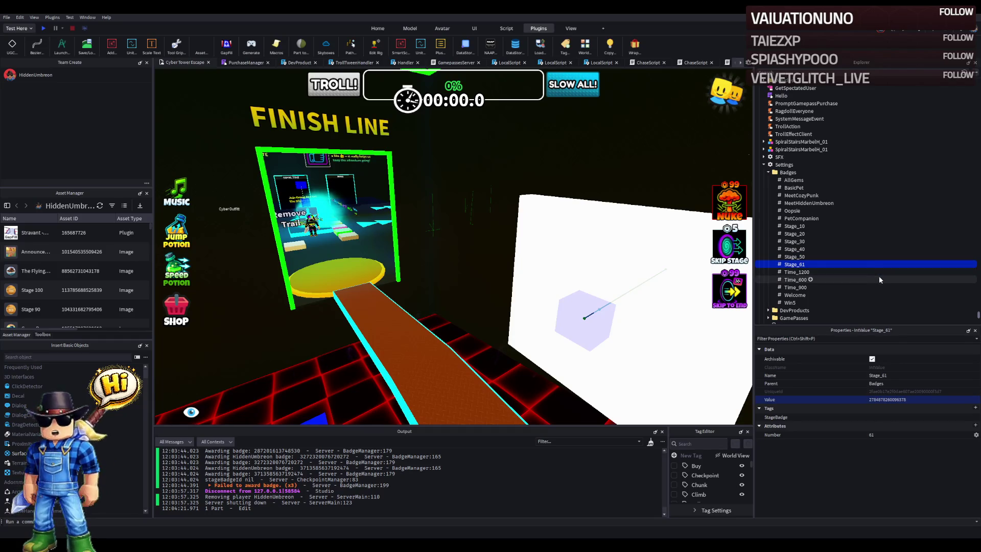
click(869, 266)
key(BackSpace)
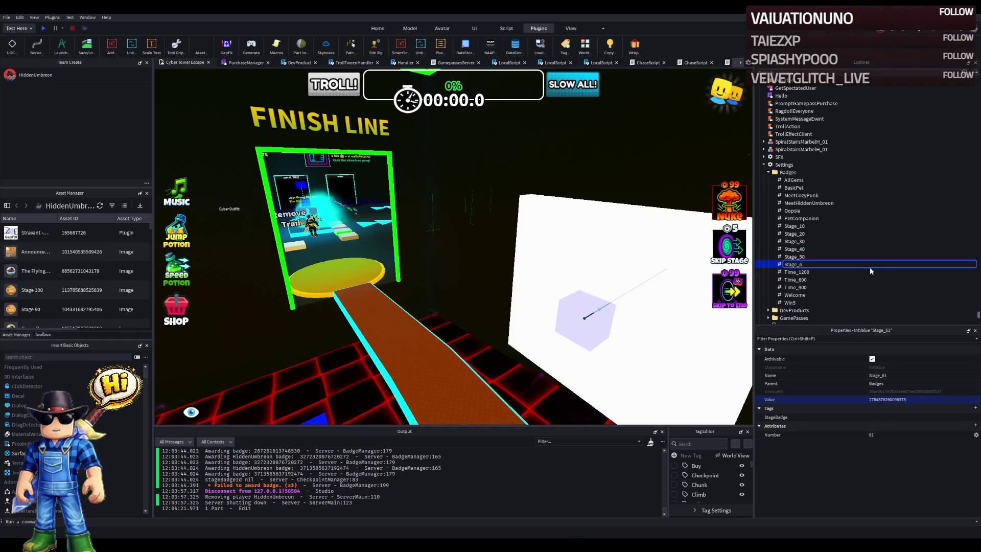
text(0)
key(Return)
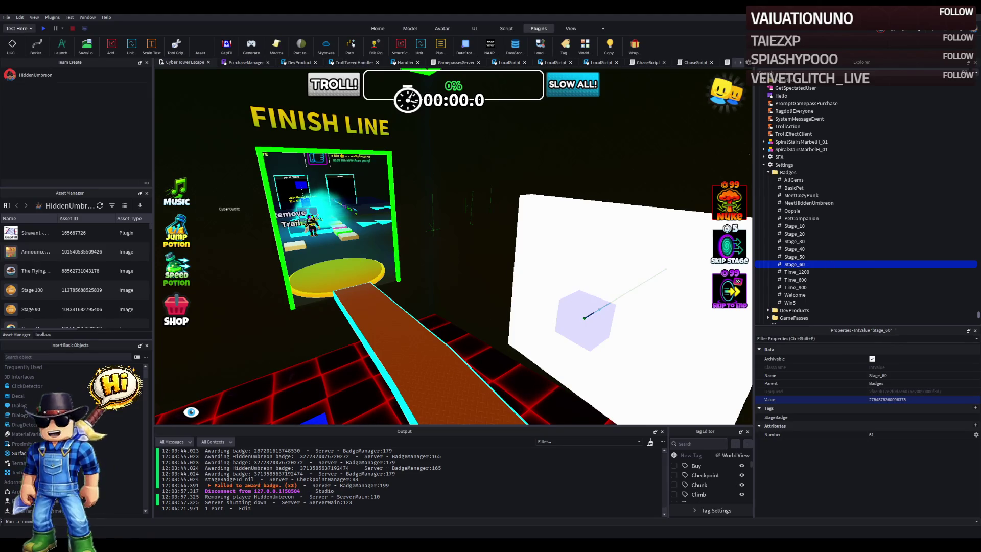
Step: Paste a new badge ID into Stage_60 and set its Number attribute to 60
click(932, 399)
key(ctrl+v)
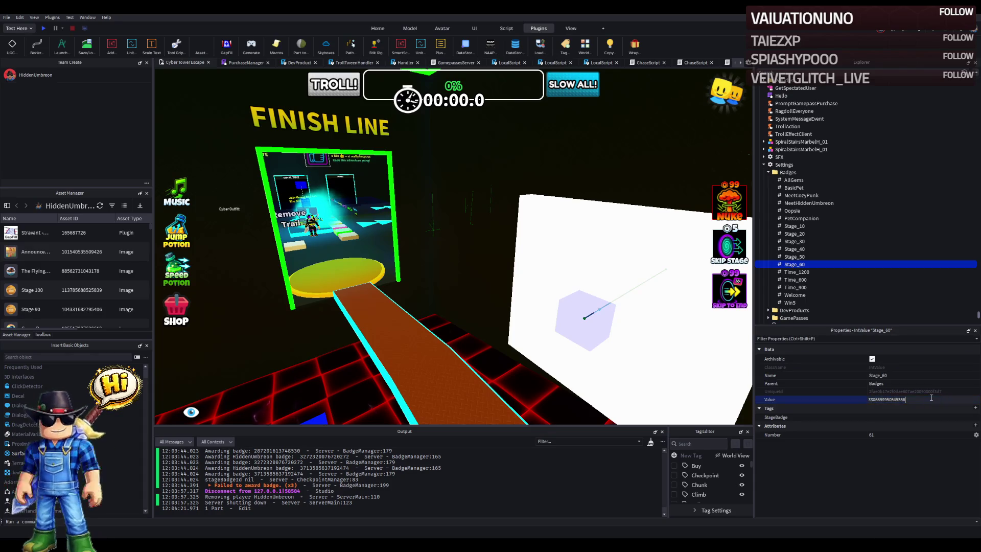
click(903, 436)
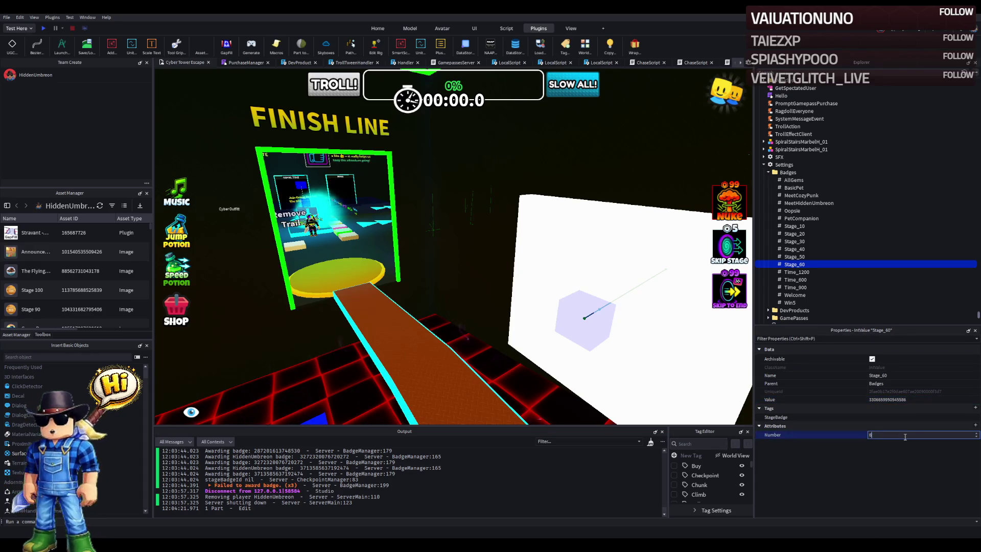
text(0)
key(Return)
click(794, 256)
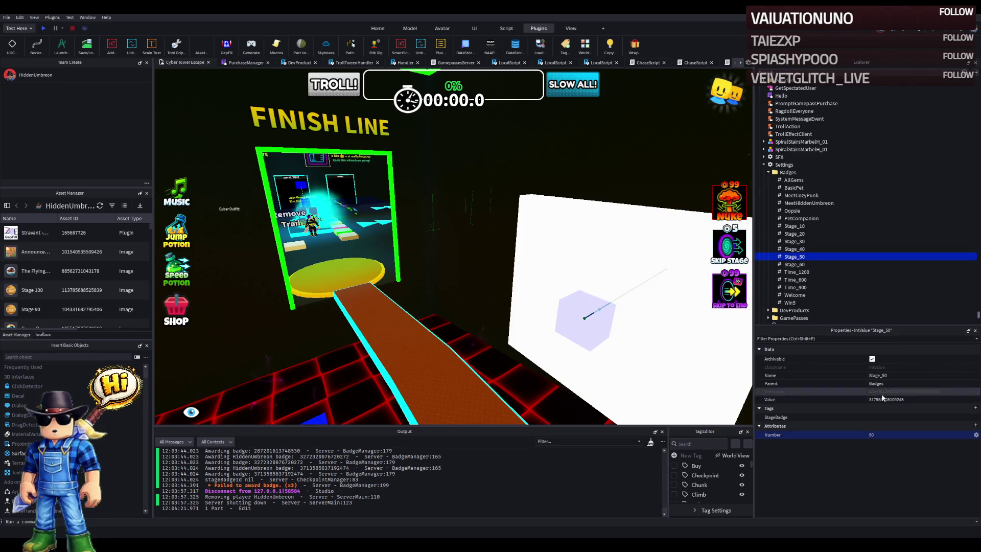
scroll(572, 265, up, 5)
Step: Select the Win5 value under Badges in Explorer to show its badge ID in Properties
scroll(572, 264, up, 10)
scroll(572, 265, up, 10)
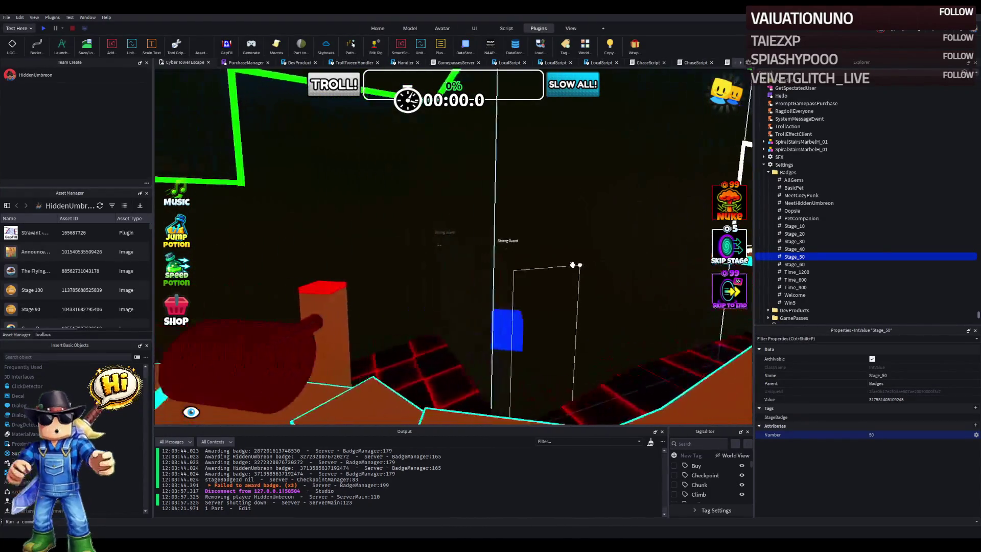
scroll(572, 265, up, 5)
click(789, 302)
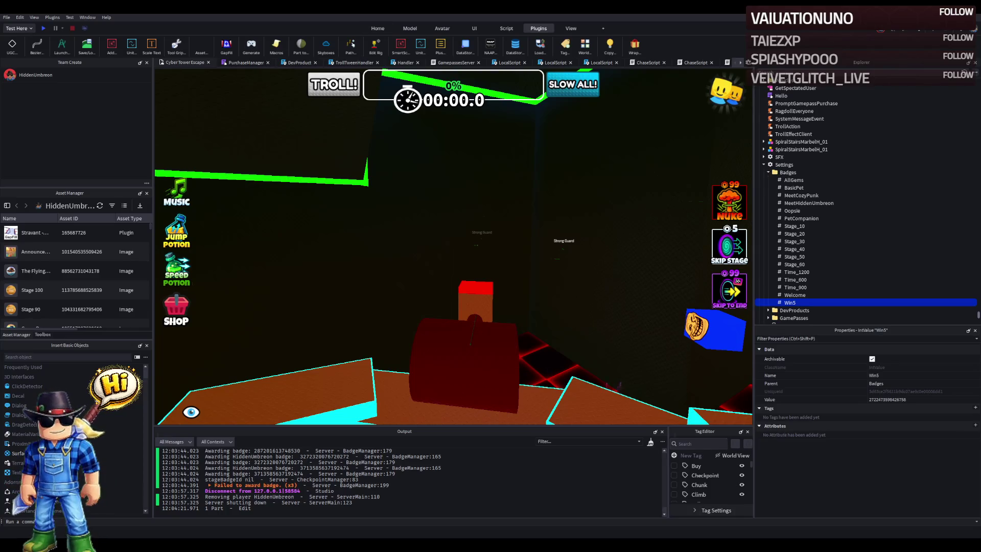
Step: Filter the Explorer tree with 'badge' to reveal BadgeManager and the badge tags
text(badge)
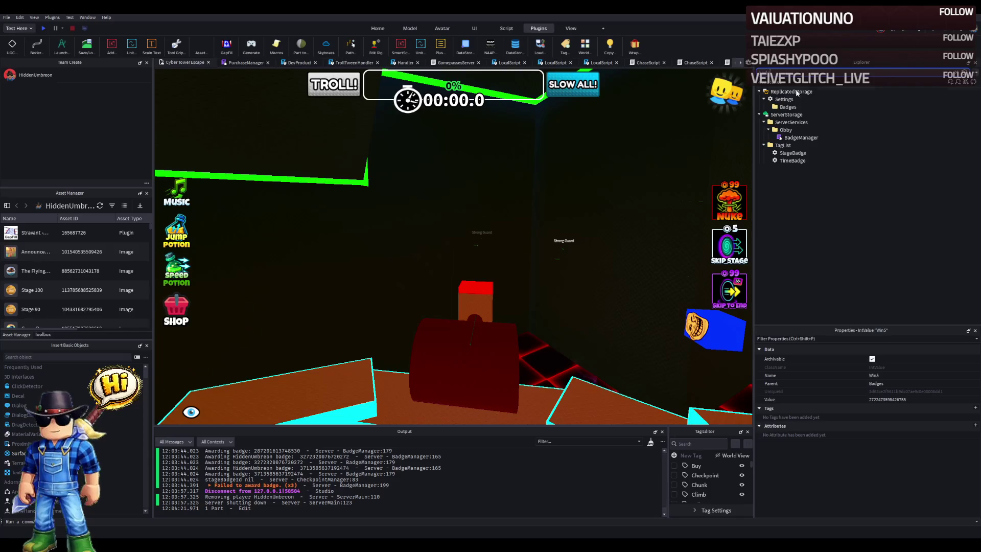
double_click(794, 138)
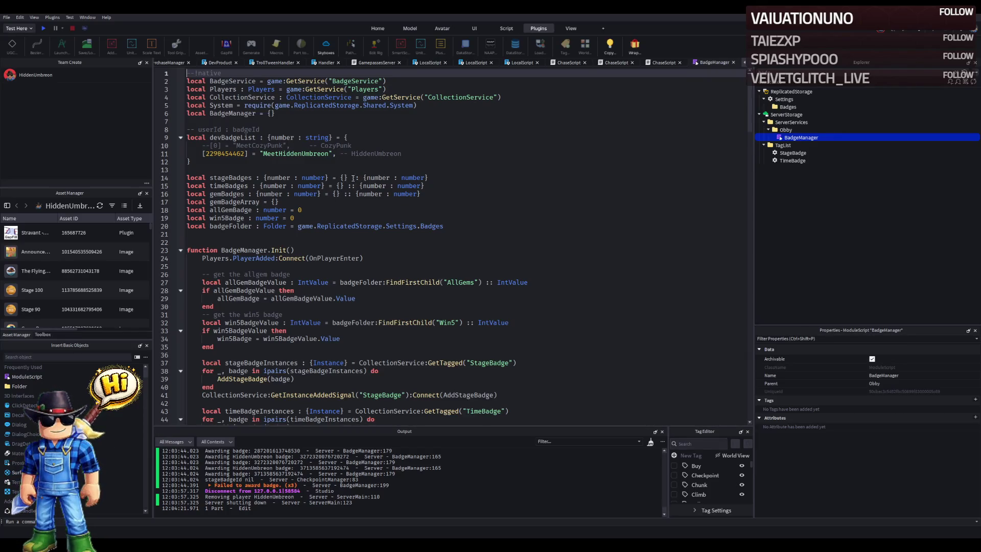
click(290, 219)
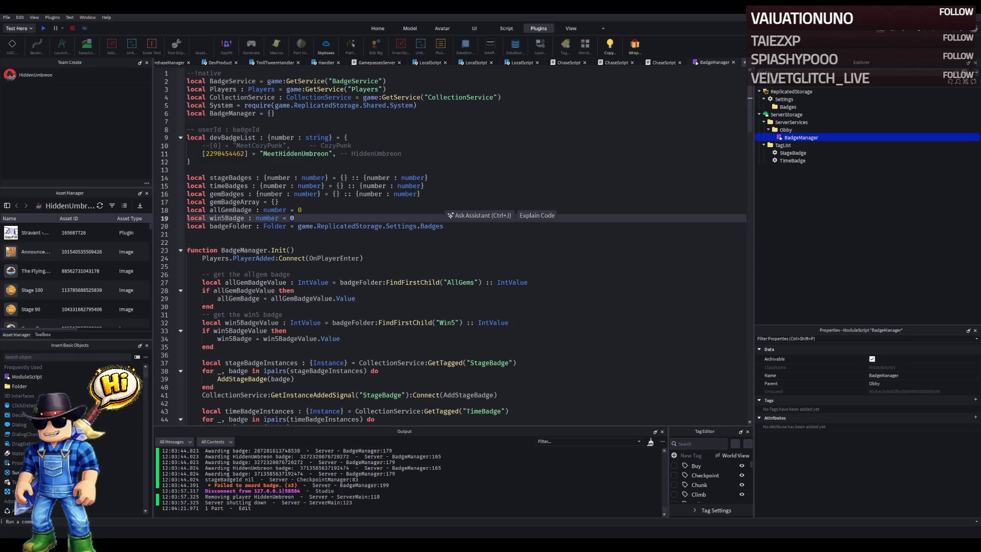
key(Delete)
key(ctrl+v)
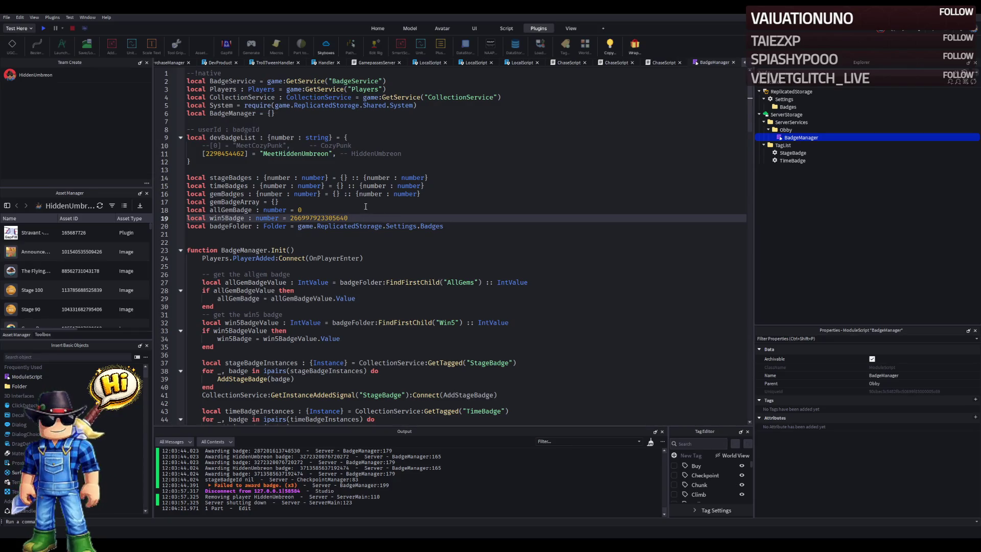
Step: Review the BadgeManager script and save the place to Roblox
scroll(373, 243, down, 5)
scroll(372, 243, down, 14)
scroll(384, 292, up, 6)
scroll(397, 320, down, 18)
scroll(398, 320, down, 19)
scroll(376, 310, down, 11)
scroll(375, 311, up, 18)
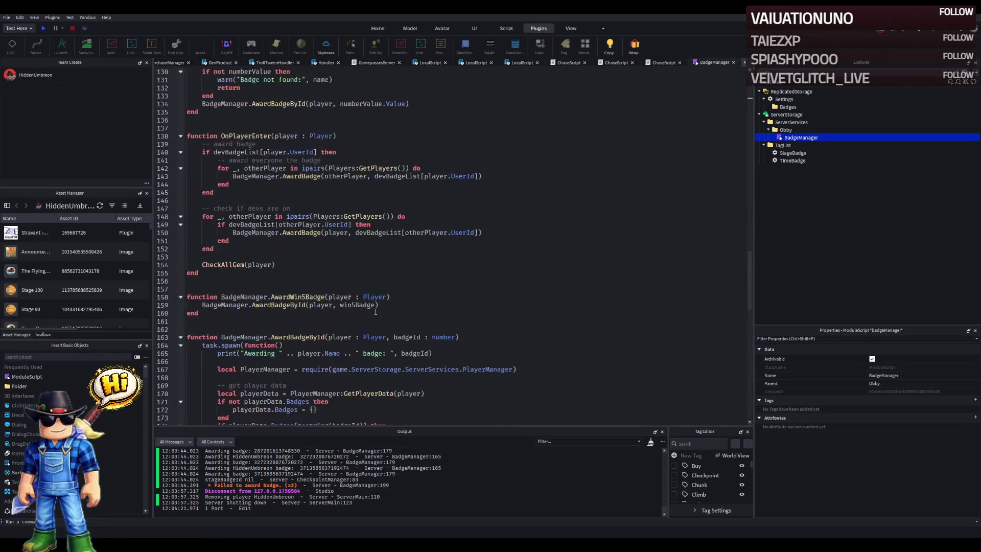
click(408, 248)
key(ctrl+s)
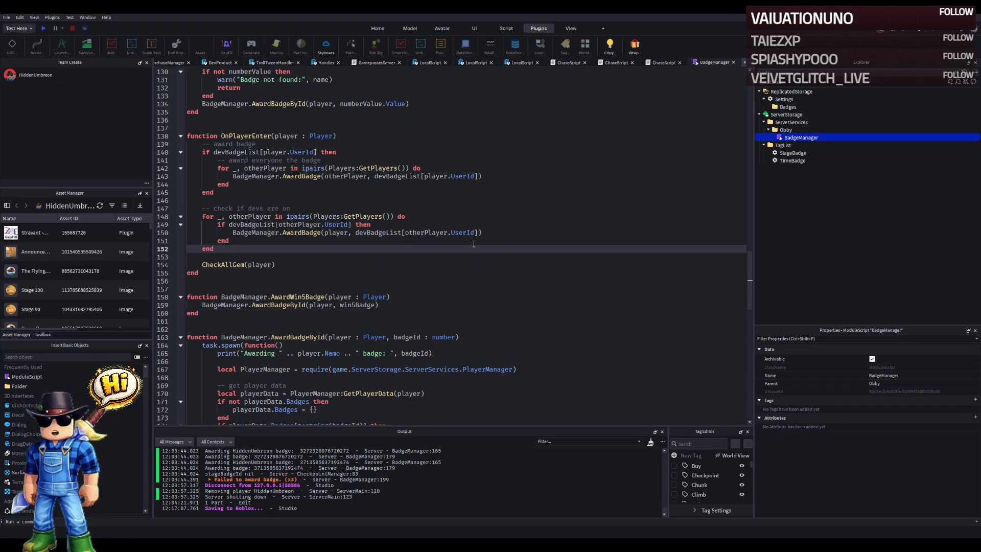
click(965, 72)
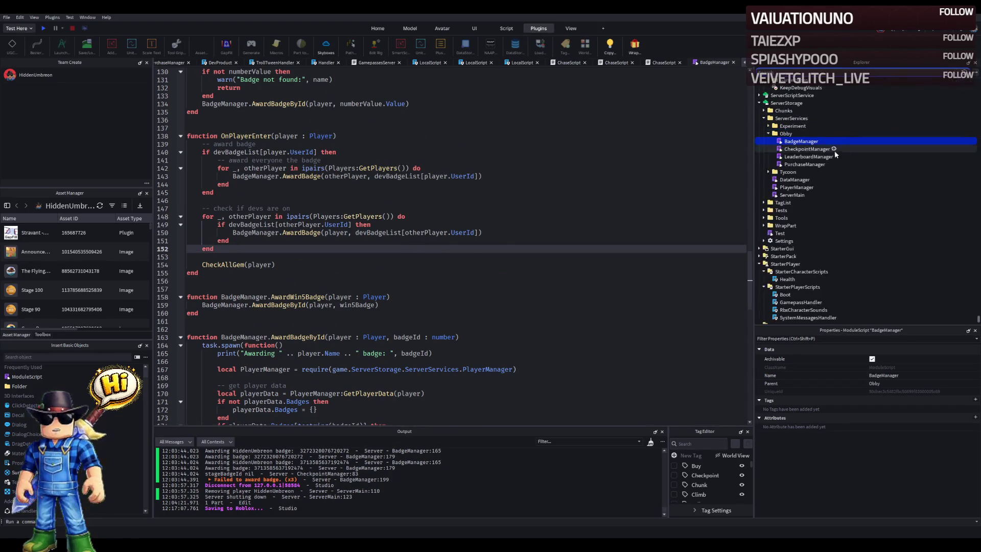
scroll(449, 245, up, 9)
scroll(801, 189, down, 1)
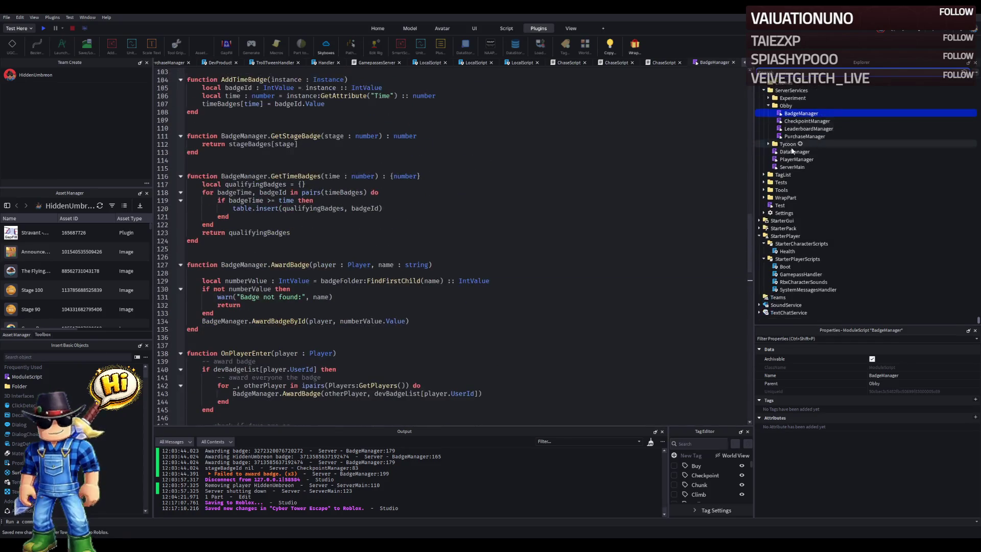
scroll(801, 189, up, 4)
scroll(792, 209, up, 3)
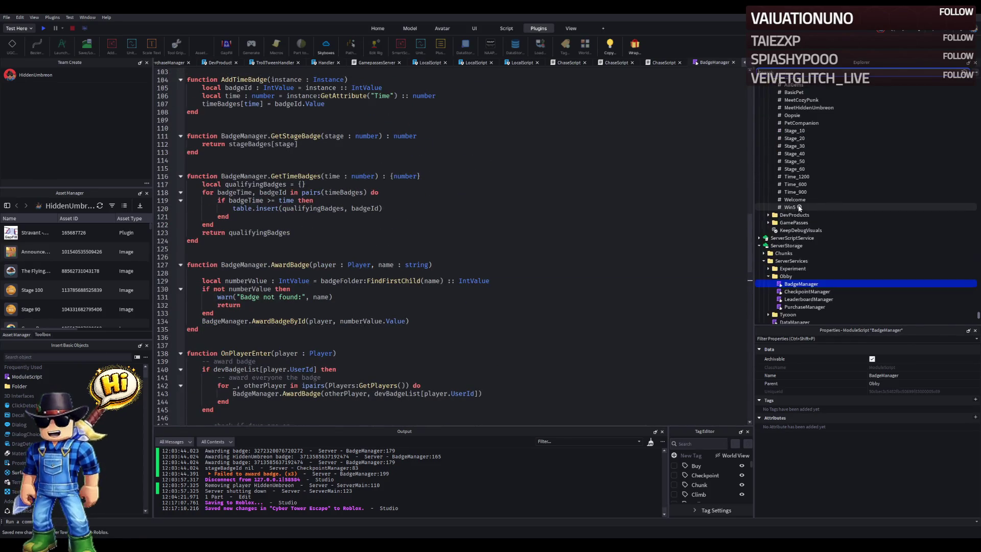
click(790, 207)
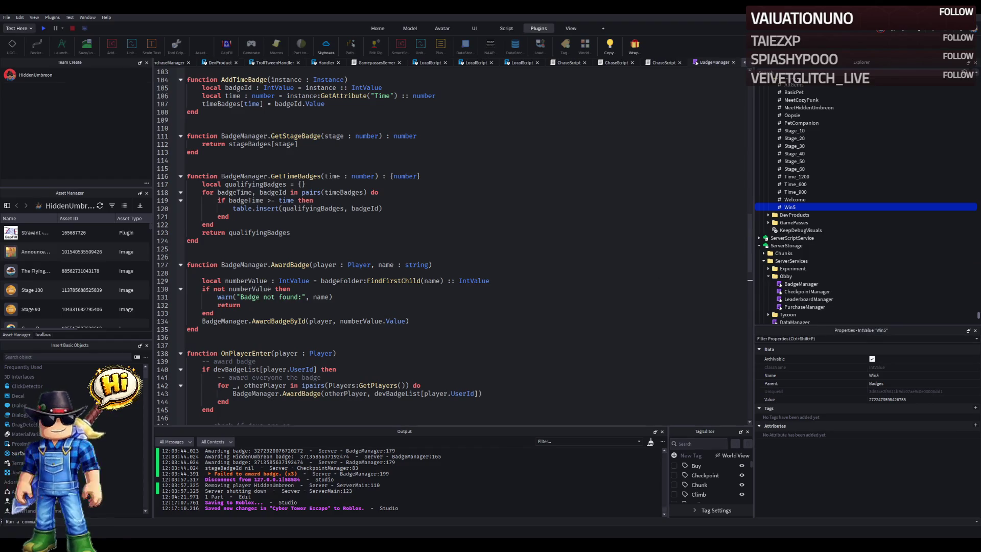
click(904, 399)
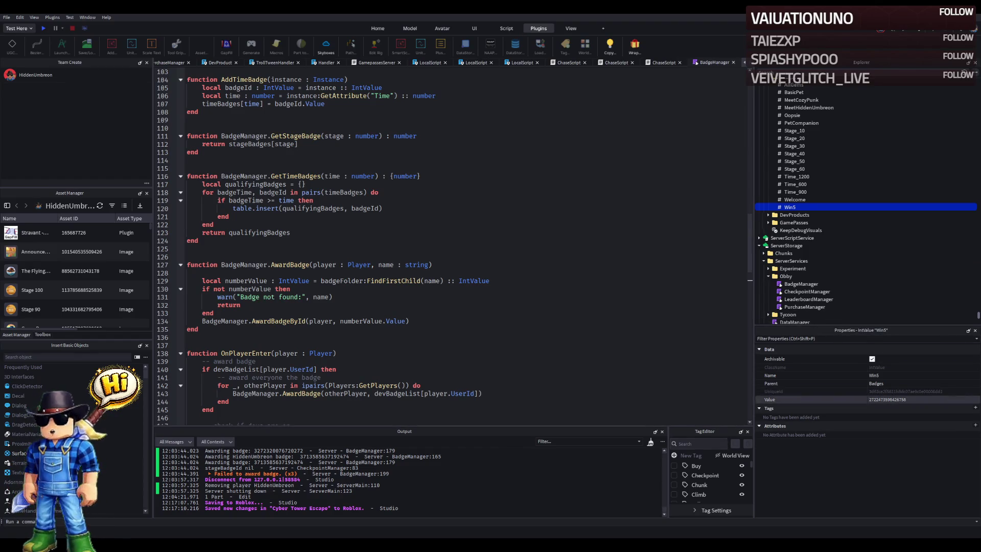
key(ctrl+v)
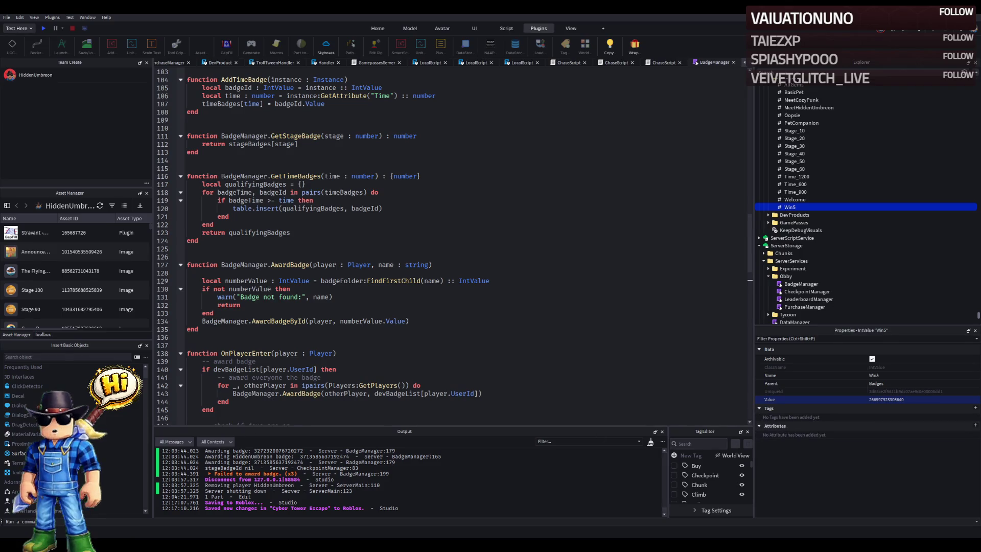
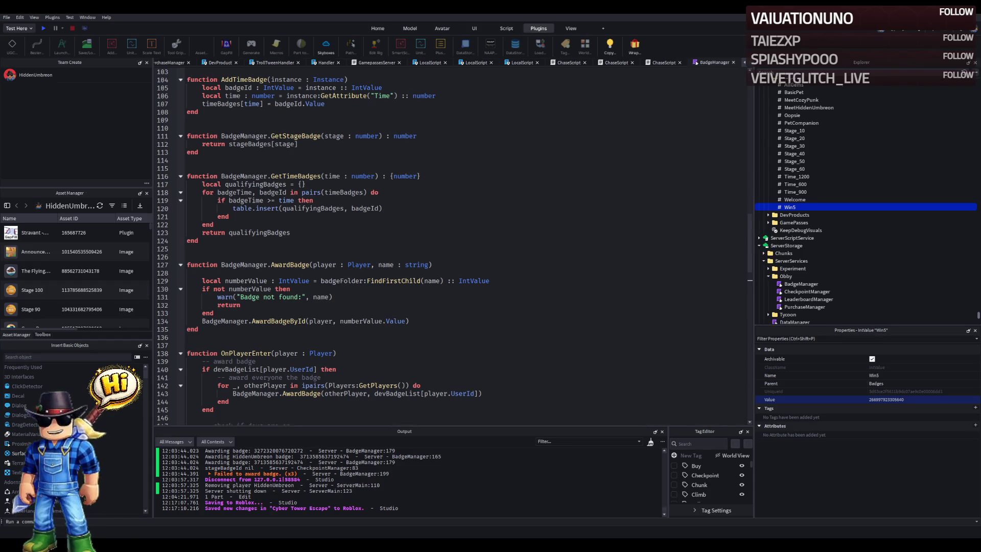
Step: Delete the stray 'a' after the final end on line 152 of BadgeManager
scroll(463, 263, down, 2)
click(463, 263)
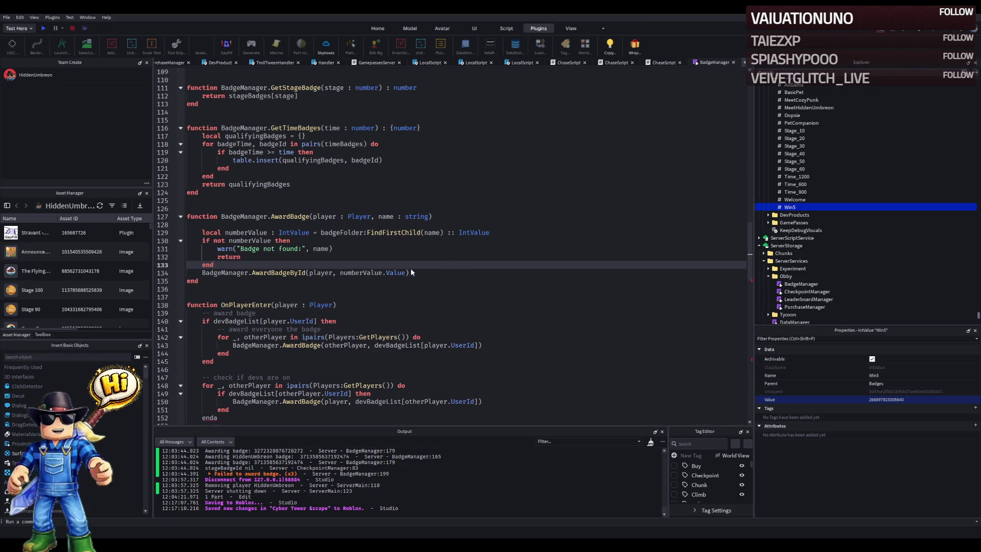
key(ctrl+z)
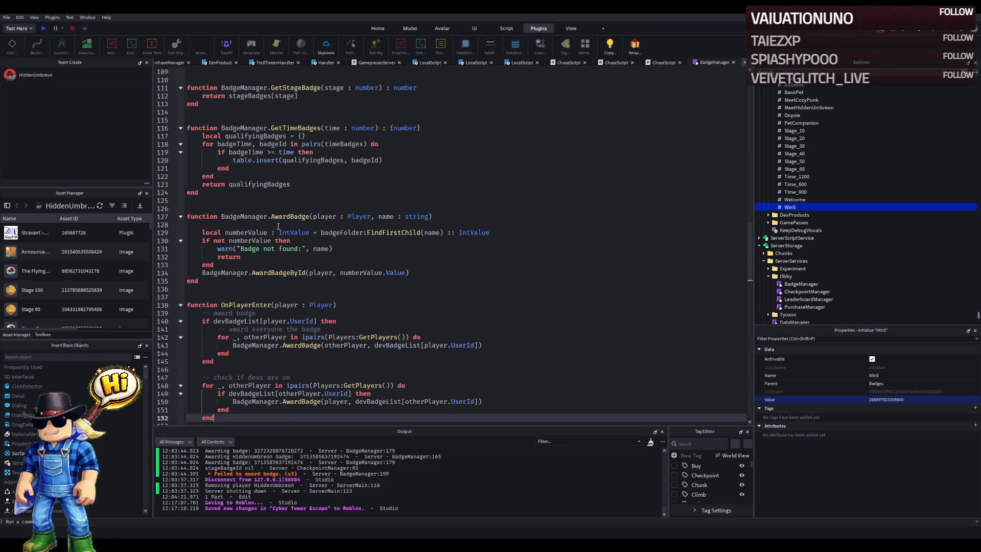
scroll(277, 226, up, 20)
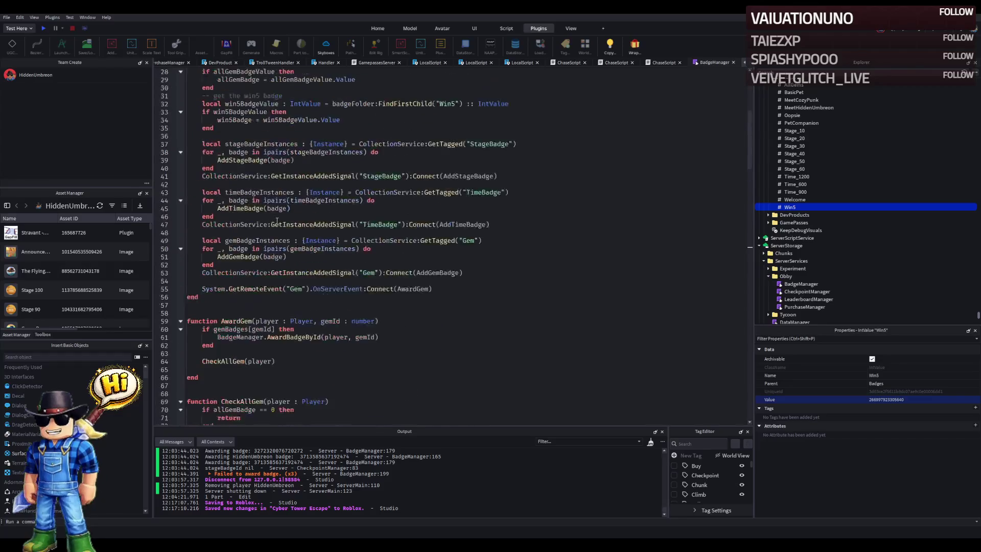
scroll(276, 220, up, 9)
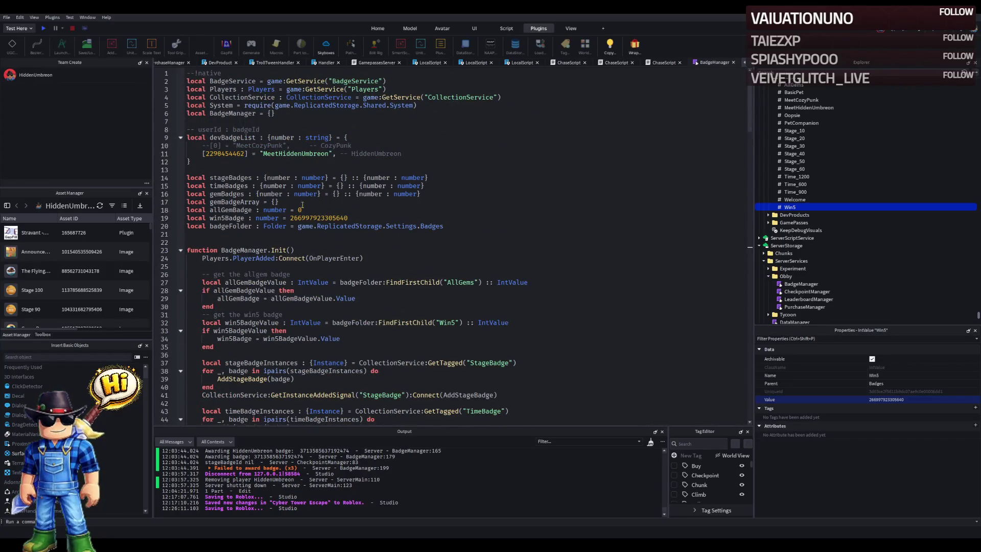
Step: Switch back to the Cyber Tower Escape game view
click(170, 63)
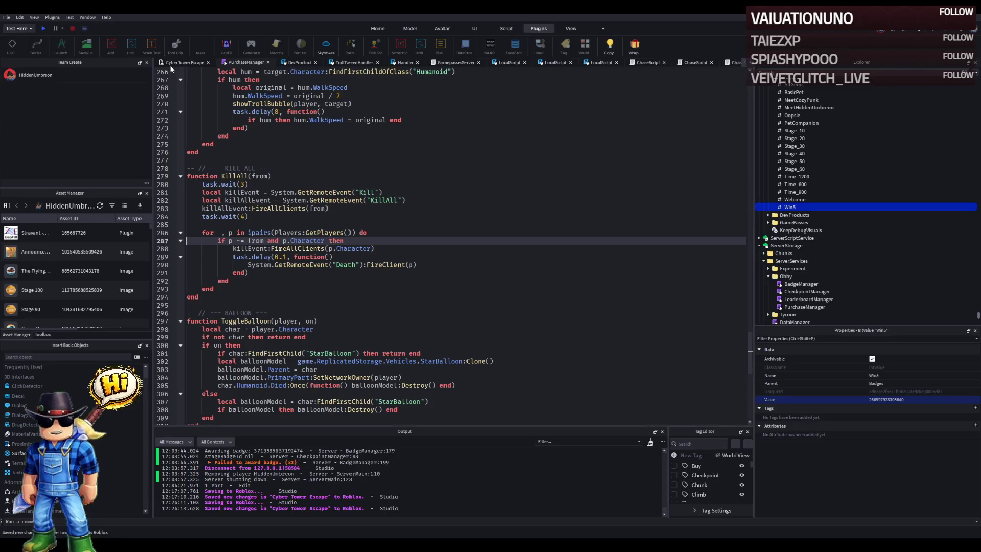
click(170, 63)
key(s)
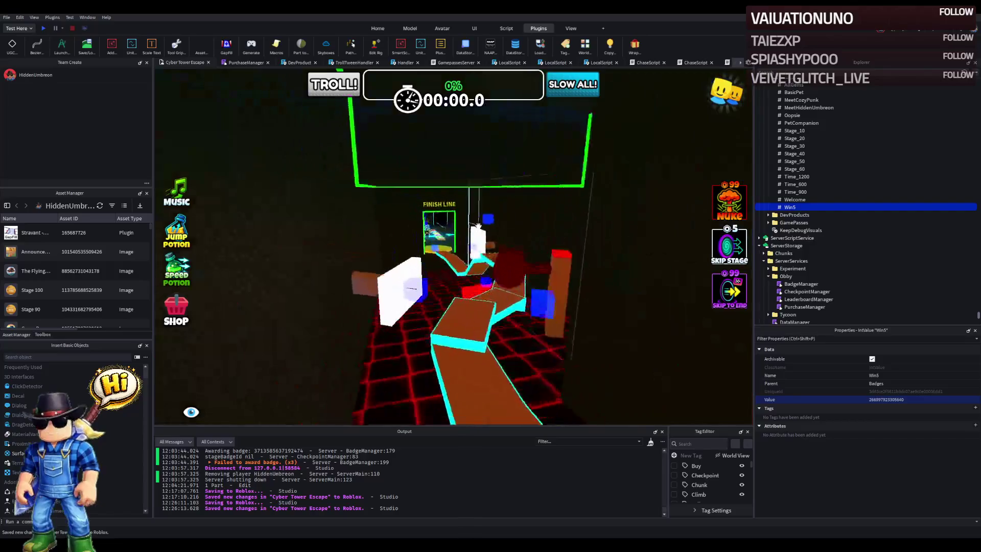
Step: Select the finish line Checkpoint and expand its CheckpointProperties
click(431, 249)
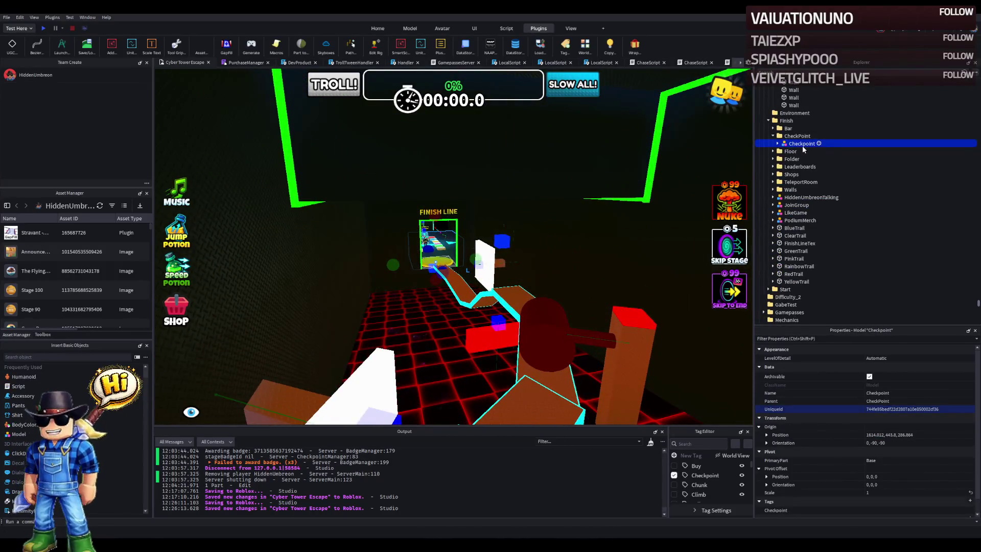
double_click(802, 144)
double_click(817, 197)
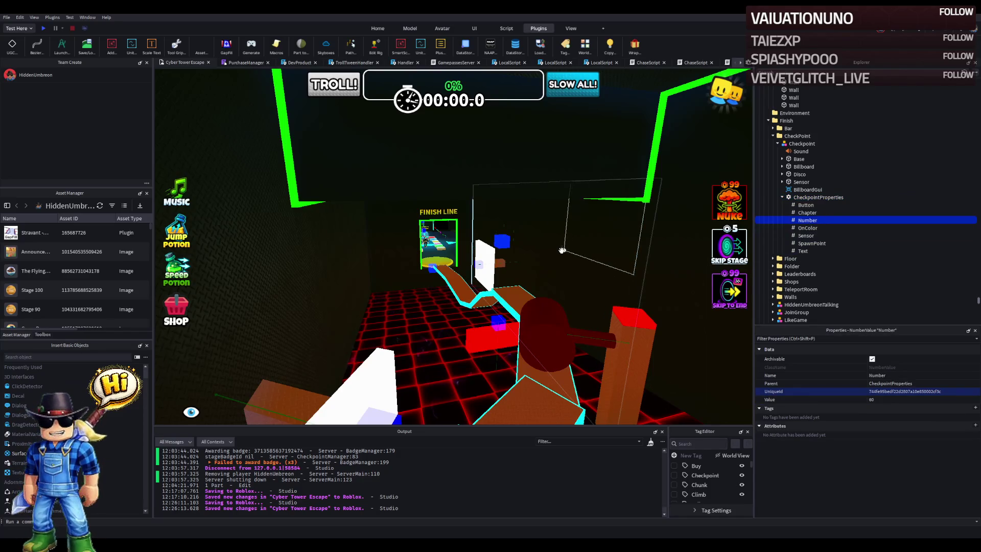
Step: Fly into the lobby, select BestTimesLeaderboard and expand Properties to see Chapter
key(w)
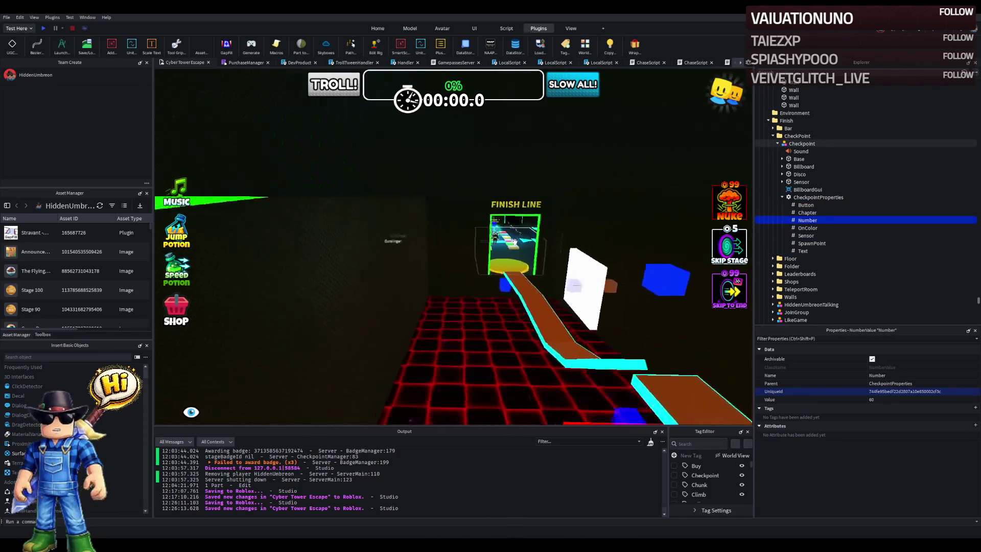
key(w)
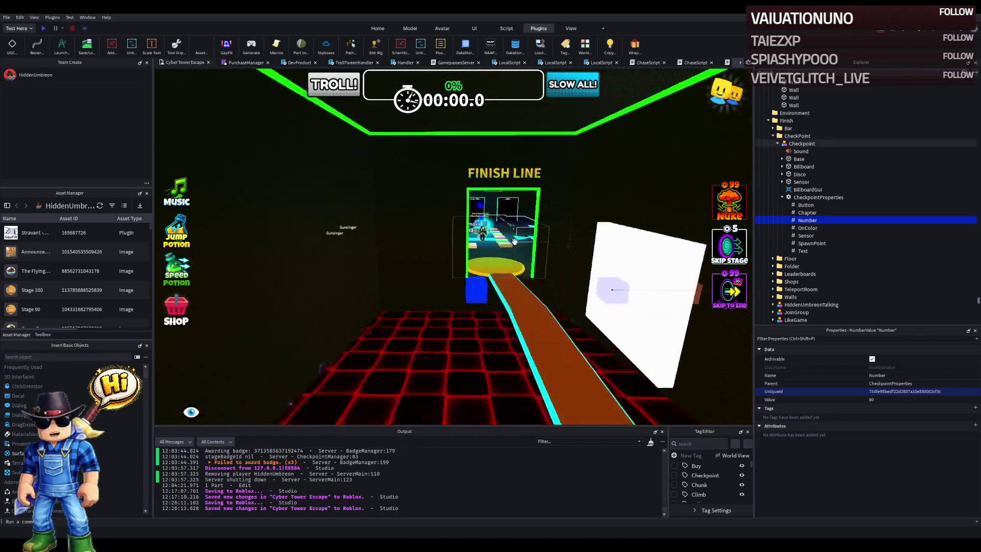
key(s)
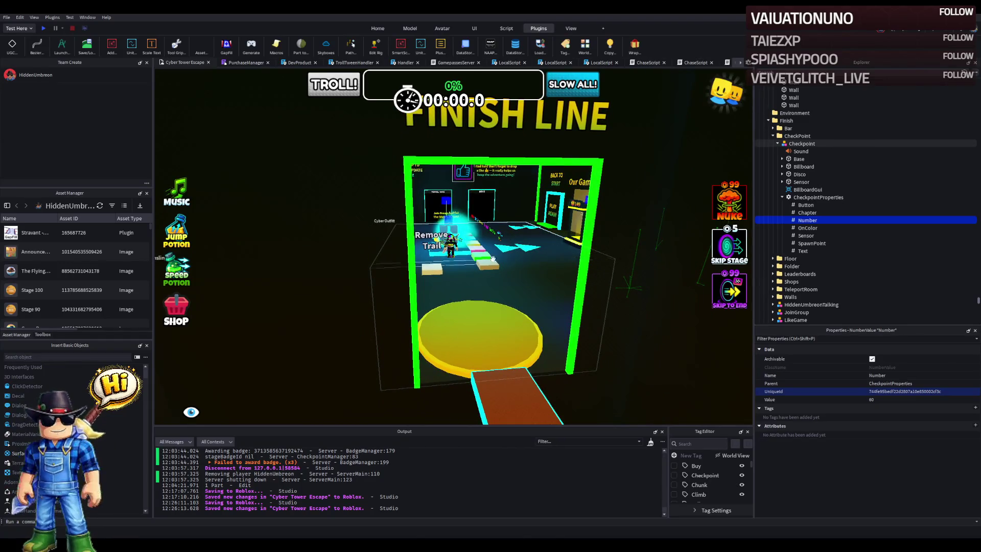
key(w)
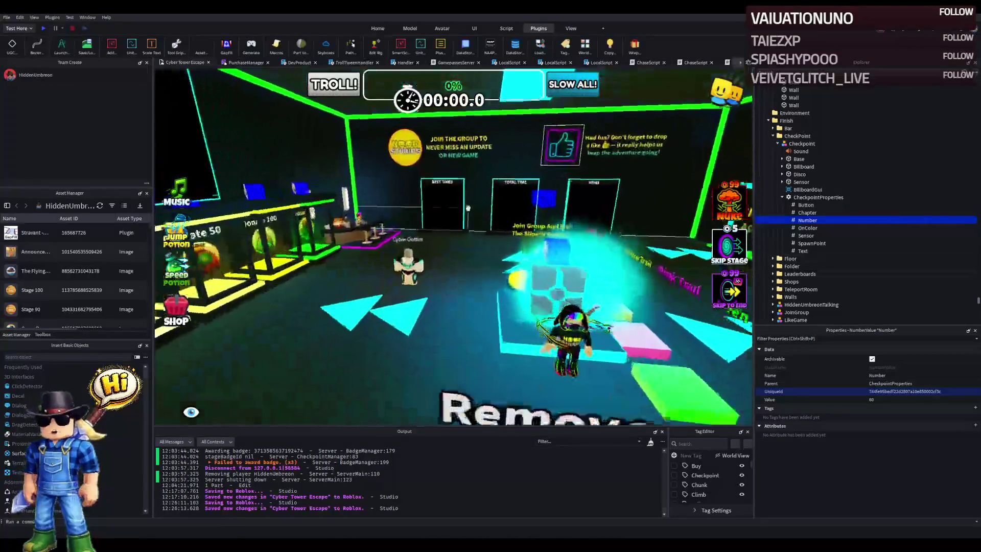
click(446, 190)
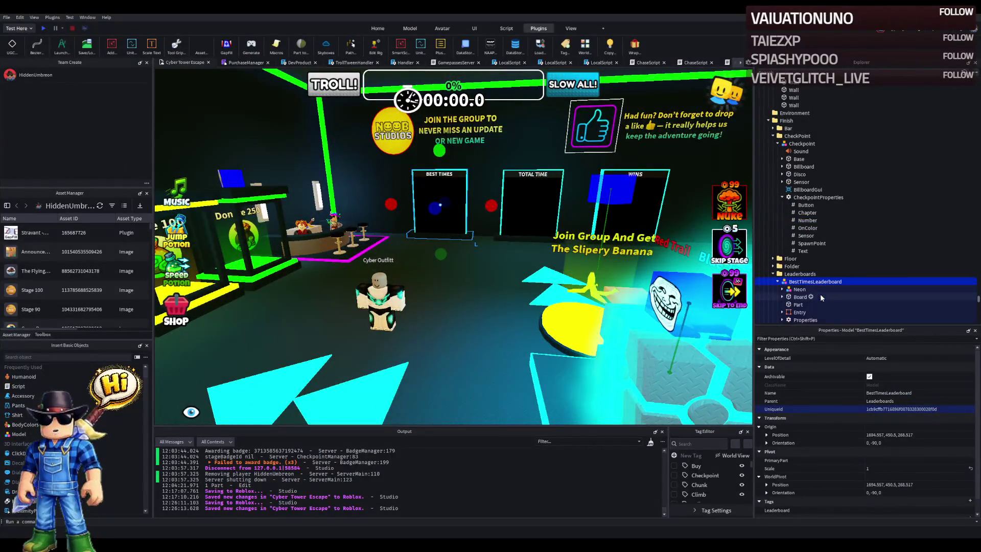
double_click(795, 320)
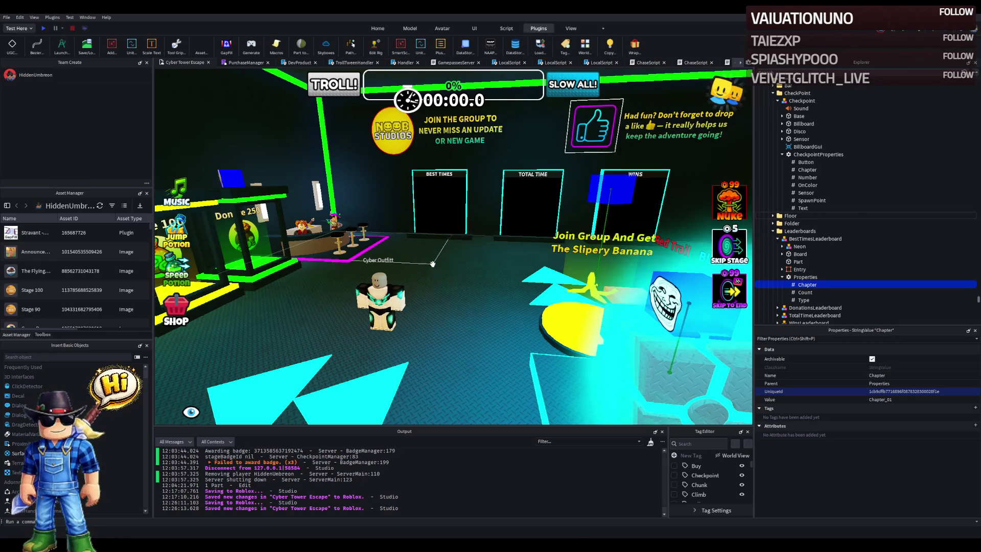
Step: Survey the lobby walls and select a Pink wall trim part beside the Aloura room
key(d)
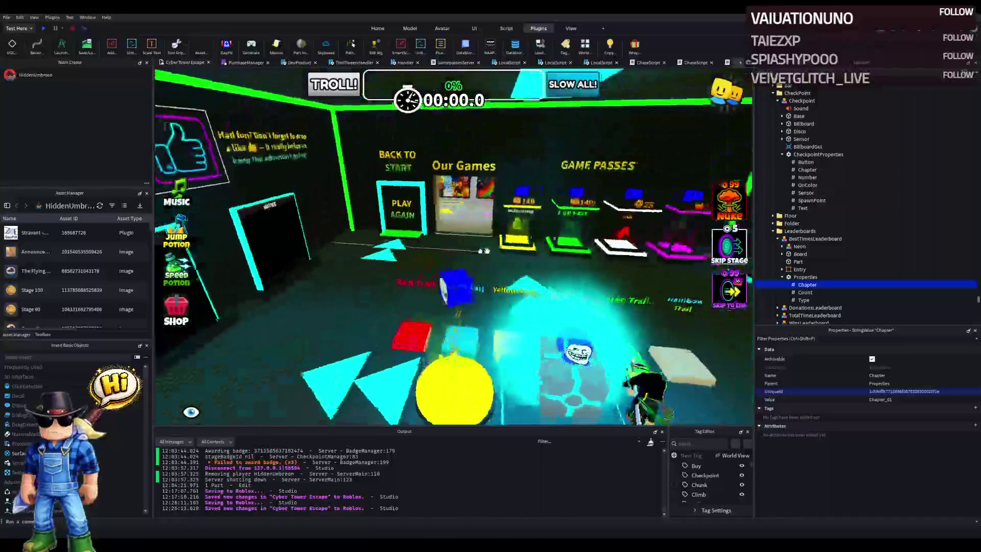
key(d)
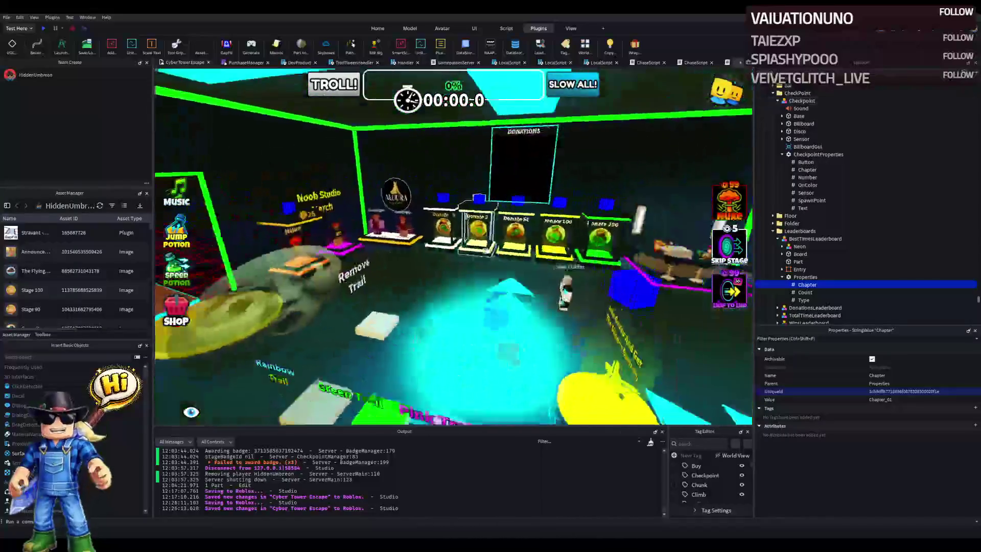
key(d)
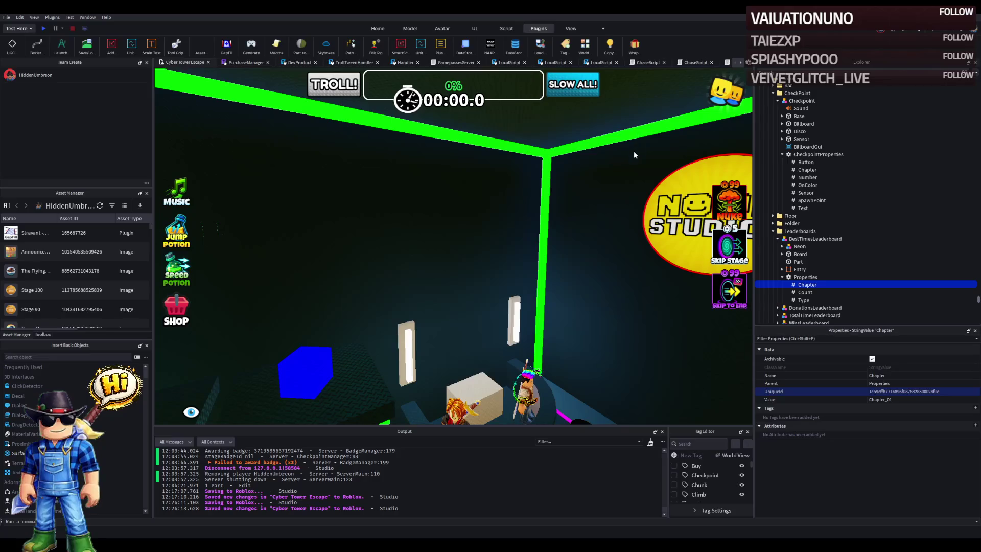
key(a)
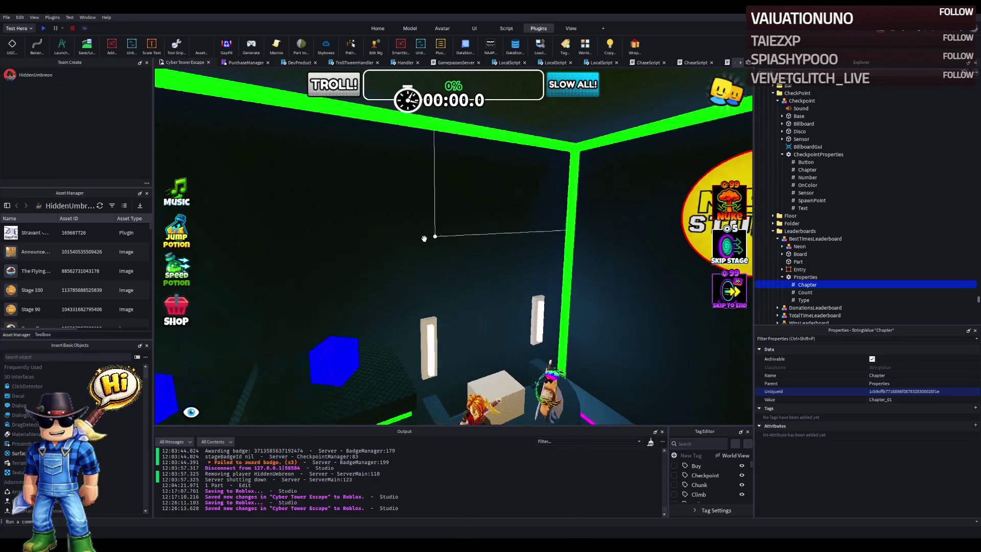
key(d)
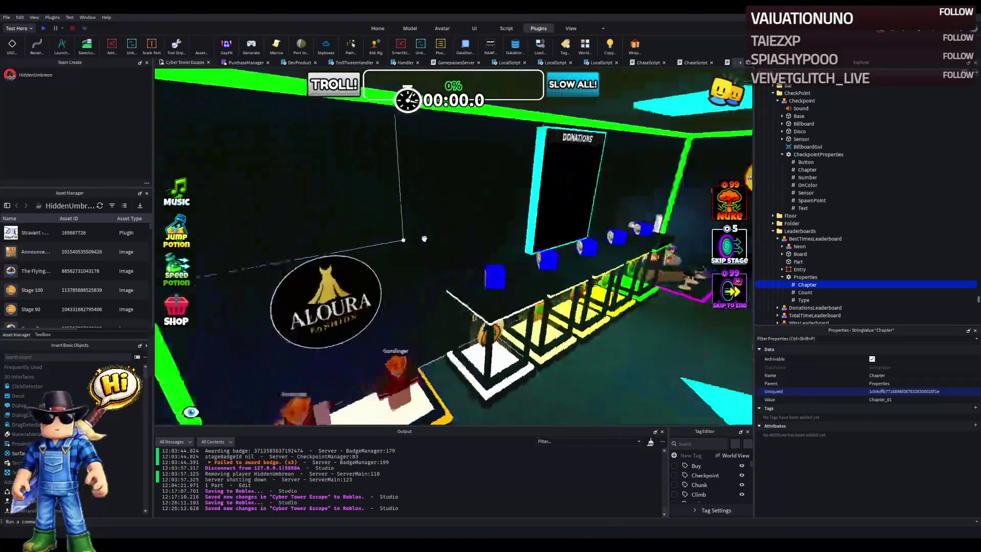
key(Page_Up)
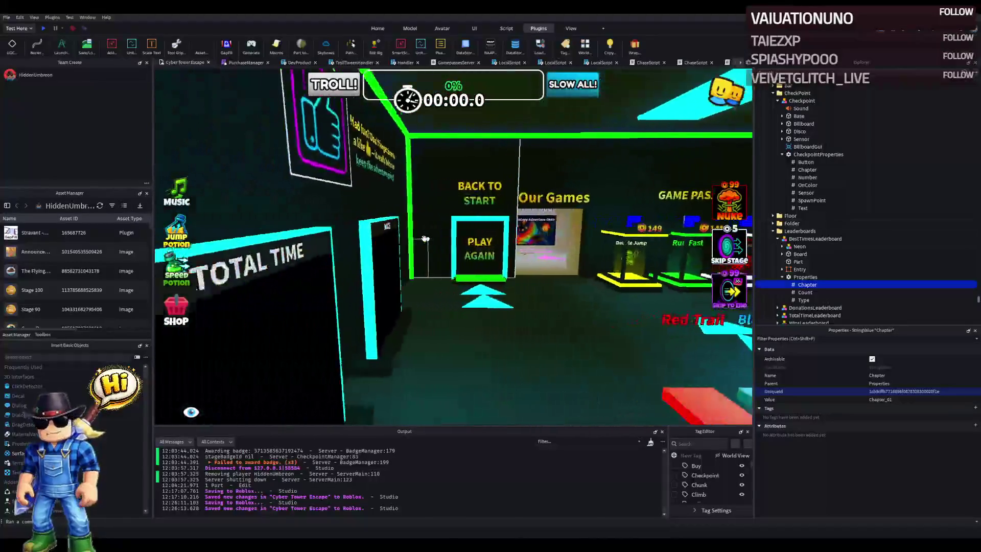
key(Page_Down)
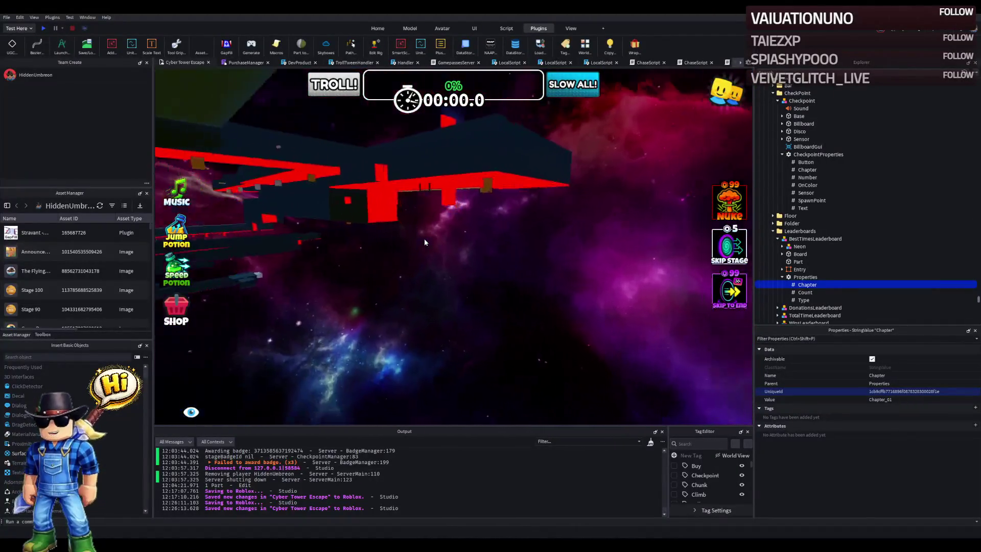
click(376, 264)
scroll(375, 263, up, 10)
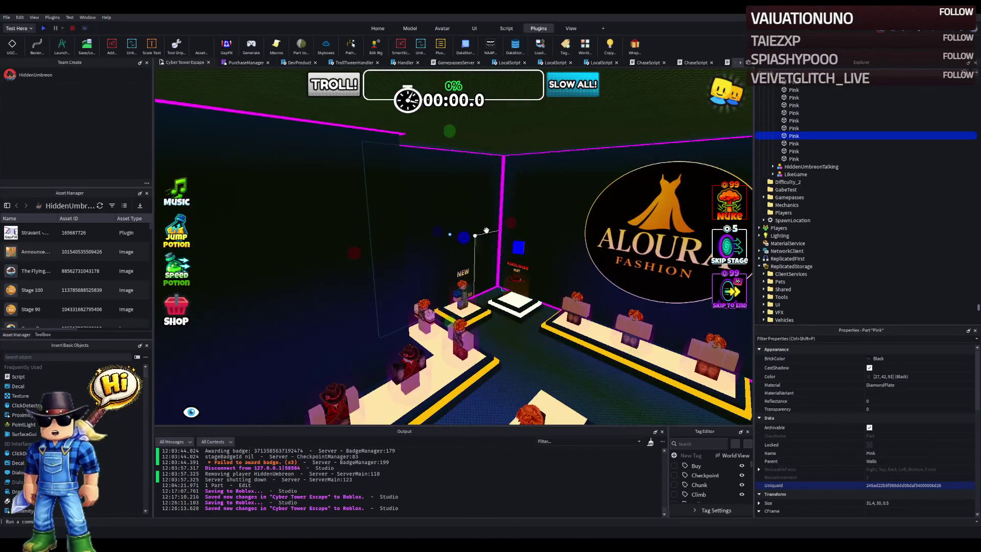
Step: Frame the Walls folder and box-select its white and neon wall parts
key(Left)
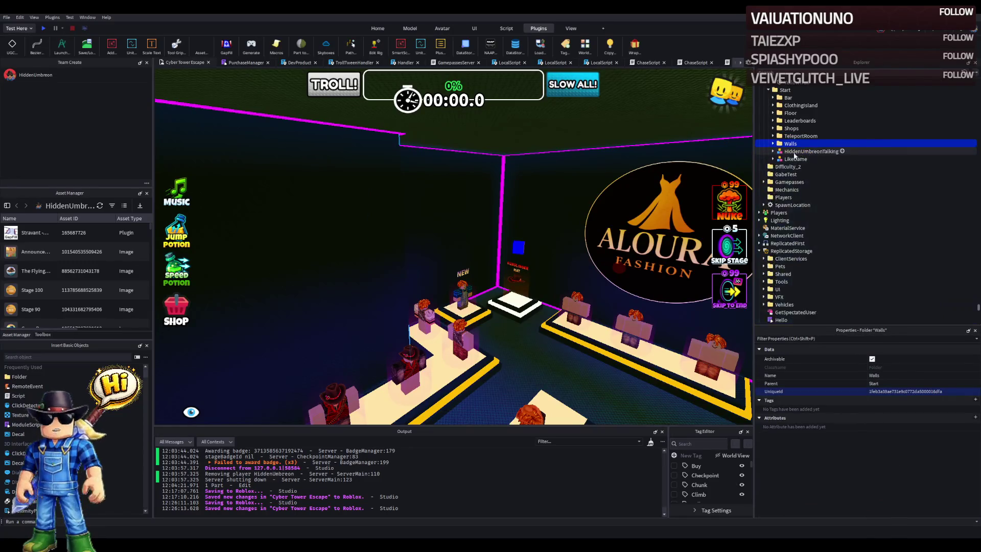
key(f)
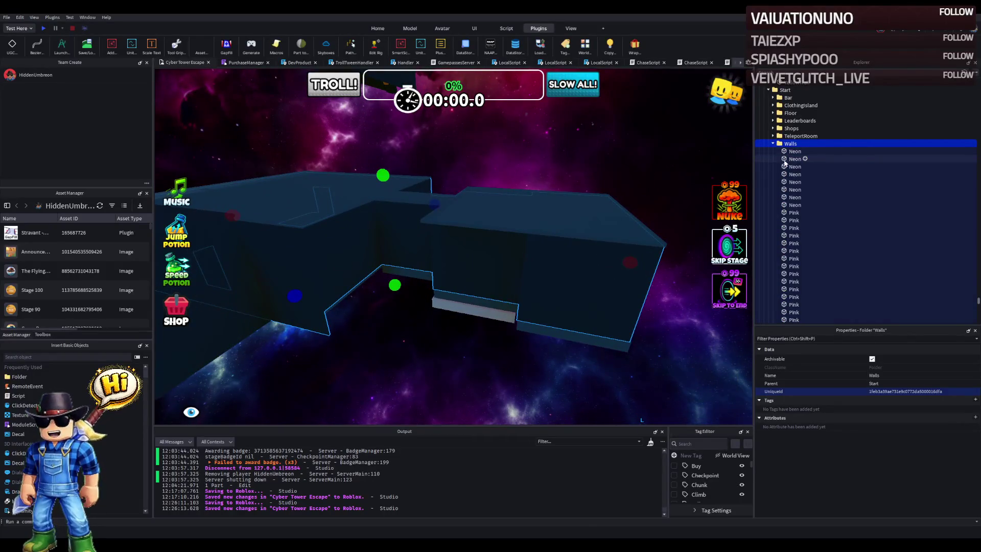
scroll(770, 185, down, 5)
click(659, 173)
key(w)
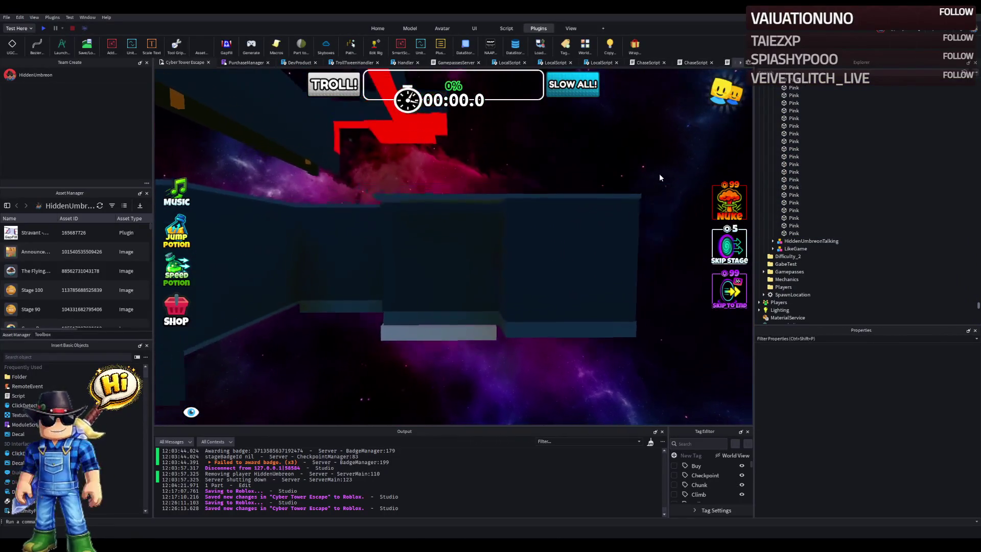
mouse_move(652, 162)
mouse_down()
mouse_move(406, 322)
mouse_move(376, 354)
mouse_up()
key(w)
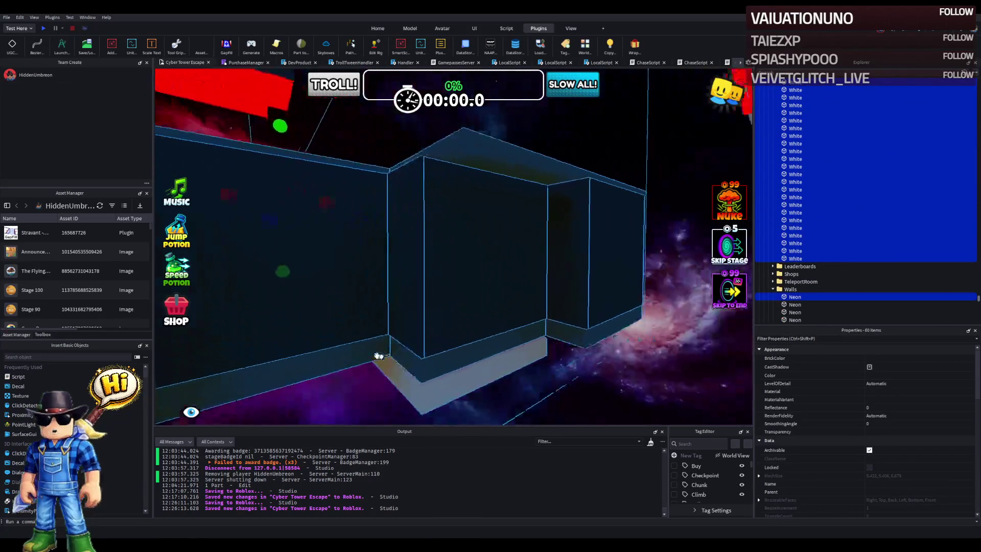
key(w)
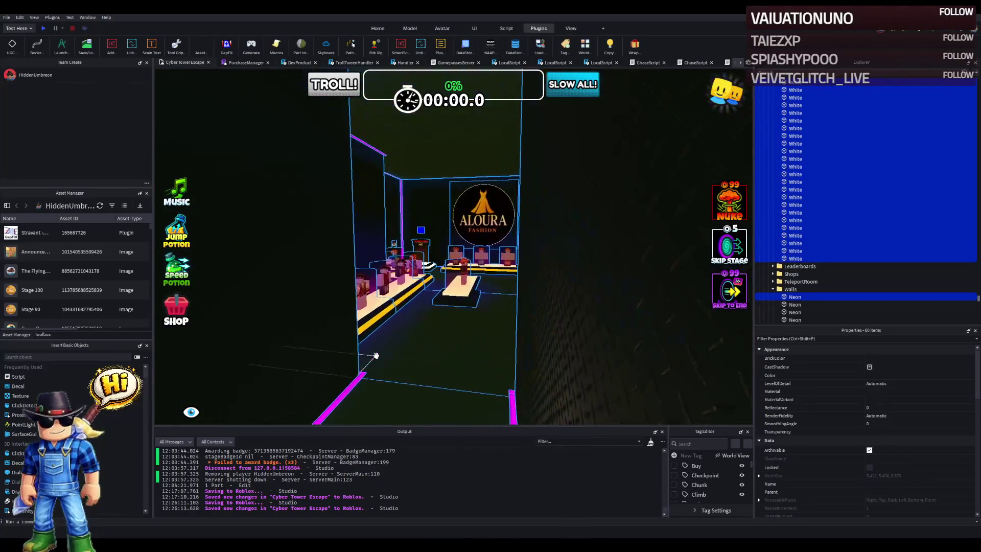
key(w)
Step: Fly past the Aloura shop to the red beams and select the magenta PinkGemstone
key(w)
mouse_move(376, 355)
mouse_down()
mouse_move(562, 301)
mouse_move(562, 281)
mouse_move(519, 263)
mouse_move(537, 245)
mouse_up()
key(w)
key(w)
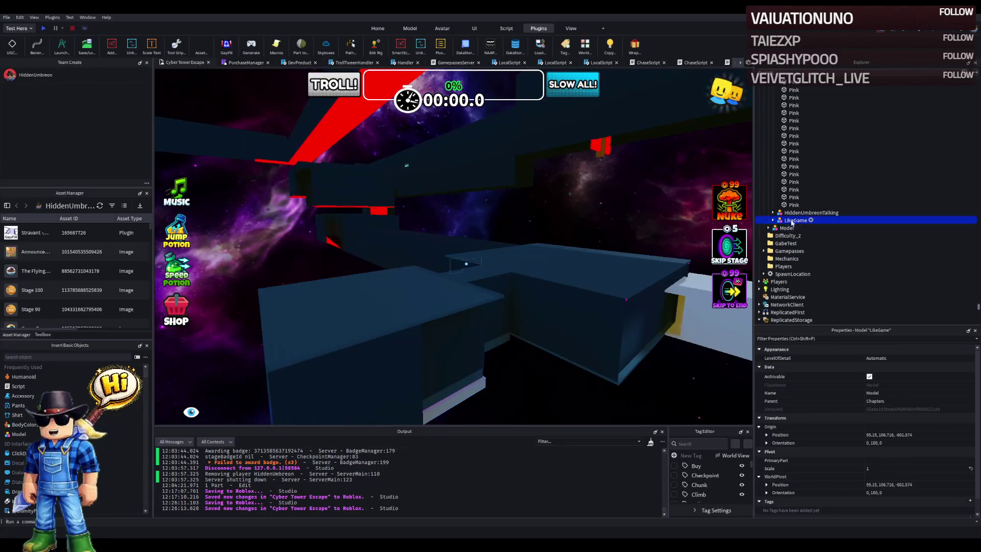
key(w)
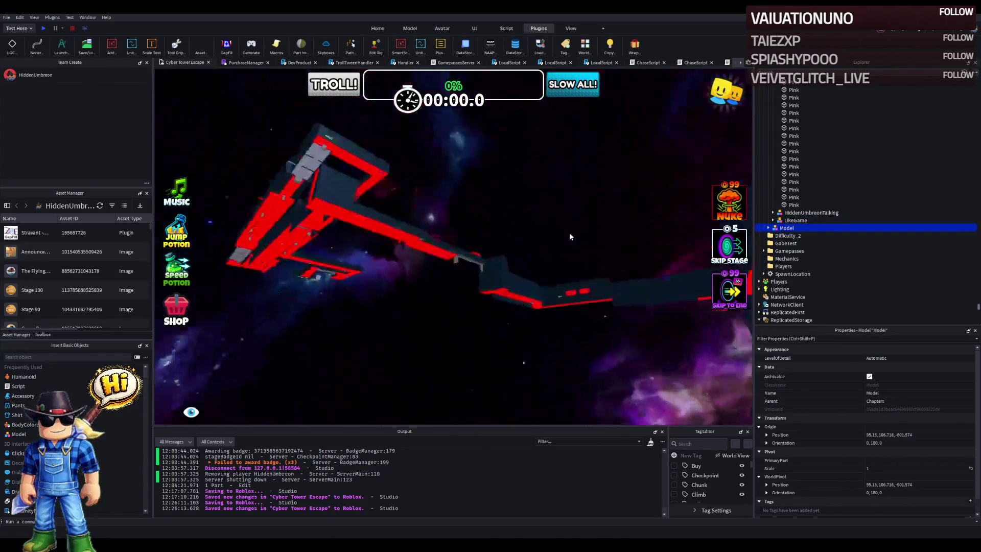
key(f)
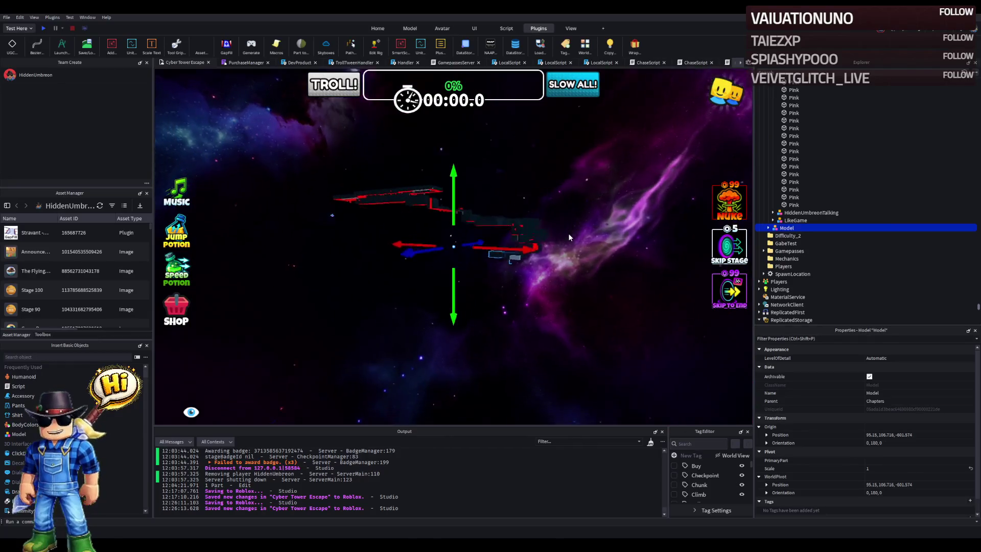
key(w)
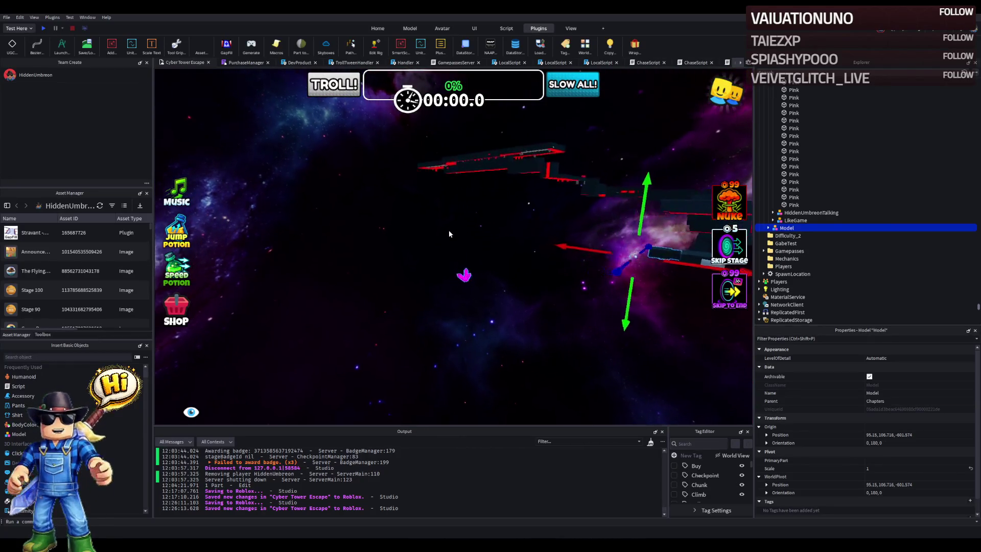
click(452, 267)
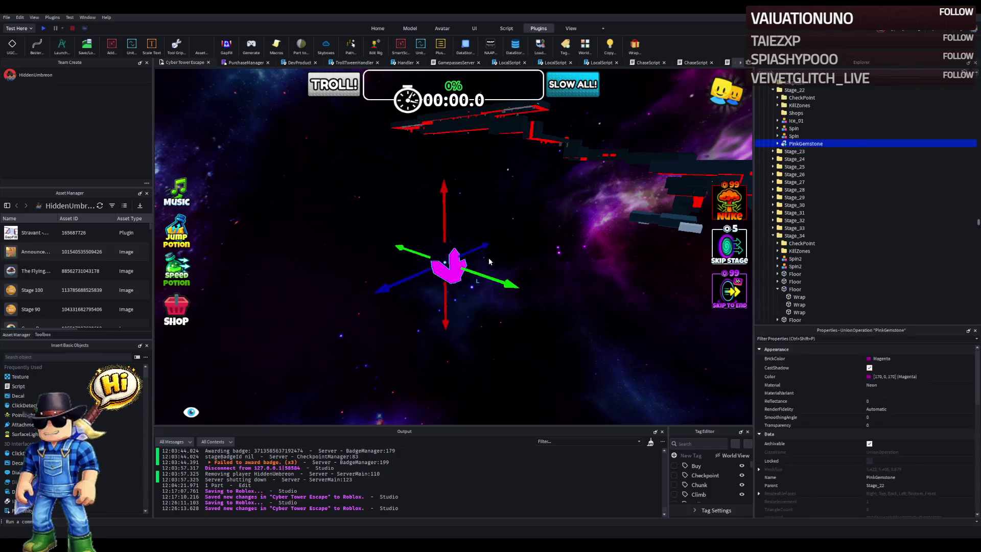
click(524, 246)
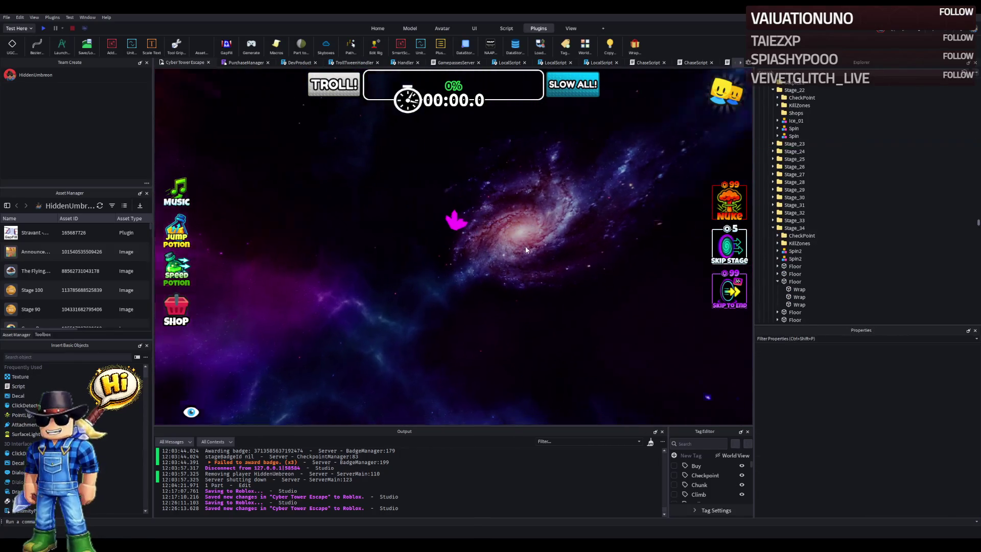
click(430, 231)
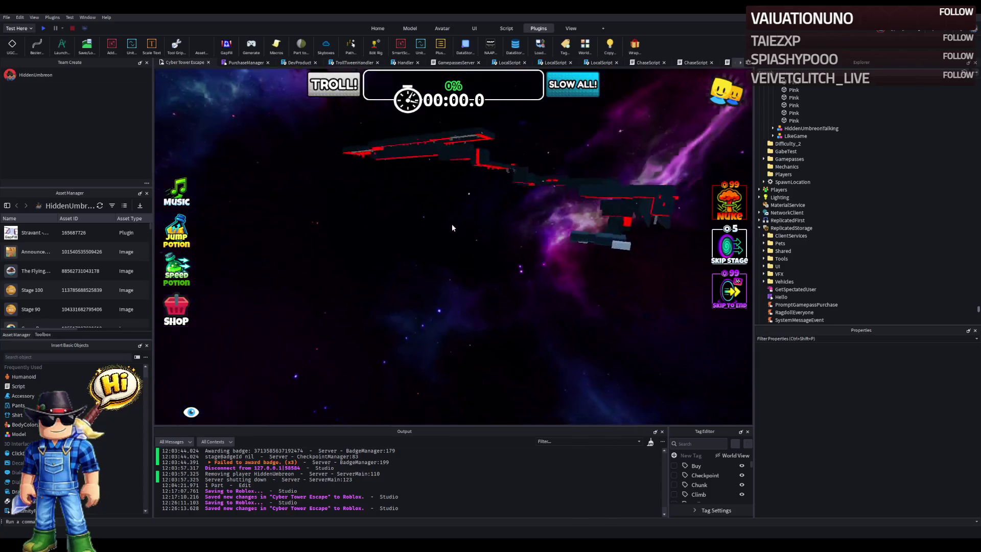
click(511, 231)
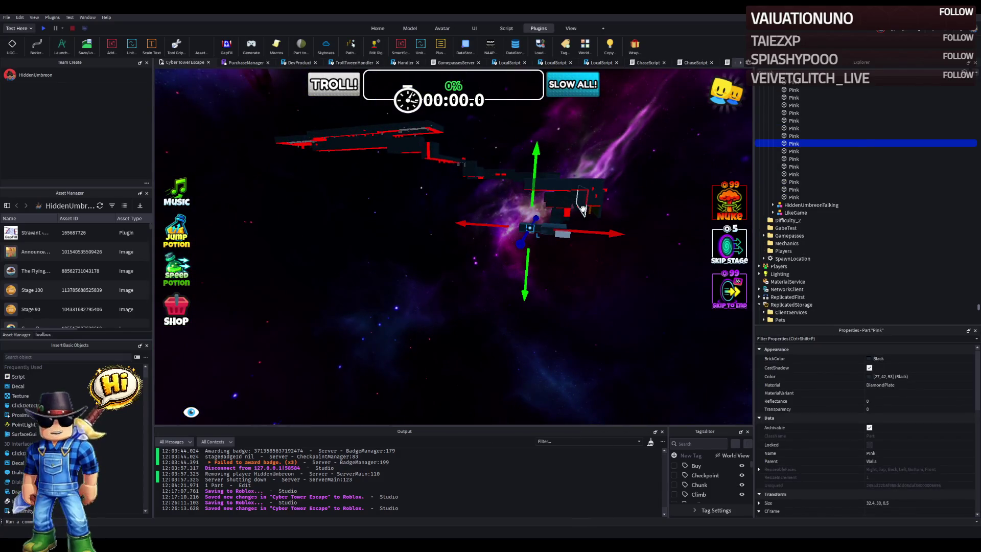
click(380, 214)
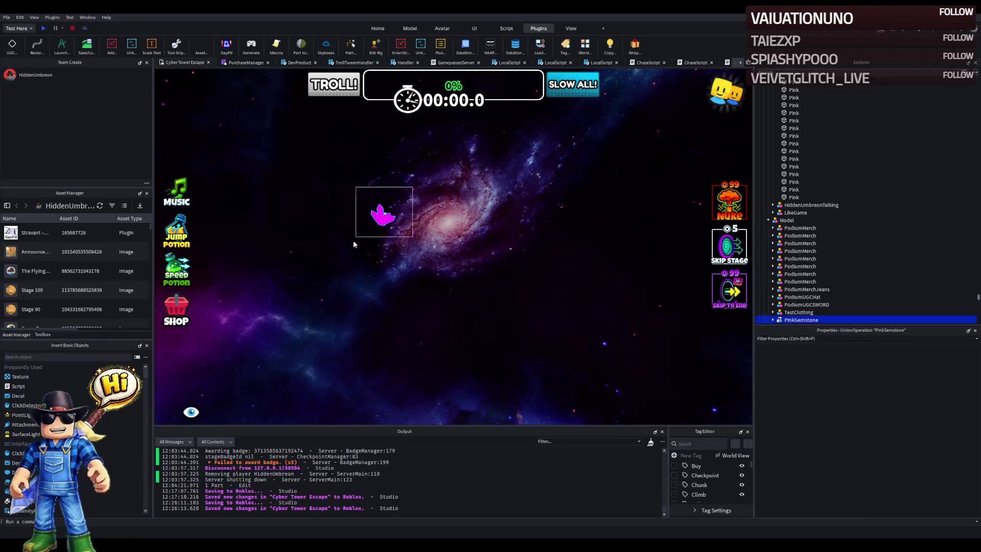
click(638, 225)
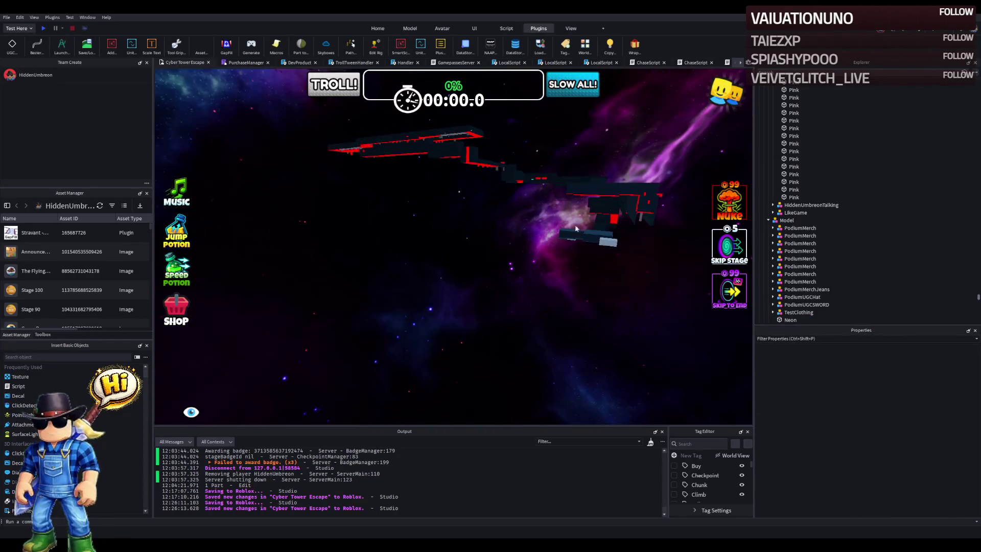
click(778, 220)
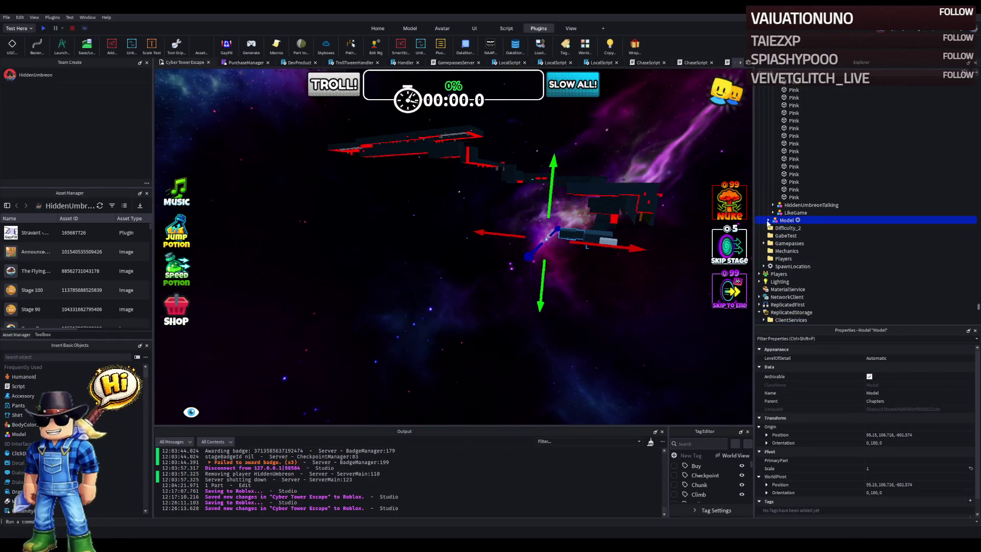
key(f)
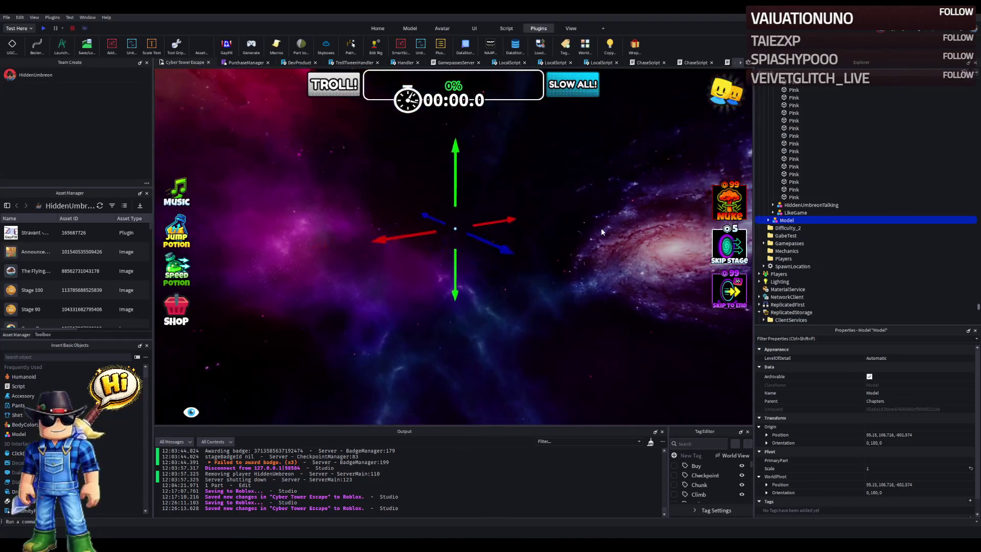
key(w)
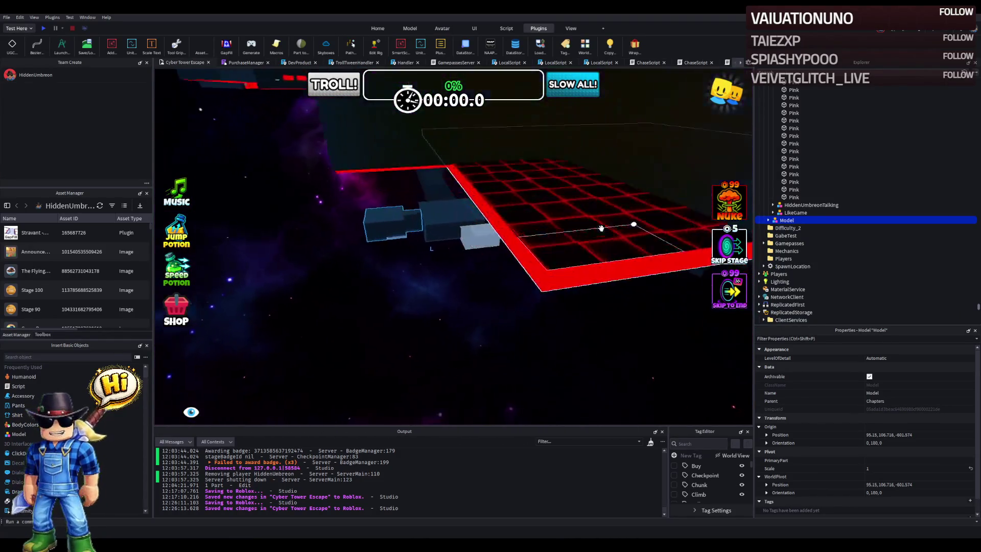
key(w)
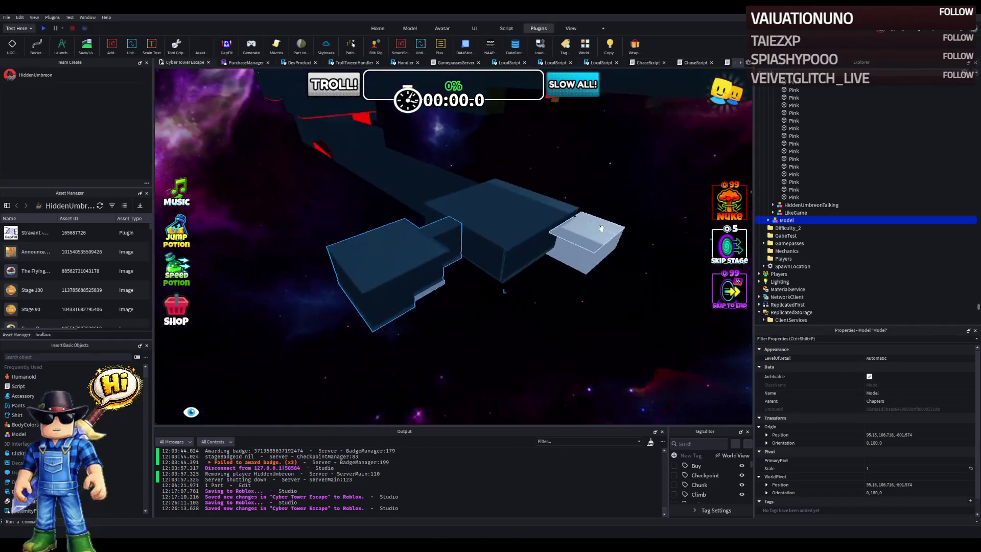
click(528, 217)
click(513, 223)
key(f)
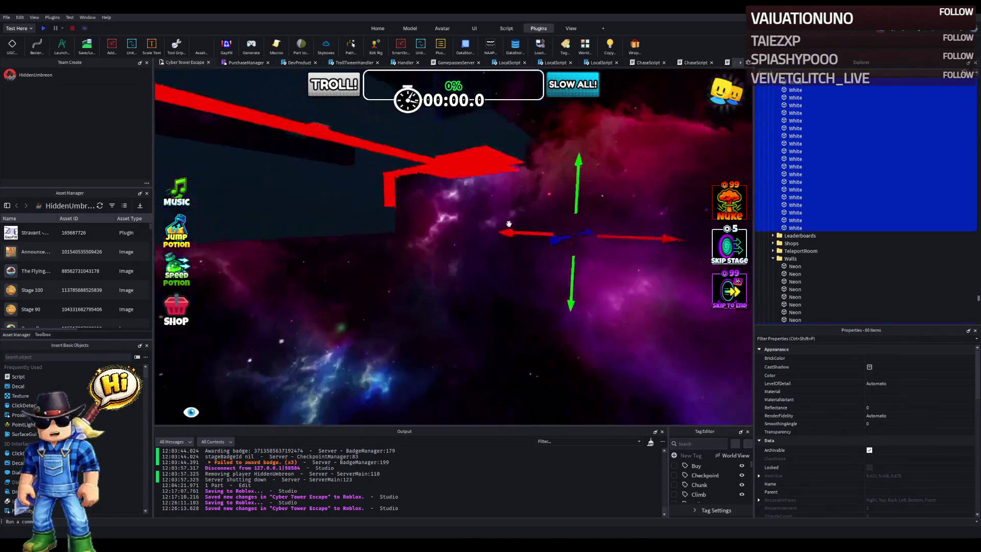
key(w)
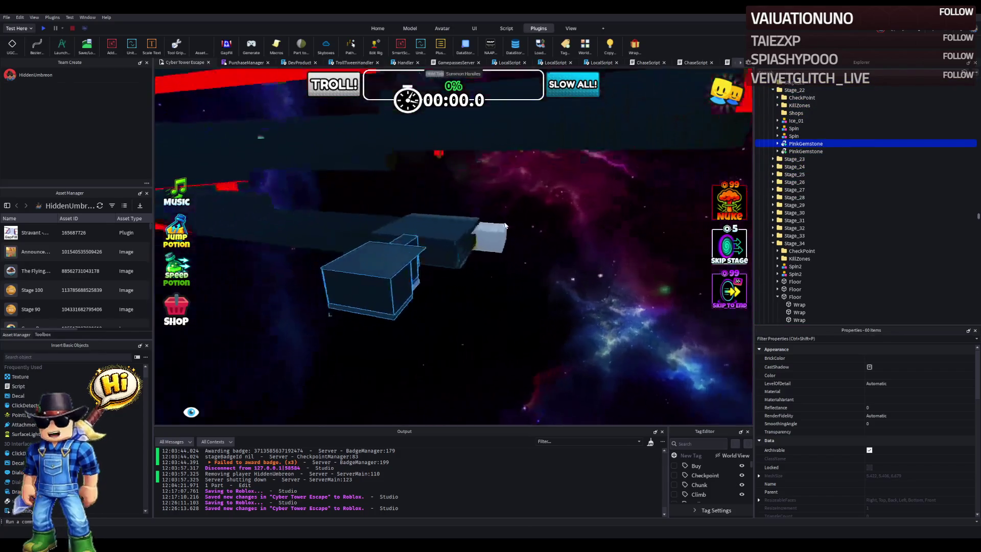
click(503, 222)
scroll(550, 269, up, 5)
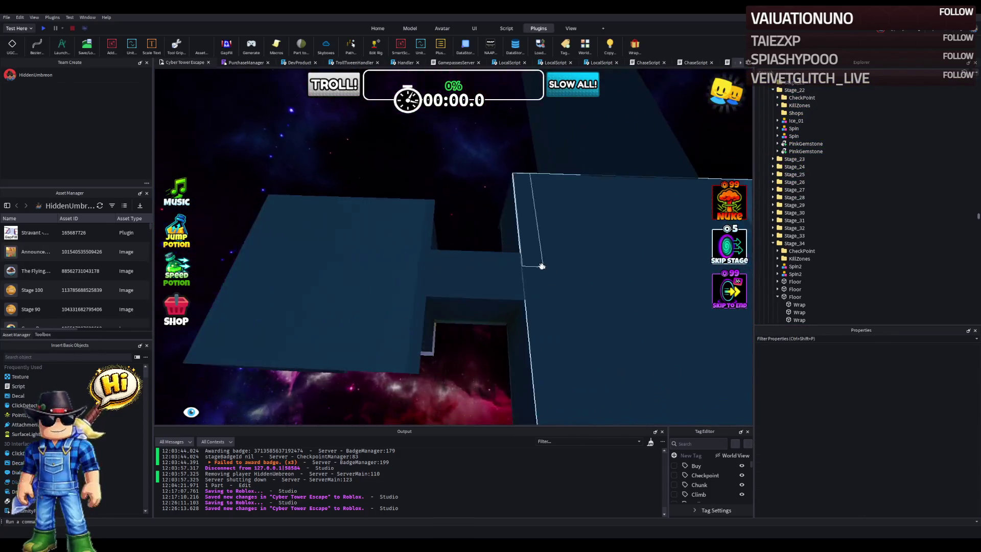
Step: Box-select the 106 dark block parts and group them into one Model
scroll(490, 163, down, 3)
mouse_move(504, 158)
mouse_down()
mouse_move(357, 357)
mouse_move(301, 390)
mouse_up()
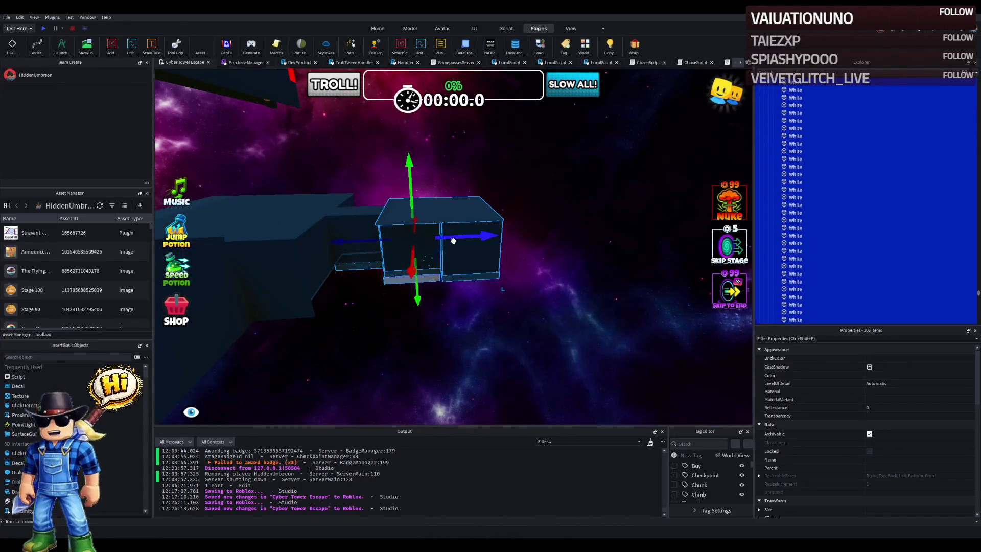
key(ctrl+g)
Step: Move the block Model along X and Z and raise it to lobby height under Walls
drag(460, 237, 547, 231)
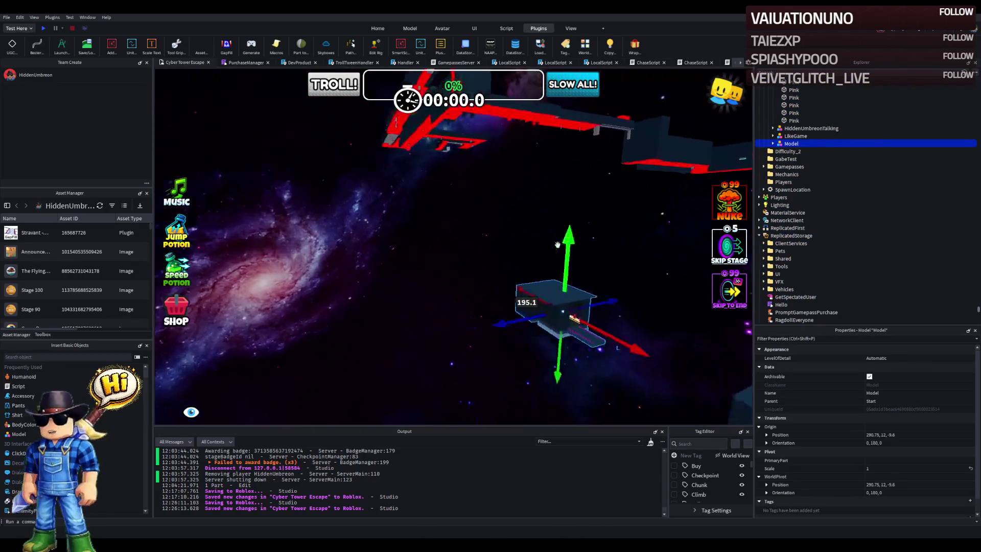
drag(600, 330, 377, 269)
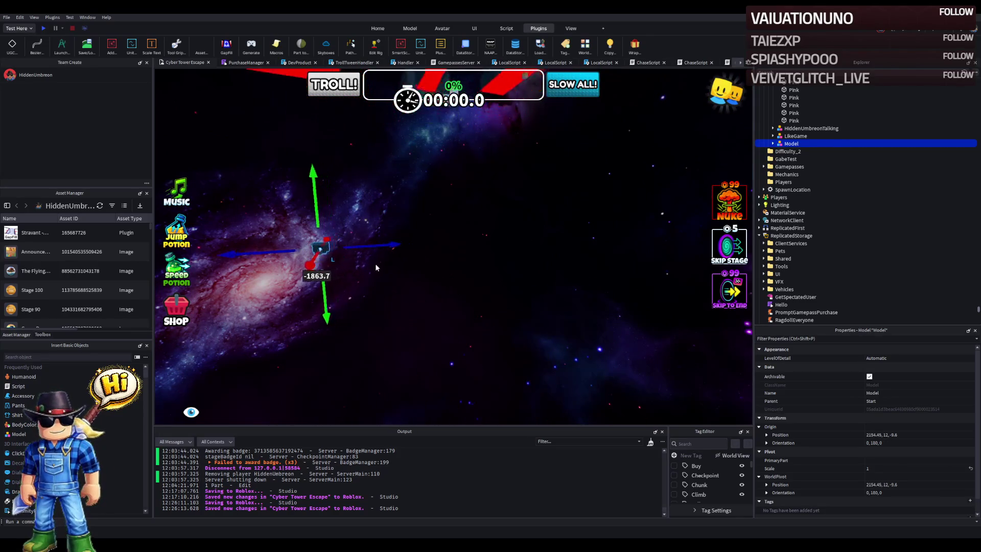
mouse_move(305, 256)
mouse_down()
mouse_move(286, 273)
mouse_move(332, 278)
mouse_move(443, 263)
mouse_up()
drag(427, 225, 414, 278)
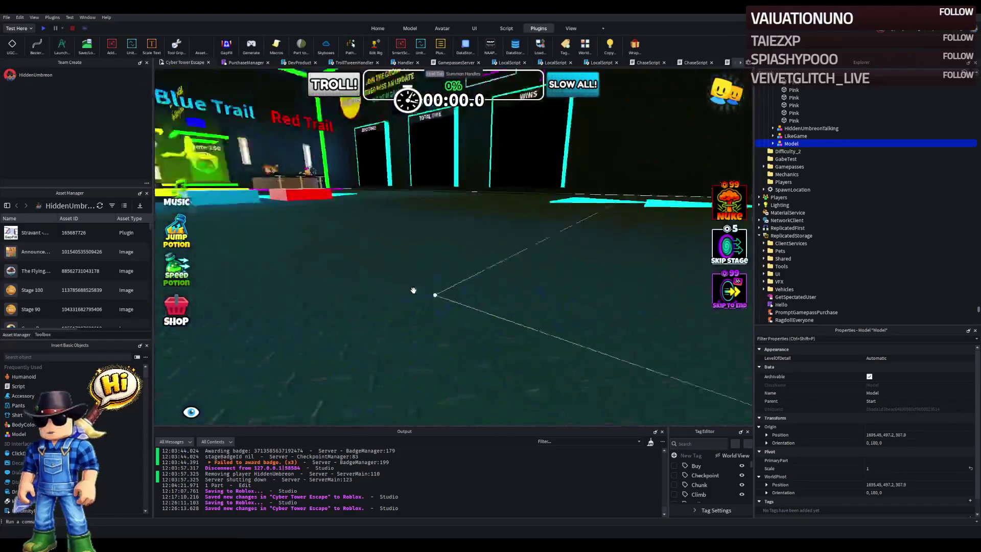
key(s)
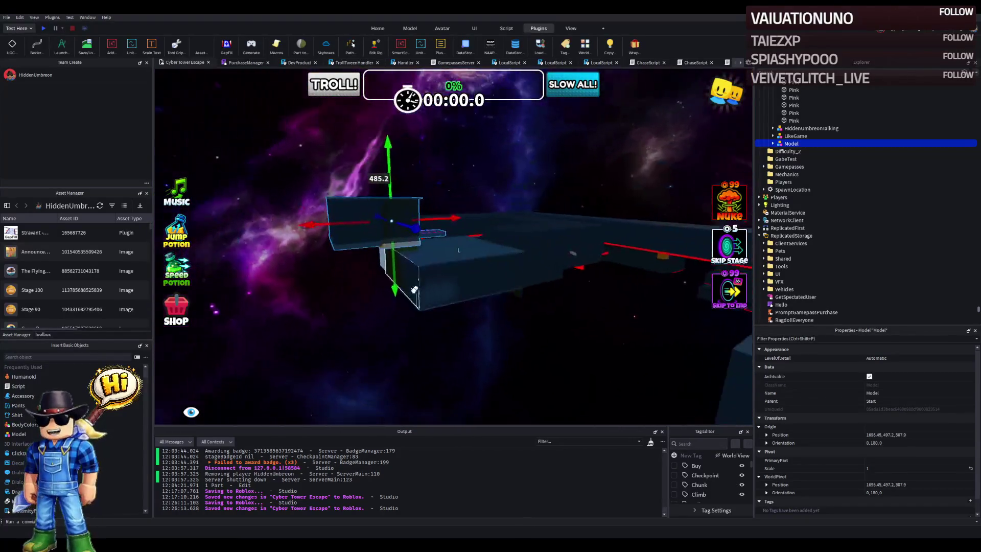
click(511, 253)
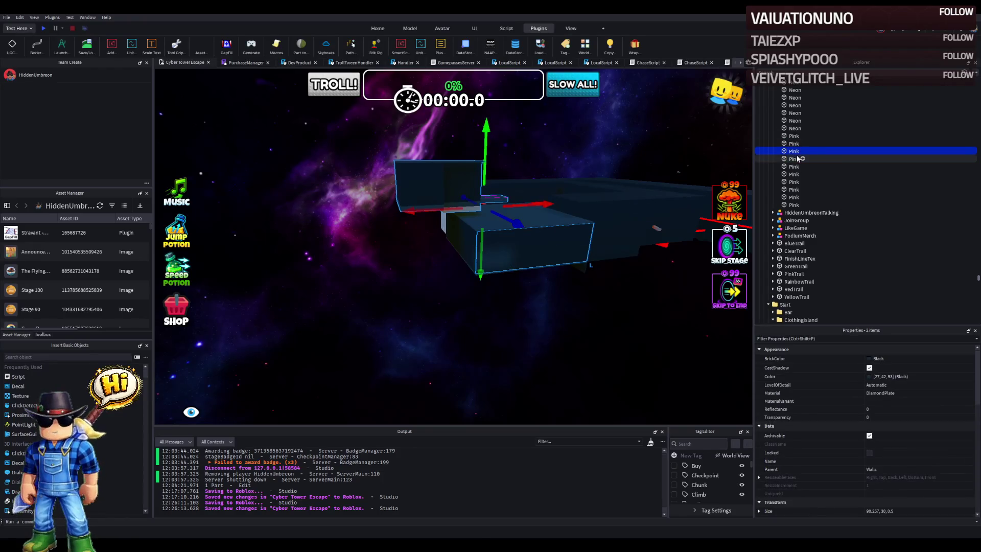
click(420, 182)
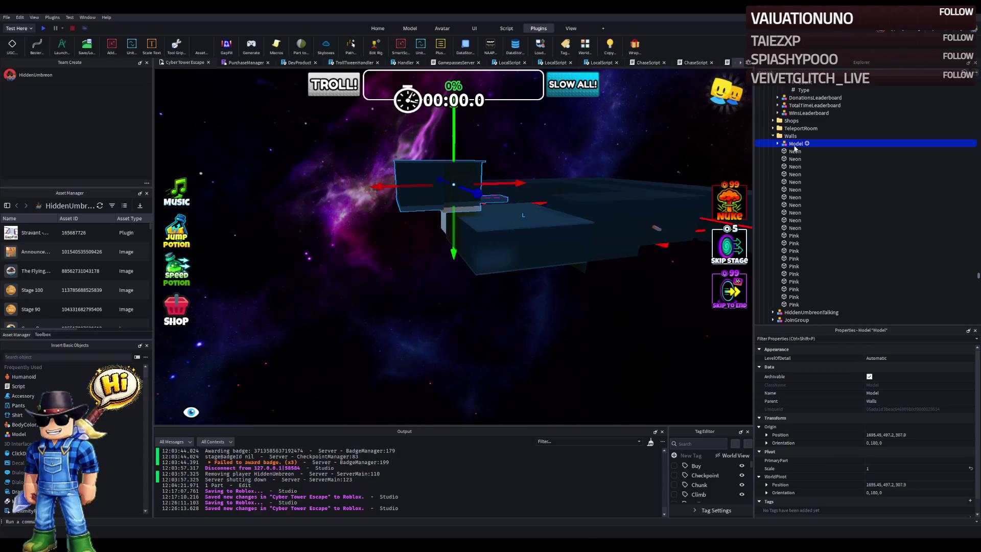
Step: Wrap the block Model in a new 'Clothing' folder and place it inside Finish
key(ctrl+alt+g)
text(Clot)
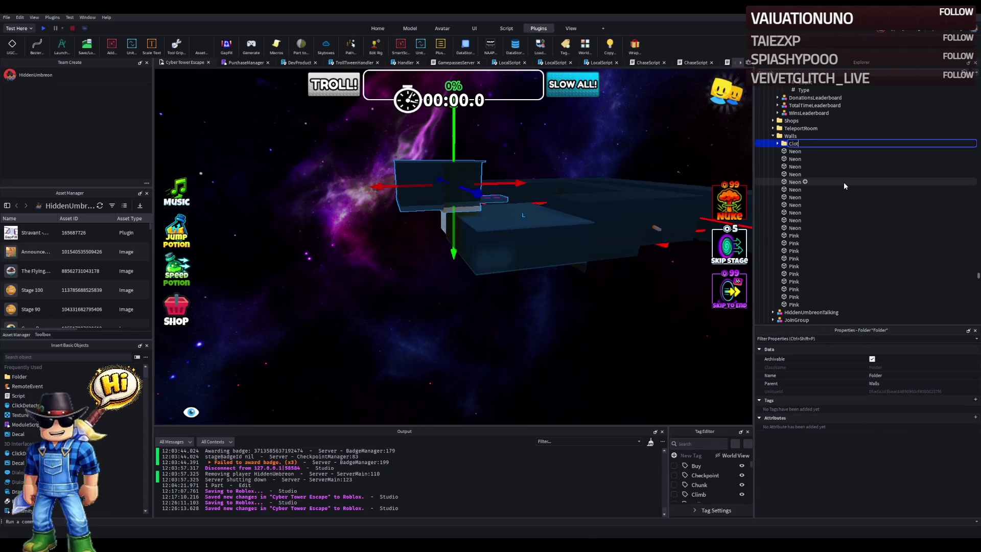
text(hing)
key(Return)
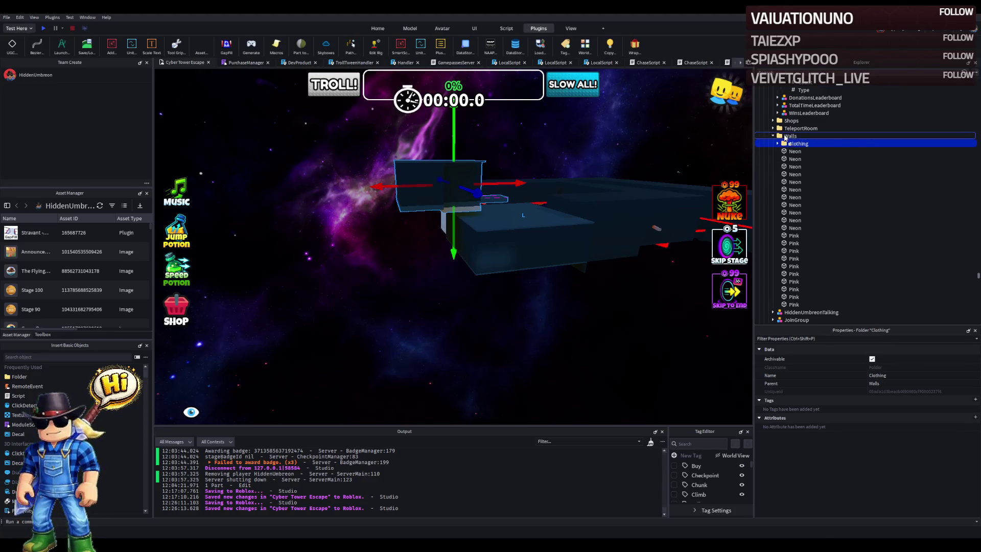
drag(787, 134, 784, 125)
Step: Collapse CheckPoint and Leaderboards, then shift the clothing model further along Z
scroll(784, 123, up, 1)
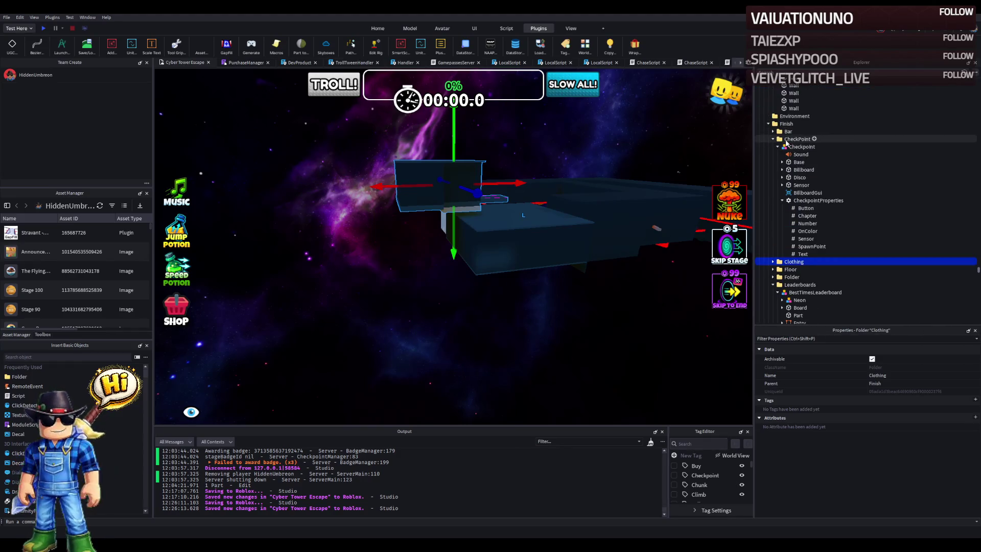
double_click(787, 141)
double_click(787, 170)
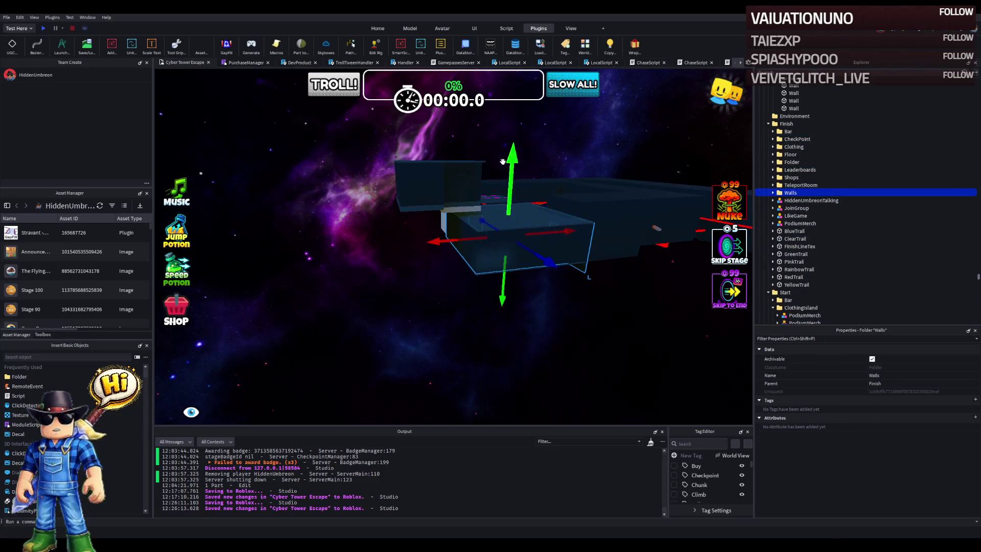
scroll(501, 160, up, 5)
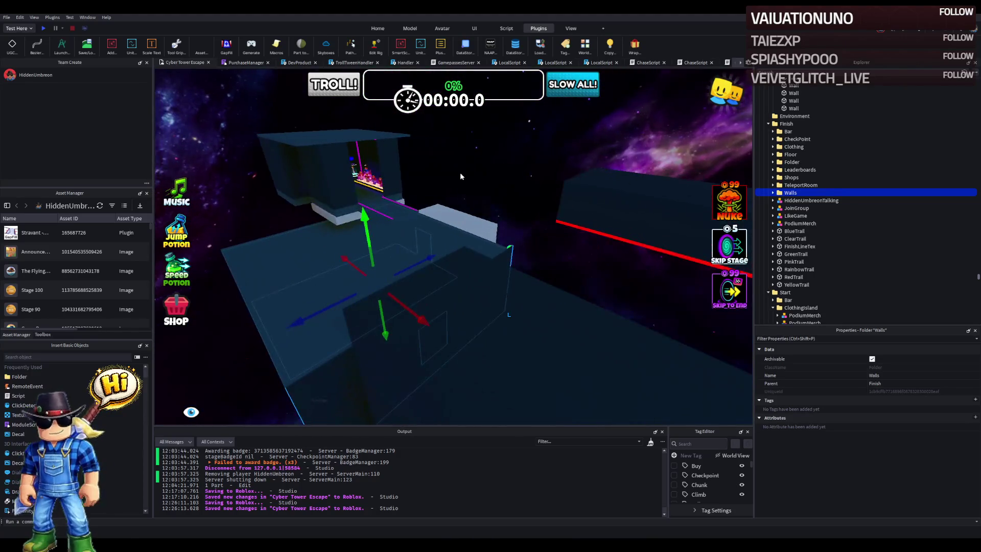
click(367, 175)
scroll(365, 160, up, 3)
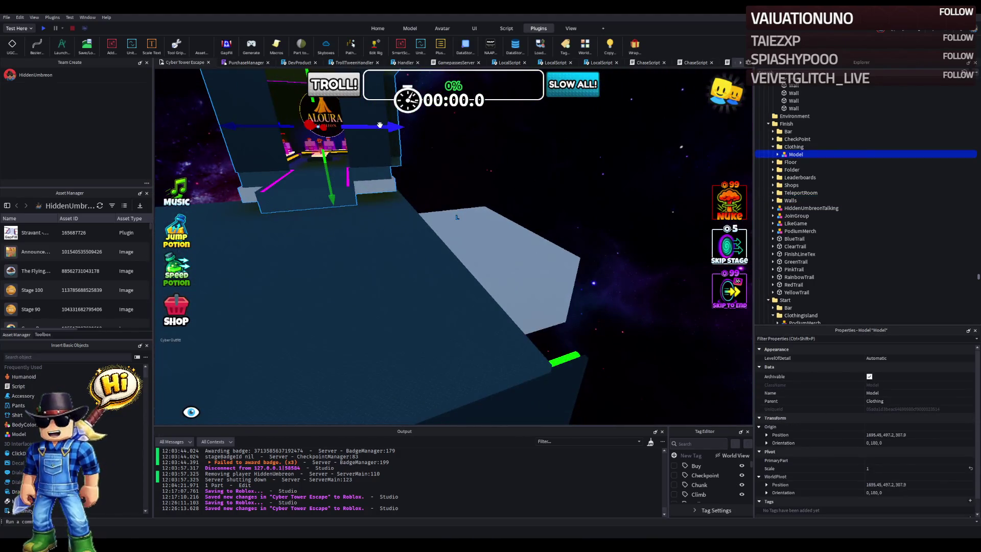
mouse_move(380, 126)
mouse_down()
mouse_move(434, 135)
mouse_move(553, 185)
mouse_up()
Step: Fly into the finish room and slide the Pink wall panel sideways along the wall
key(s)
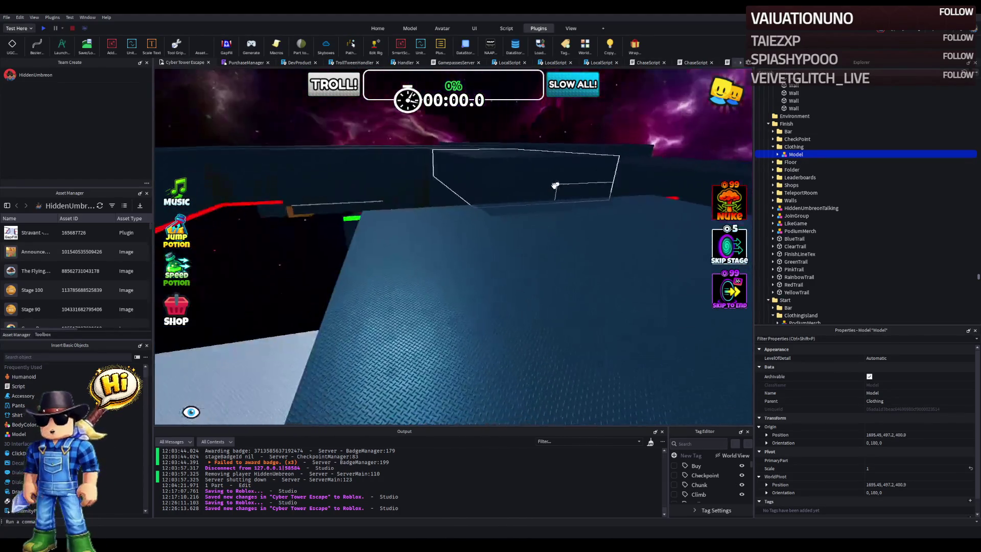
key(s)
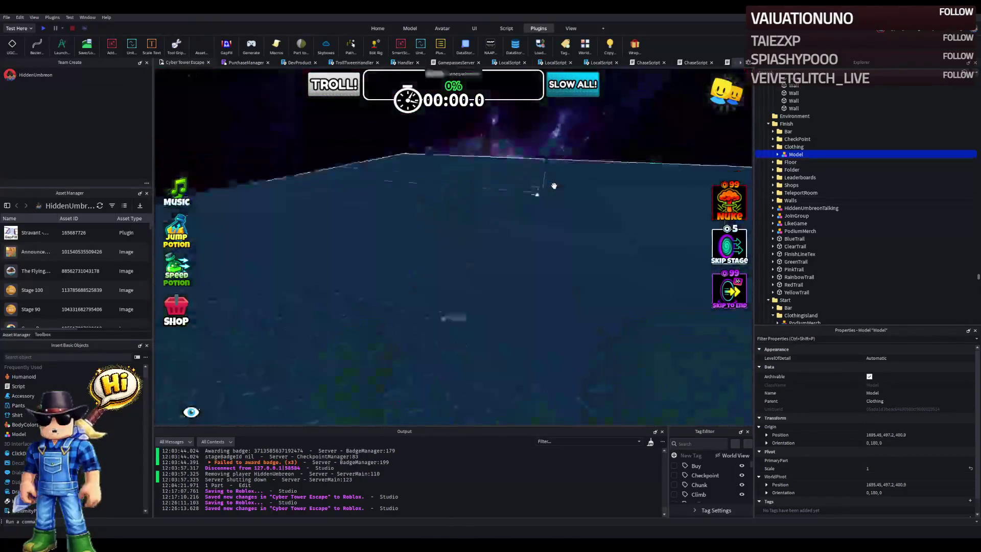
key(s)
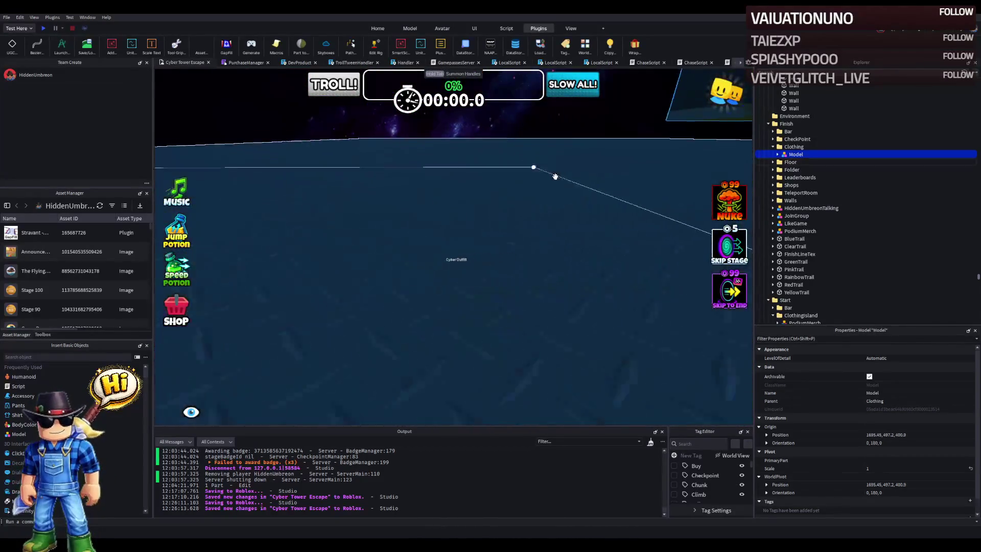
key(s)
key(s)
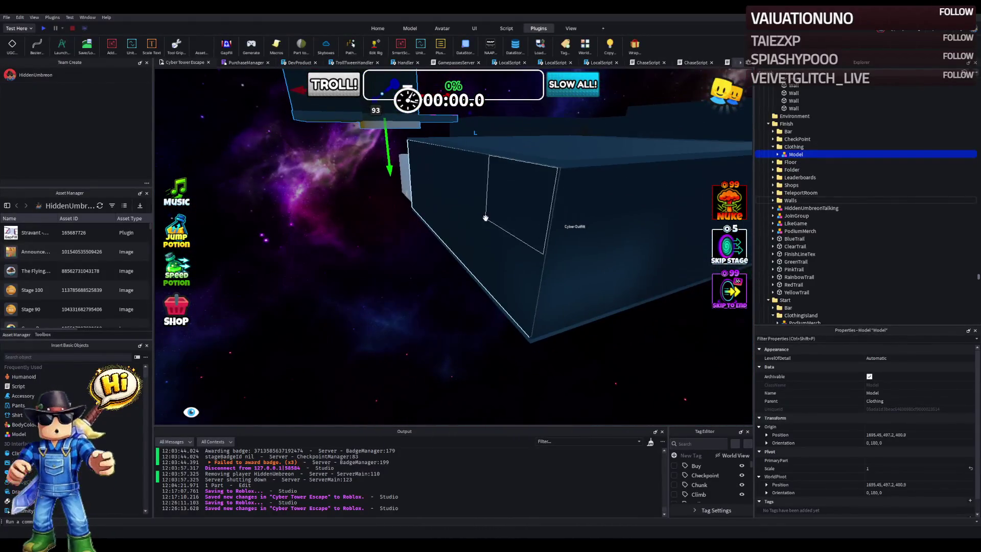
click(486, 218)
drag(495, 202, 464, 206)
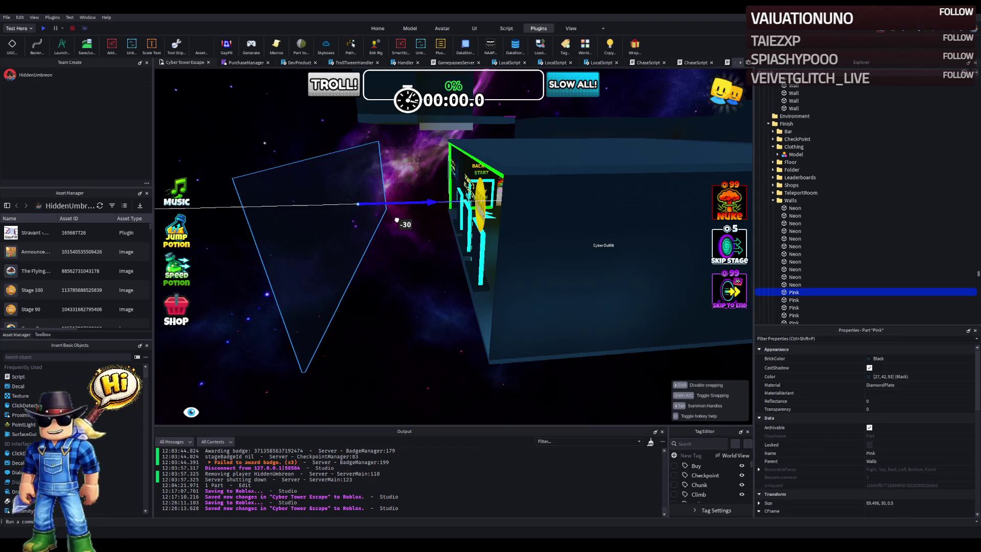
Step: Settle the Pink panel, then slide the Join Group and Like signs along the wall
drag(397, 219, 393, 220)
click(482, 274)
key(f)
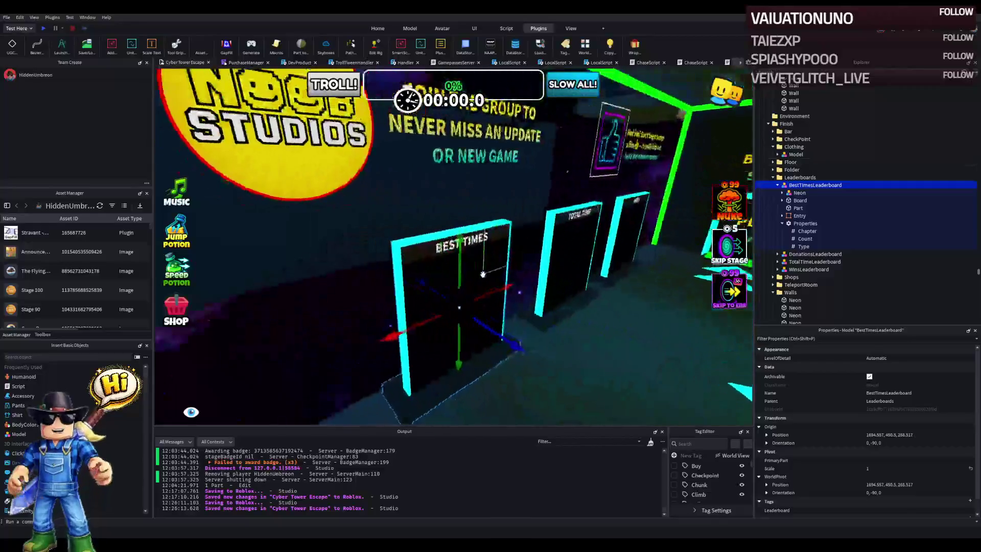
click(618, 129)
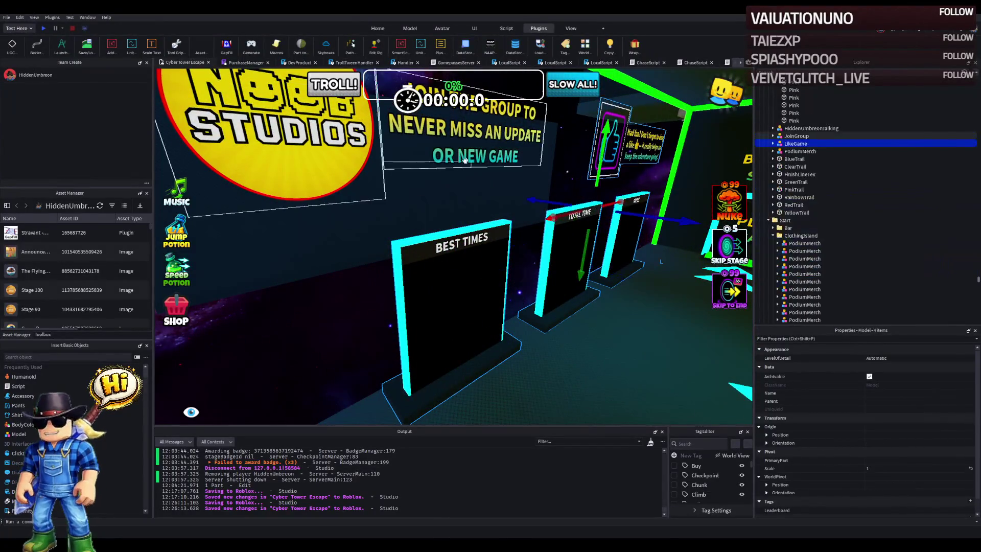
ctrl+click(454, 179)
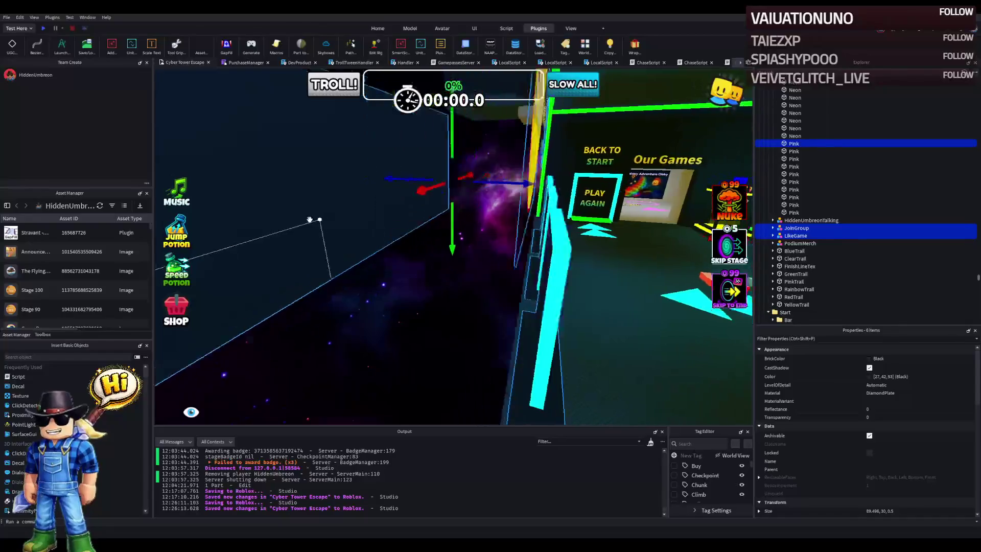
ctrl+click(607, 182)
mouse_move(634, 200)
mouse_down()
mouse_move(531, 200)
mouse_move(541, 170)
mouse_up()
Step: Select three green Neon wall trims and shift them left about 30 studs
click(514, 162)
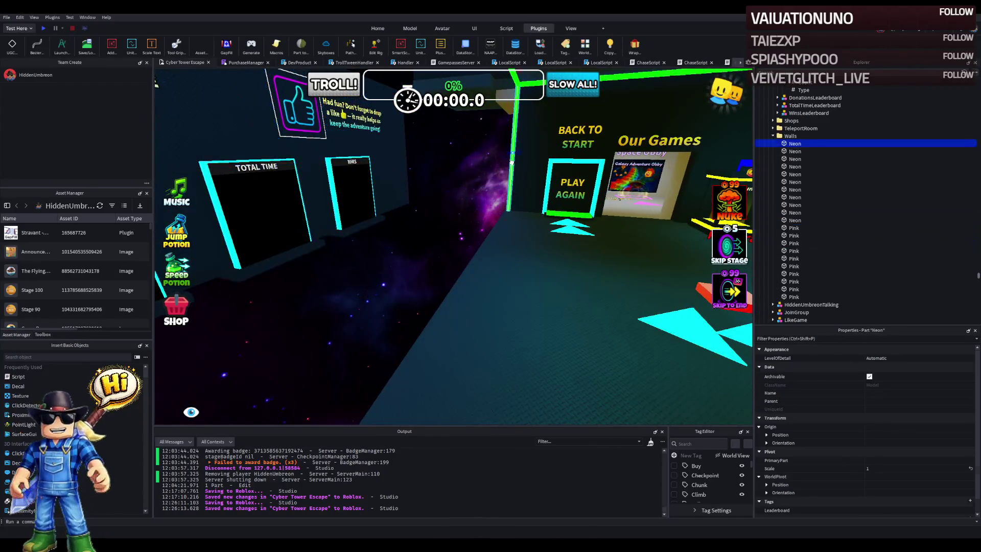
key(f)
key(a)
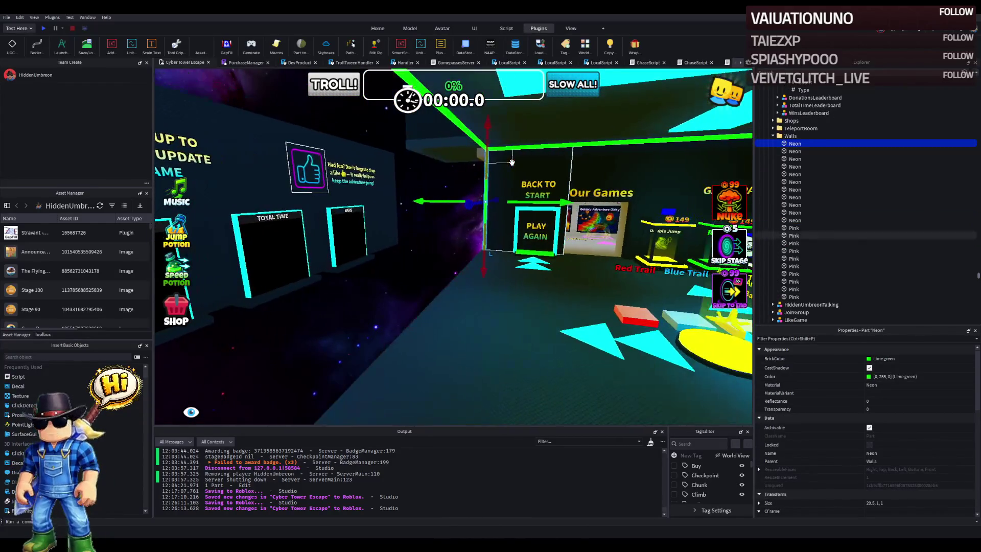
key(a)
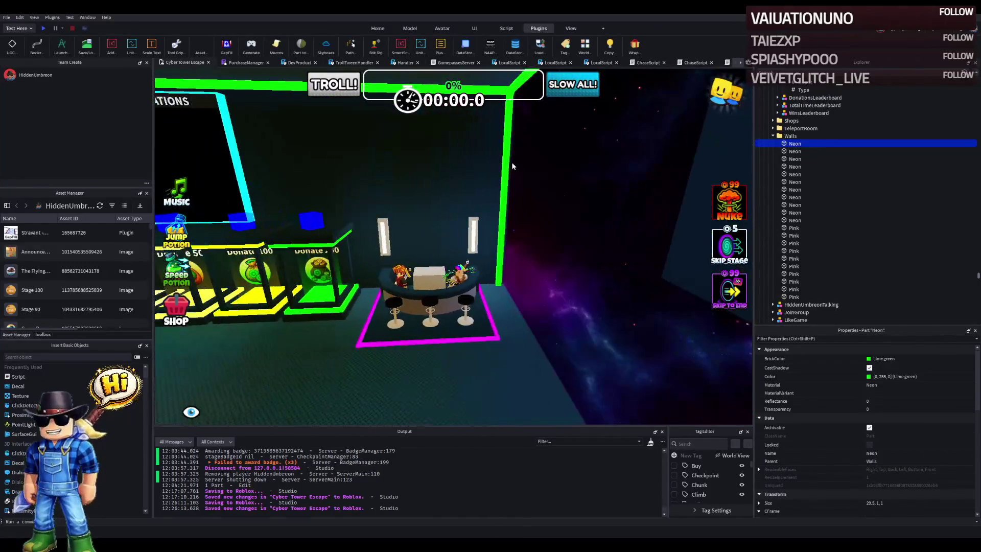
click(510, 161)
key(f)
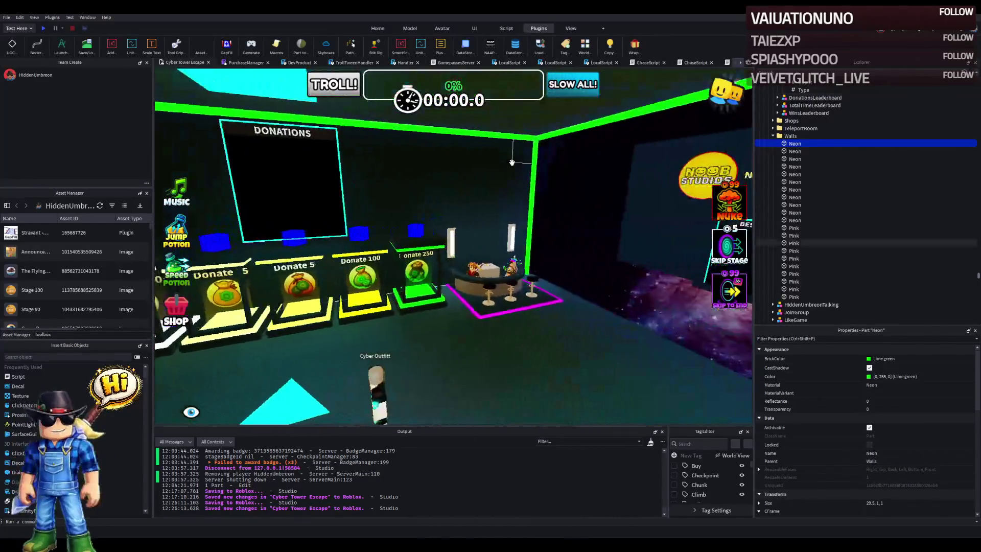
key(d)
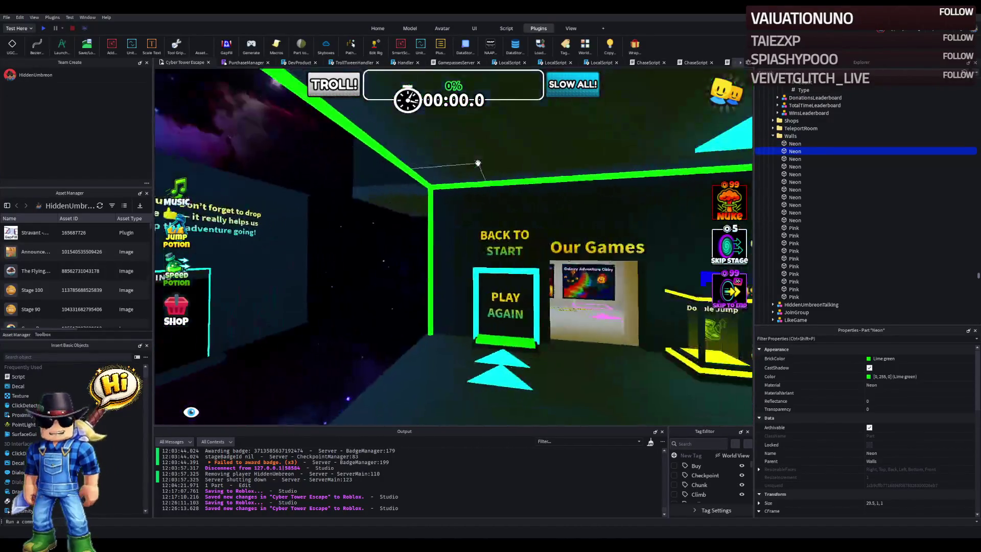
key(a)
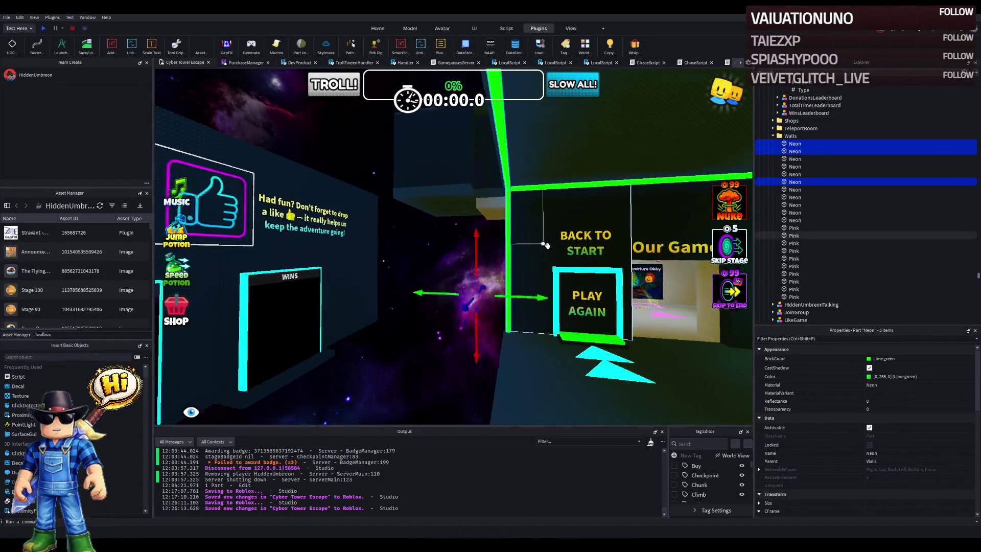
ctrl+click(590, 273)
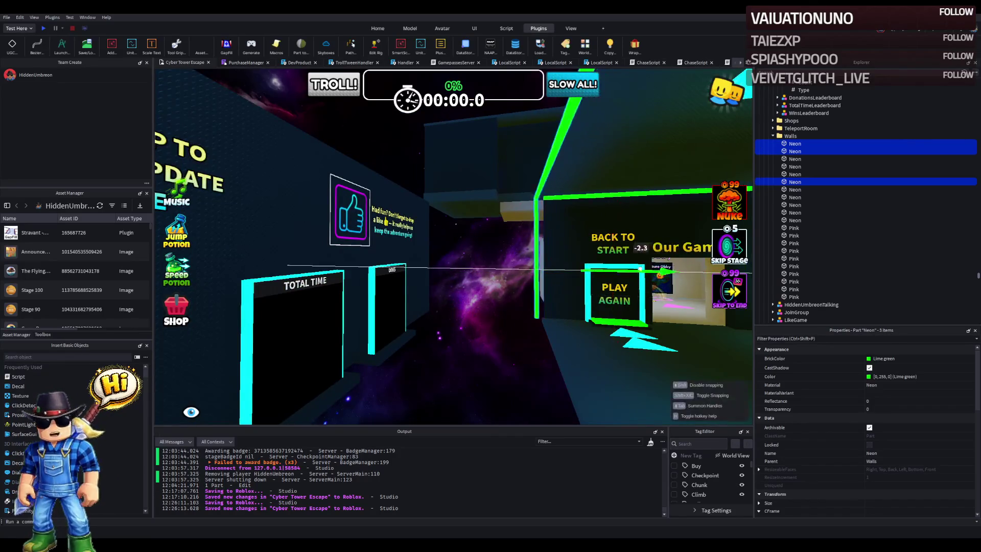
drag(638, 264, 586, 264)
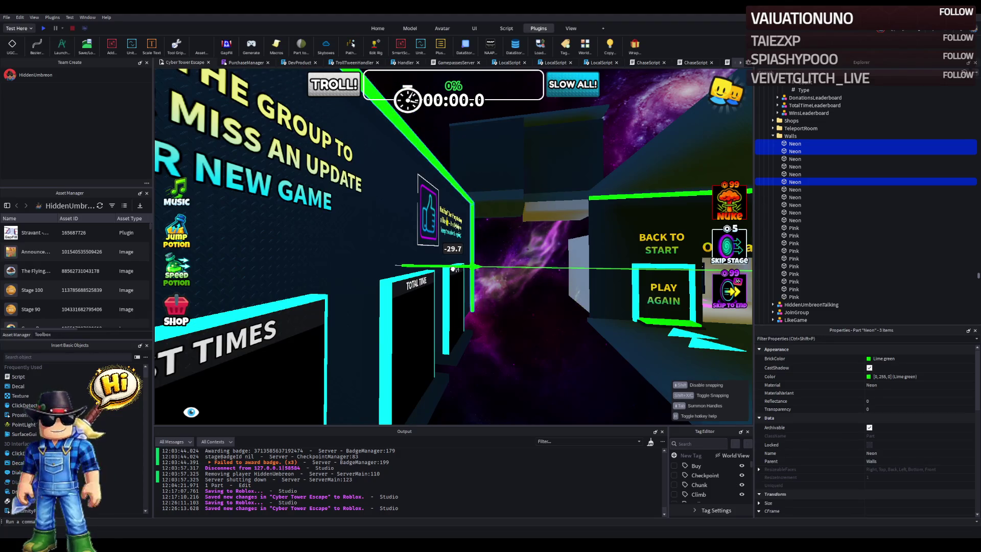
Step: Select the Pink wall behind PLAY AGAIN, then a White floor panel
scroll(449, 268, down, 5)
scroll(471, 269, up, 8)
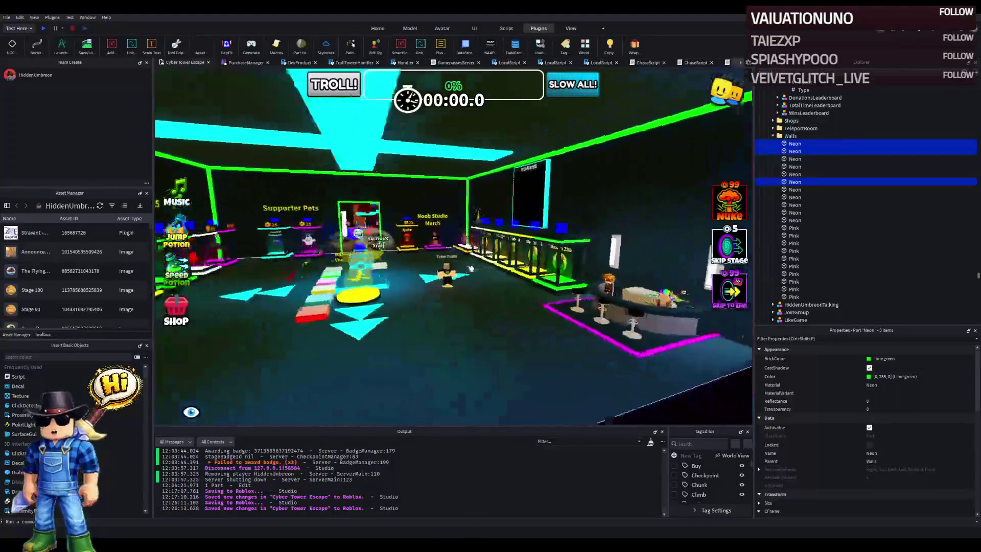
scroll(471, 269, down, 3)
click(482, 255)
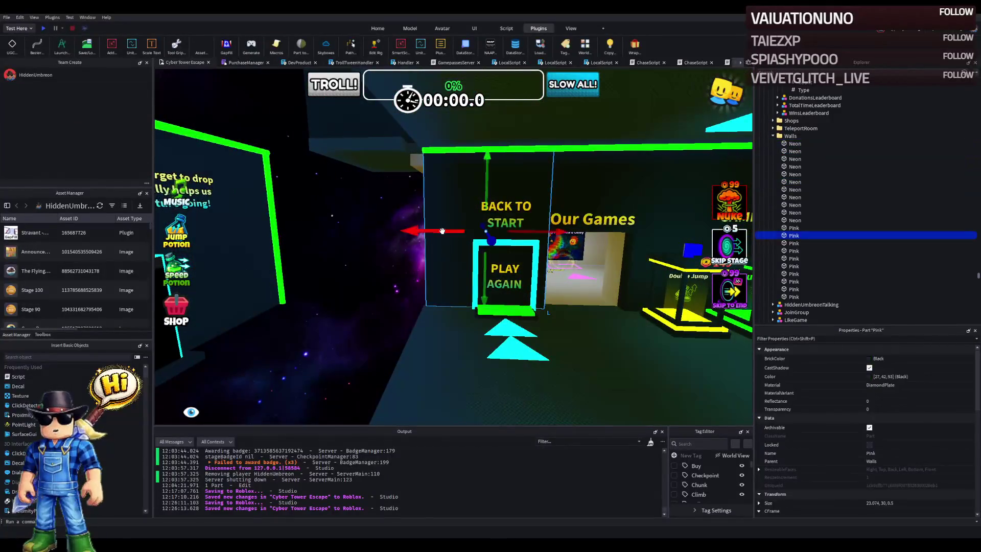
scroll(491, 240, up, 3)
click(537, 347)
scroll(537, 346, down, 5)
scroll(572, 345, up, 6)
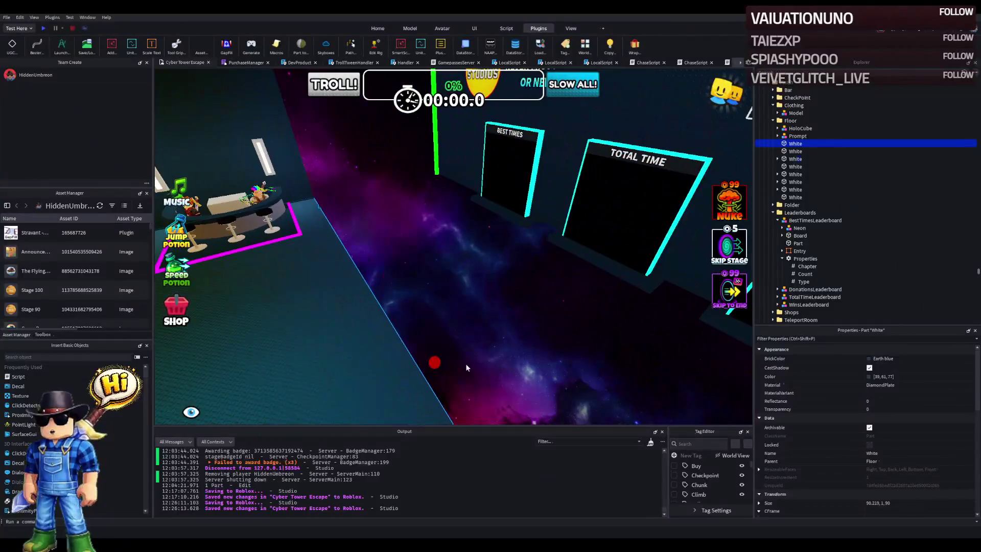
Step: Widen the White floor panel with the resize handles
drag(434, 362, 454, 349)
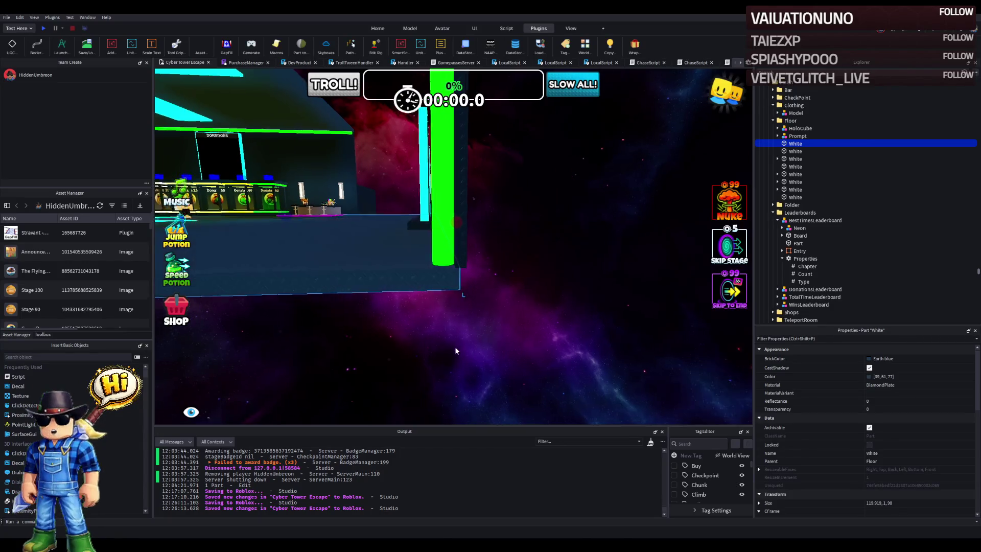
scroll(455, 347, up, 5)
scroll(455, 347, down, 5)
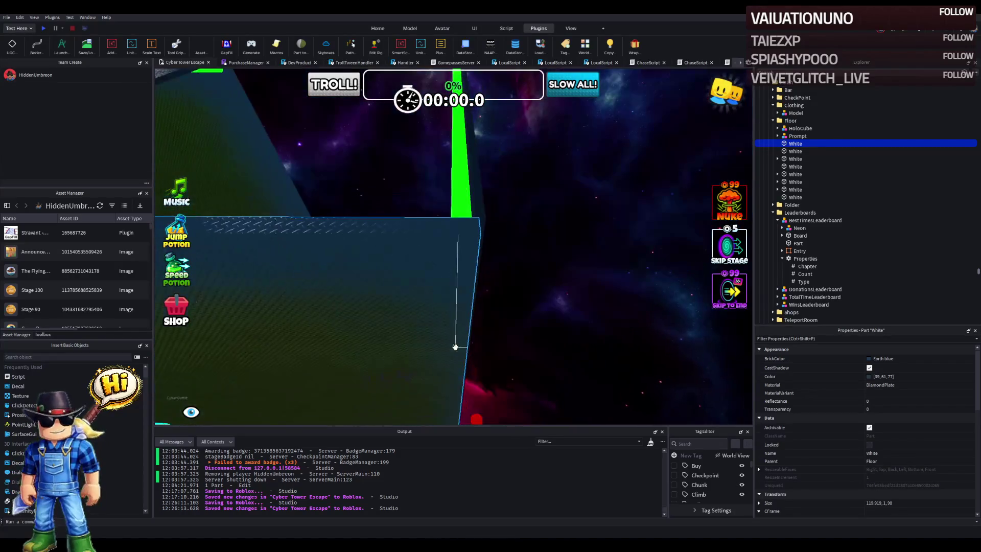
scroll(454, 350, up, 5)
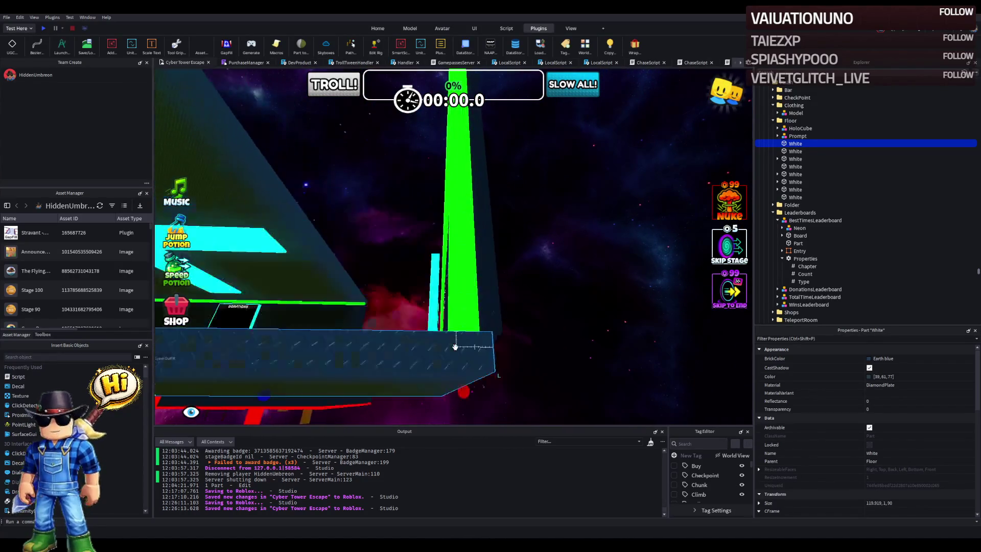
drag(474, 318, 465, 322)
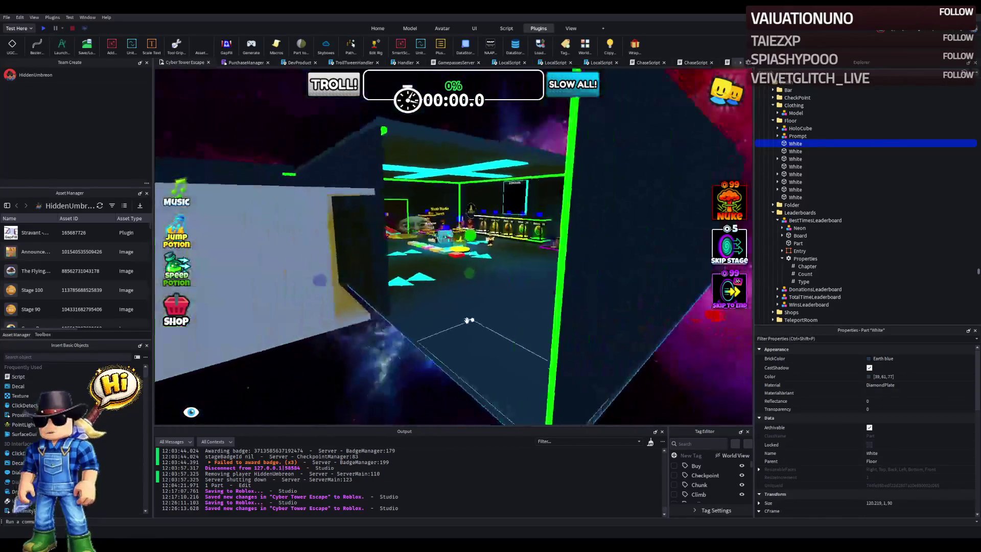
Step: Lengthen two Pink wall panels to about 120 and 118.9 studs
click(446, 308)
key(d)
drag(379, 277, 405, 281)
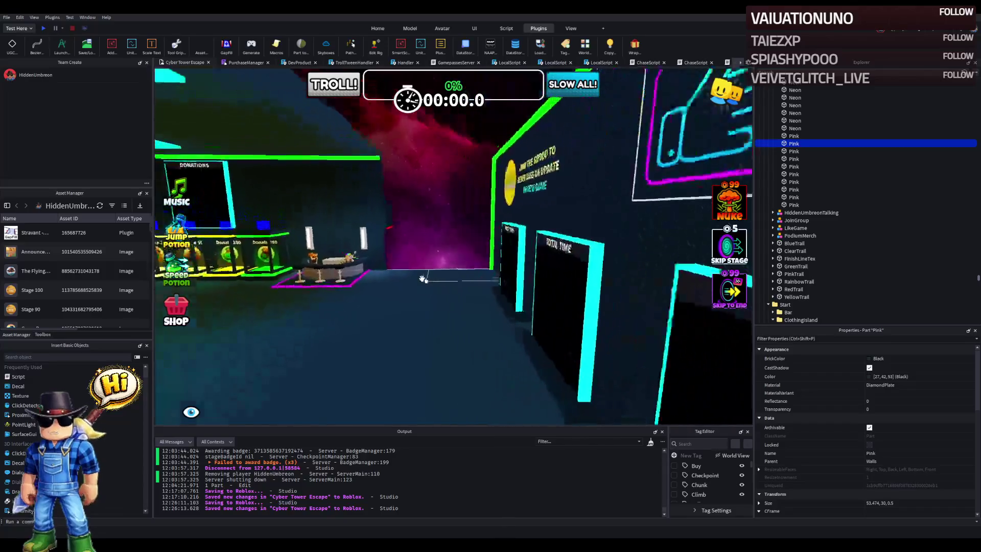
click(368, 216)
mouse_move(400, 221)
mouse_down()
mouse_move(415, 214)
mouse_move(425, 236)
mouse_move(471, 220)
mouse_move(447, 219)
mouse_up()
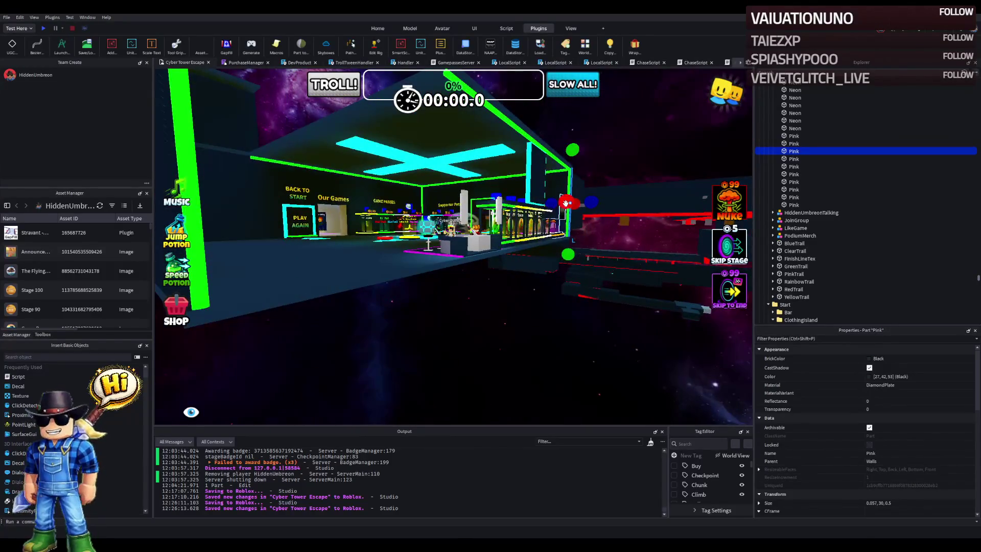
drag(436, 162, 434, 162)
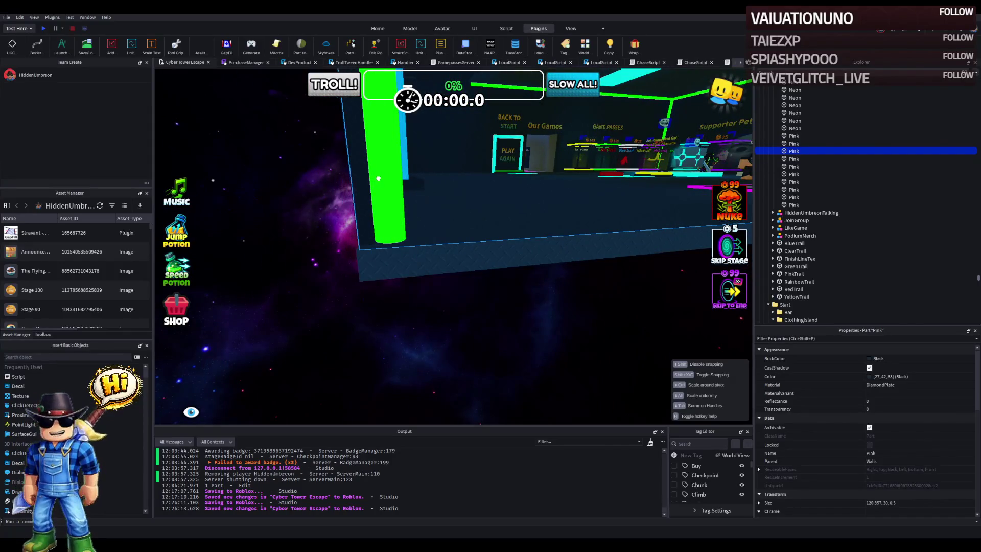
Step: Resize the long White floor strip to 120.719 × 1 × 90 studs
key(w)
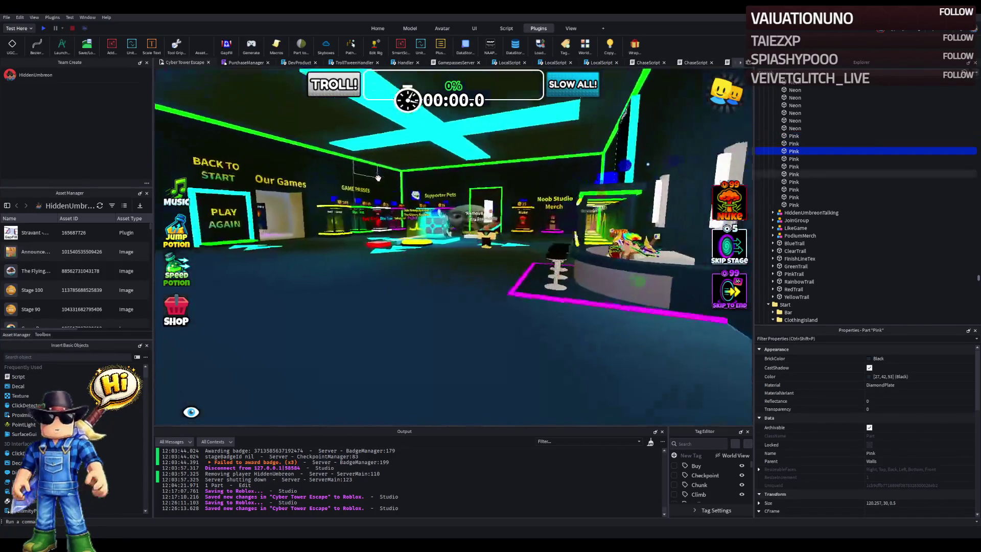
key(w)
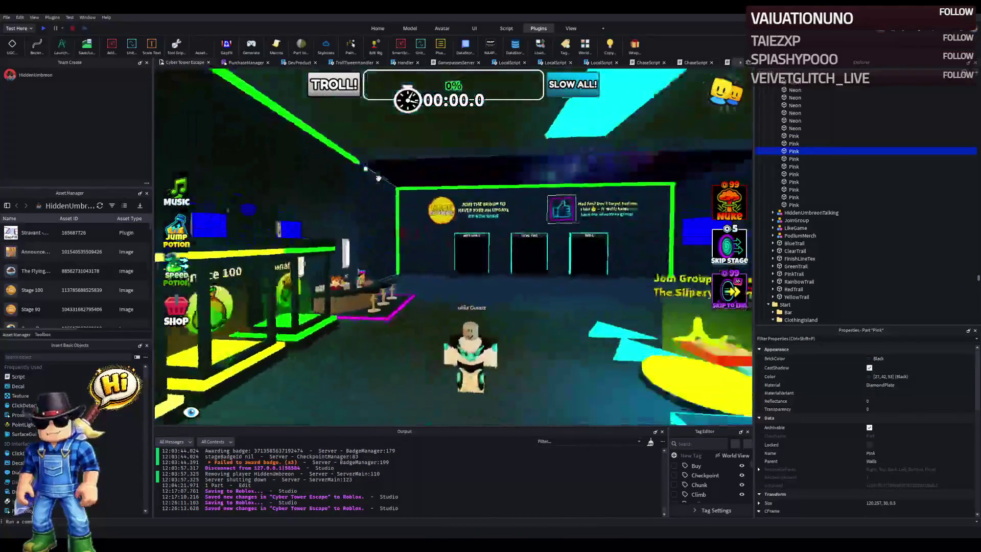
key(w)
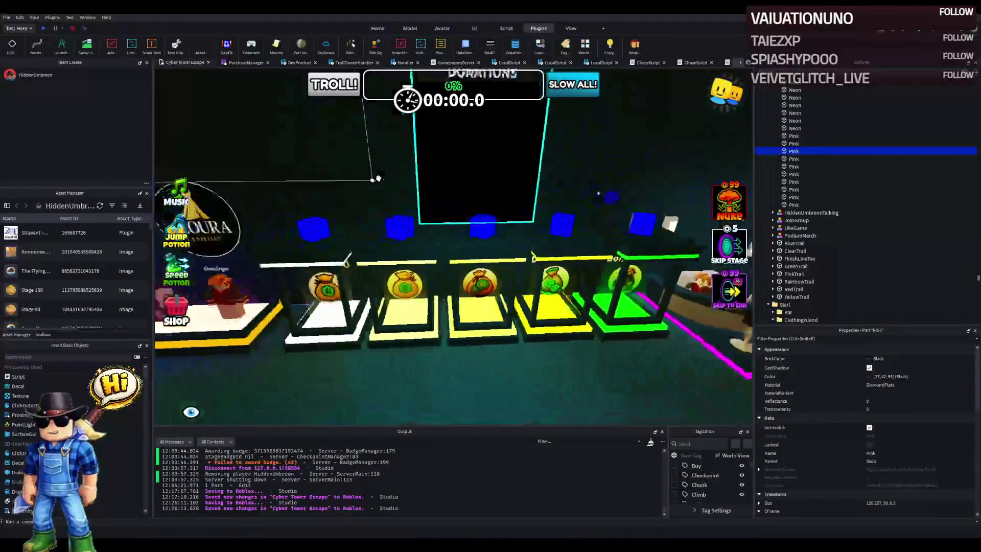
key(w)
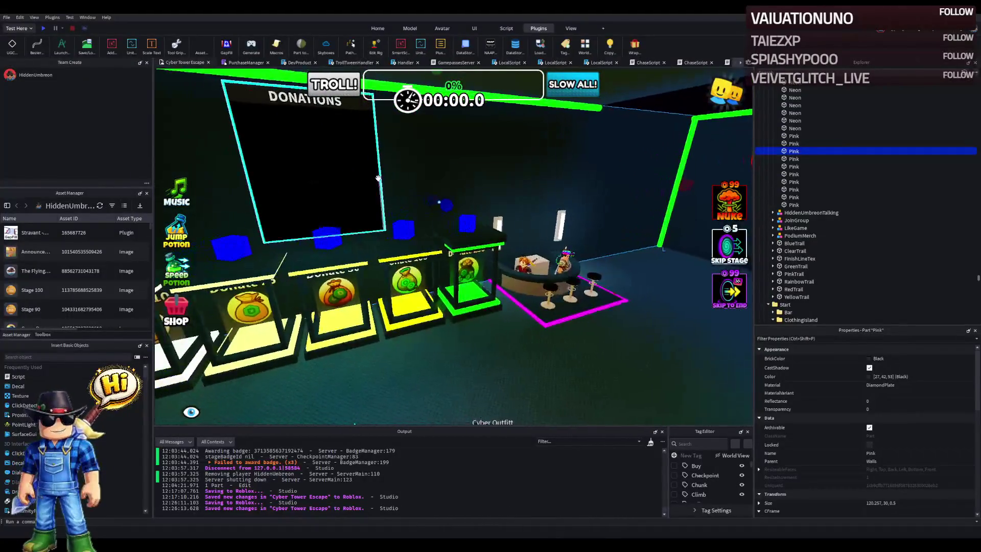
key(w)
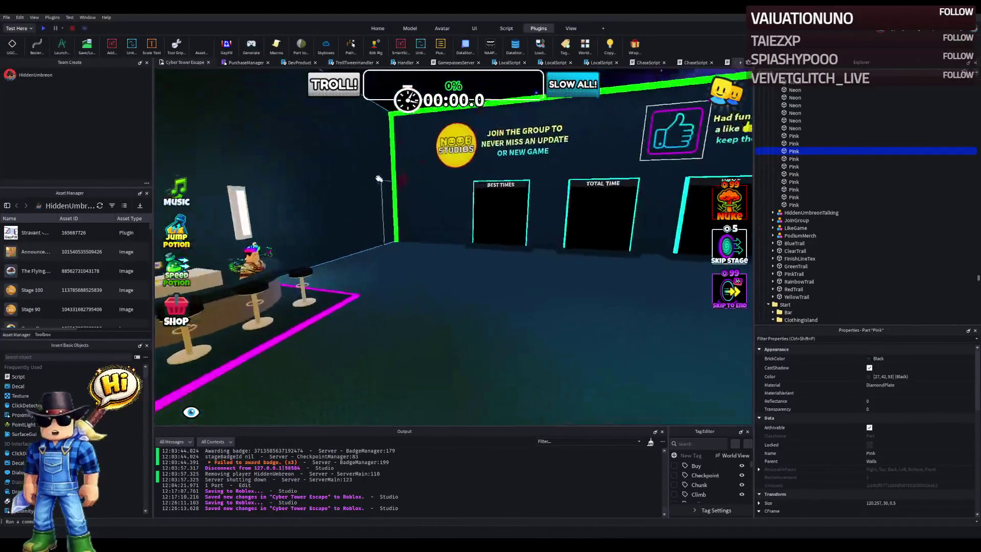
key(w)
click(395, 159)
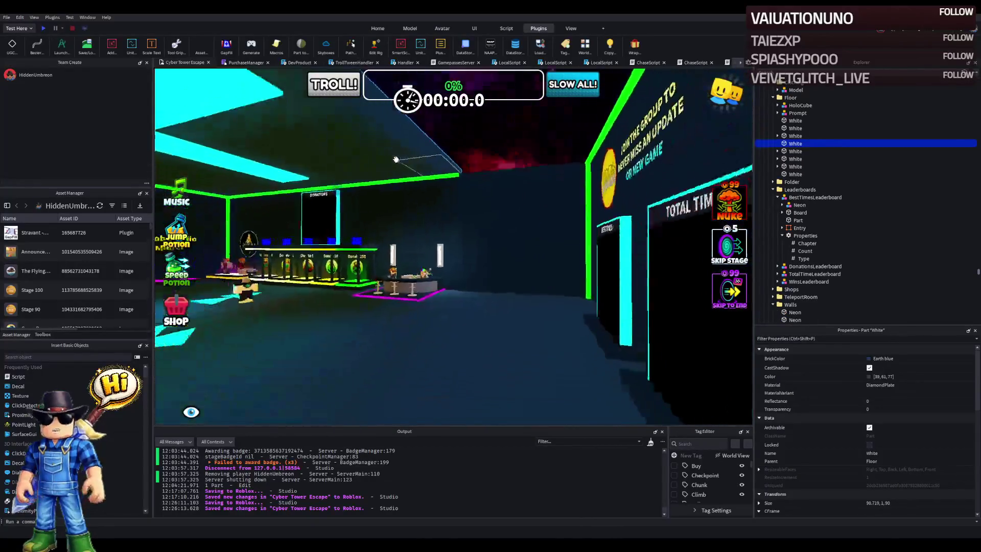
key(w)
key(ctrl+3)
drag(366, 219, 458, 229)
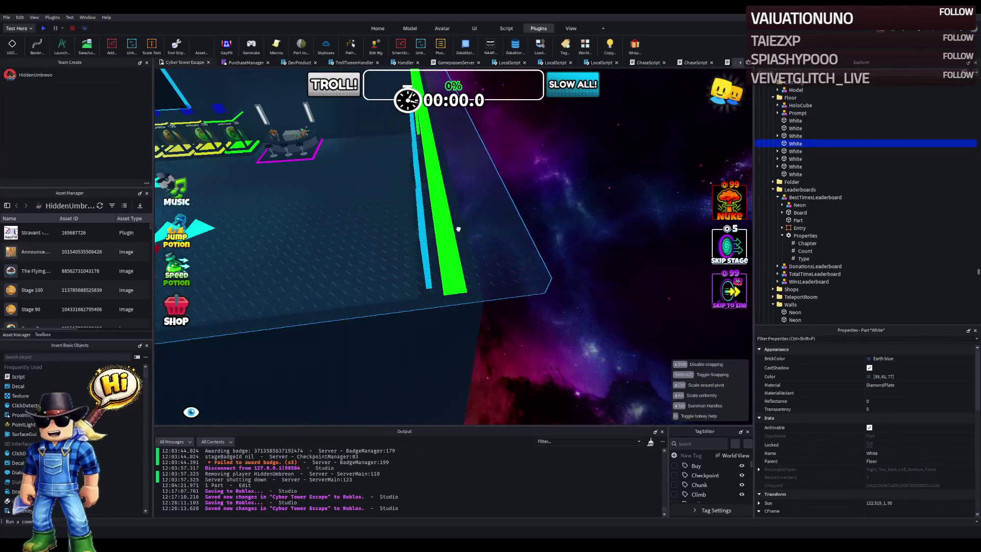
key(s)
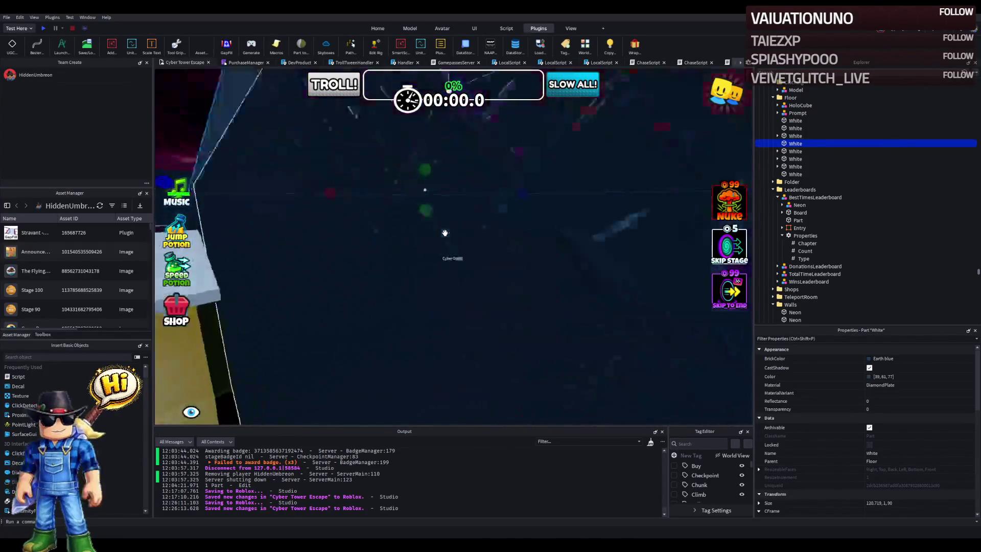
scroll(358, 225, up, 5)
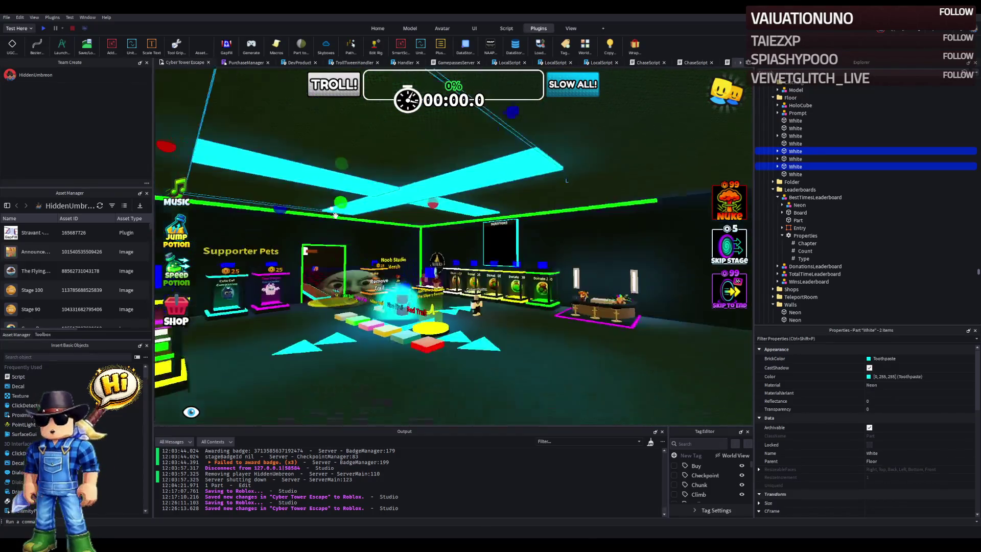
ctrl+click(469, 247)
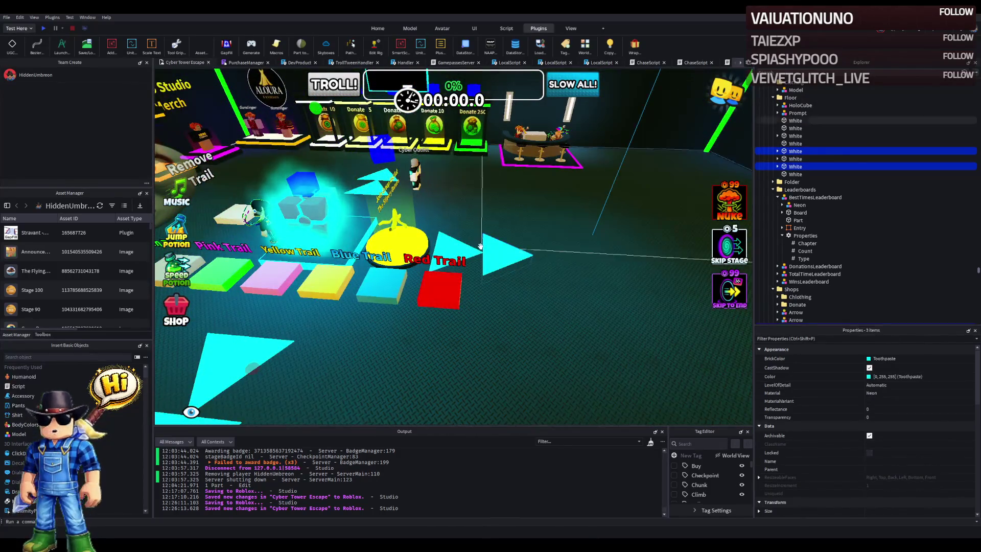
scroll(489, 238, up, 4)
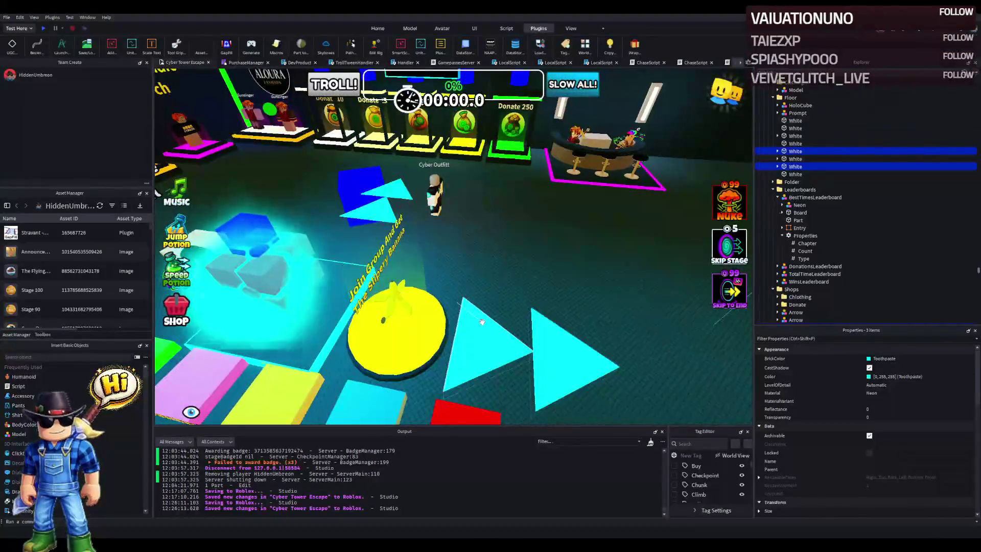
ctrl+click(476, 322)
key(a)
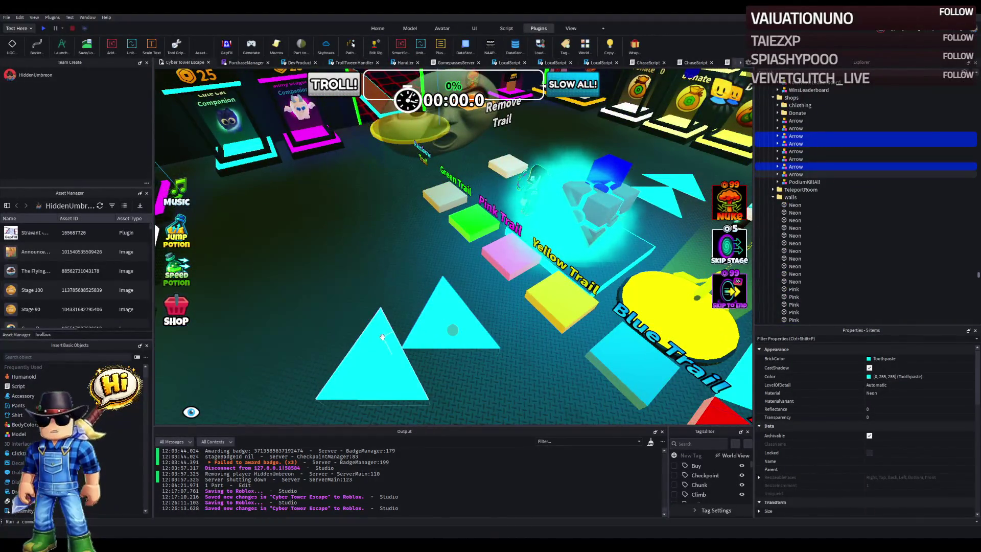
scroll(382, 337, up, 5)
ctrl+click(372, 292)
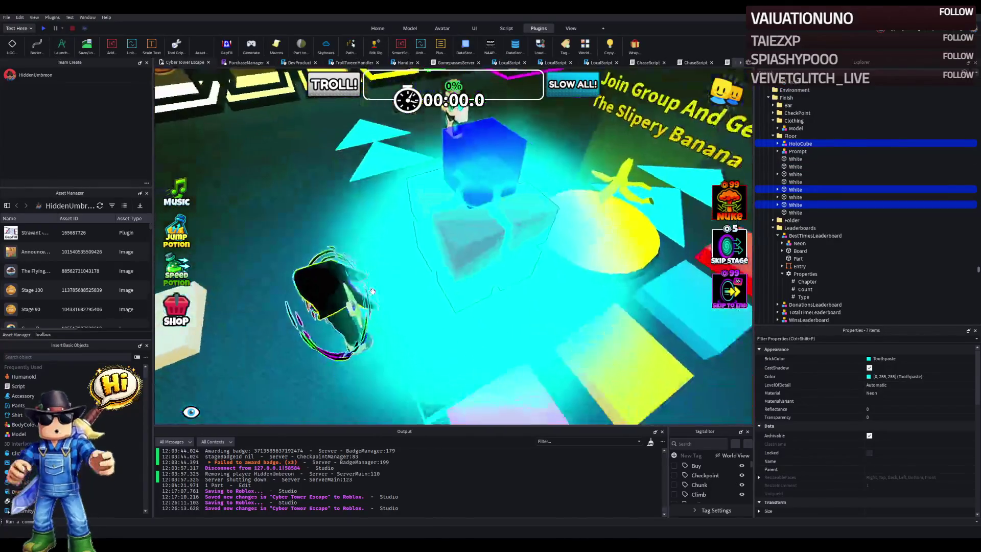
ctrl+click(372, 292)
key(f)
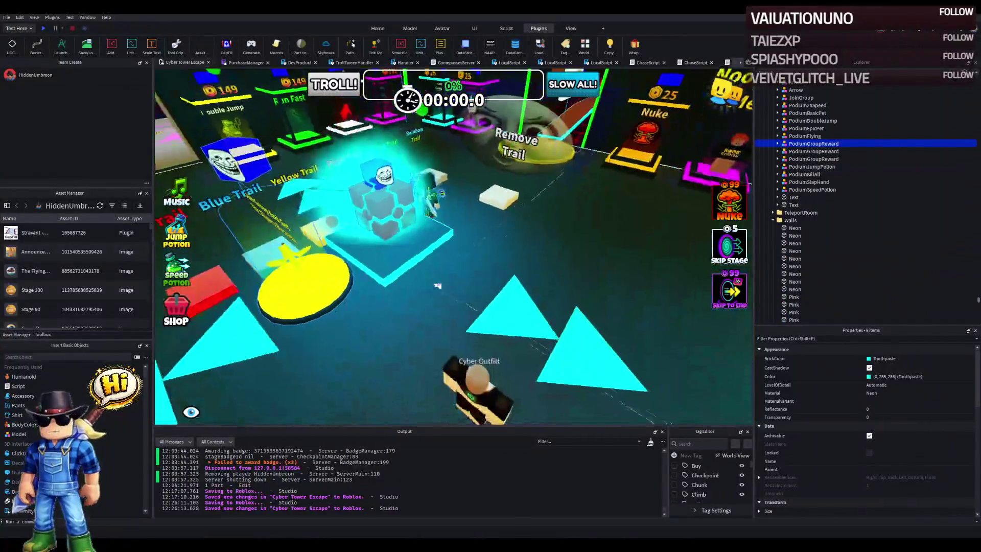
ctrl+click(521, 310)
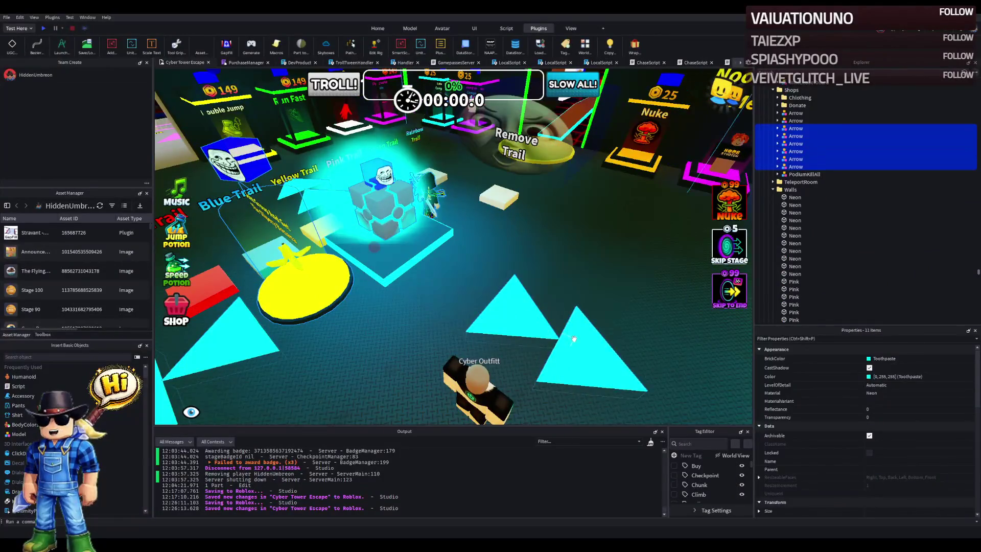
key(w)
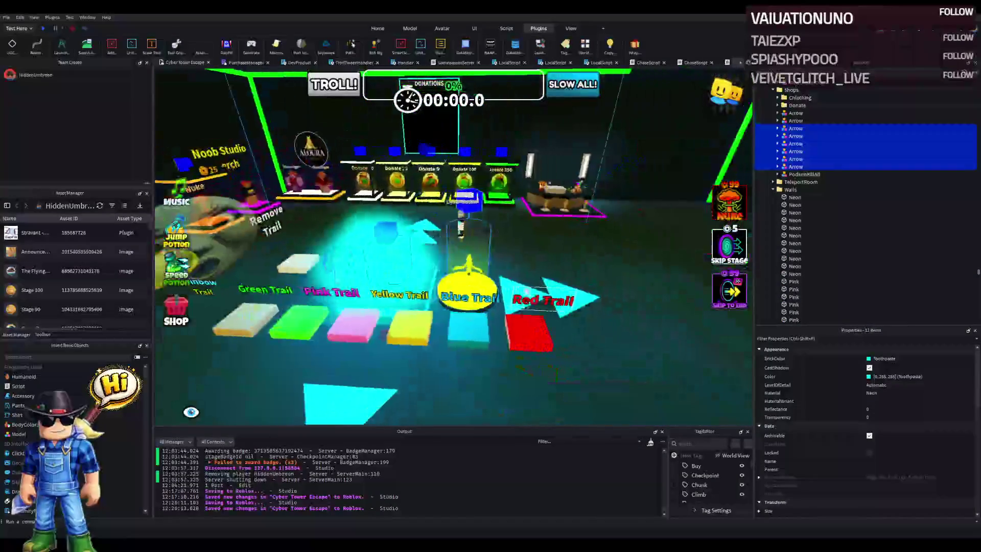
key(d)
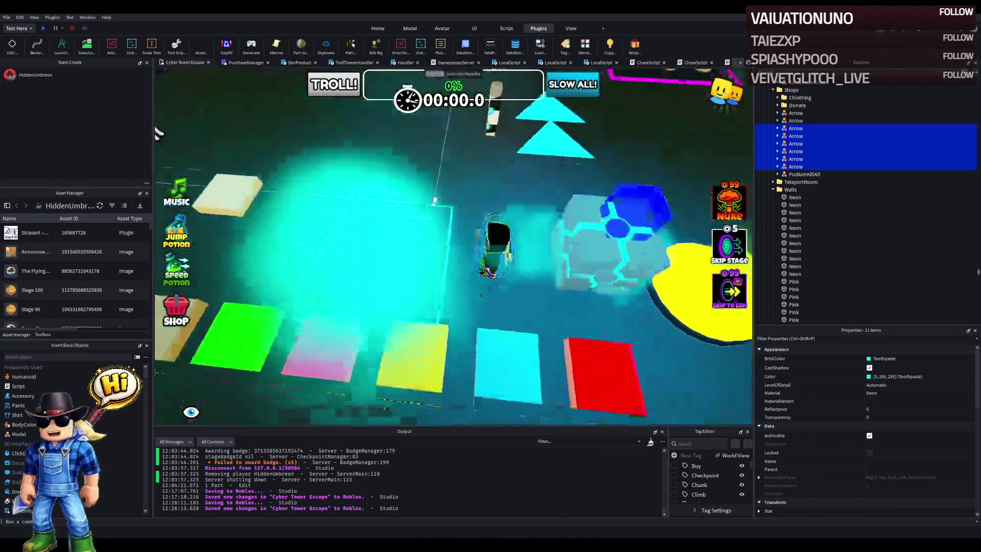
click(404, 250)
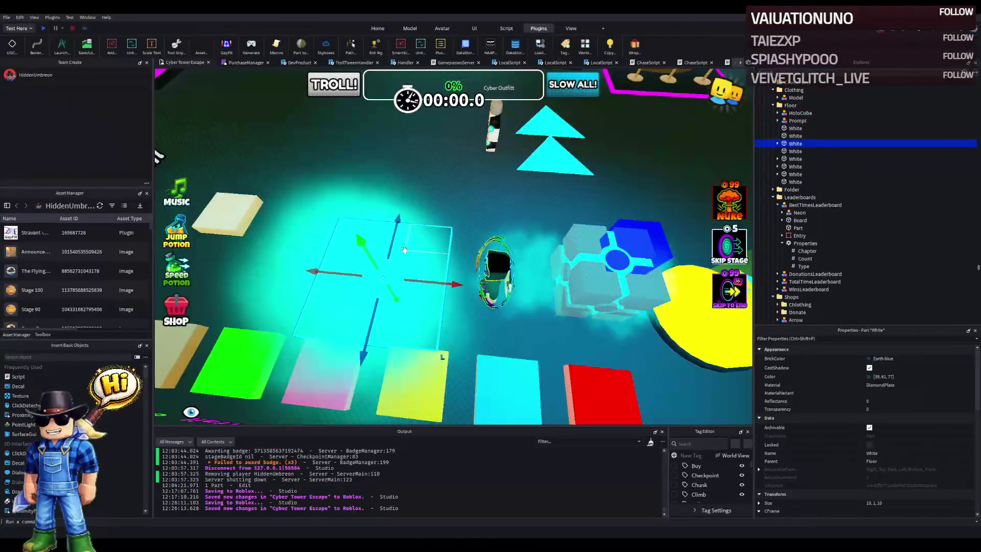
Step: Slide the White tile along X so it sits under the HoloCube
mouse_move(455, 284)
mouse_down()
mouse_move(464, 274)
mouse_move(525, 282)
mouse_up()
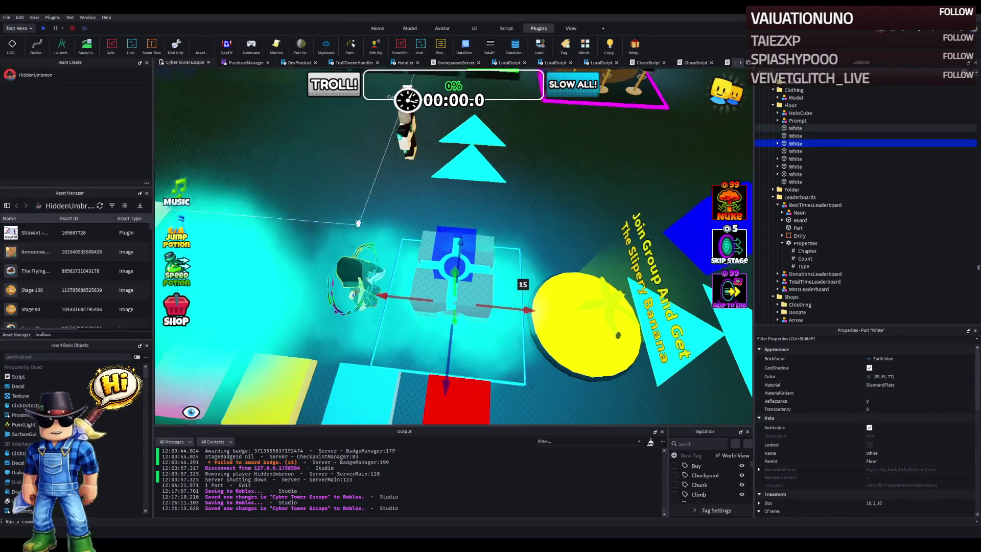
scroll(358, 222, down, 5)
key(f)
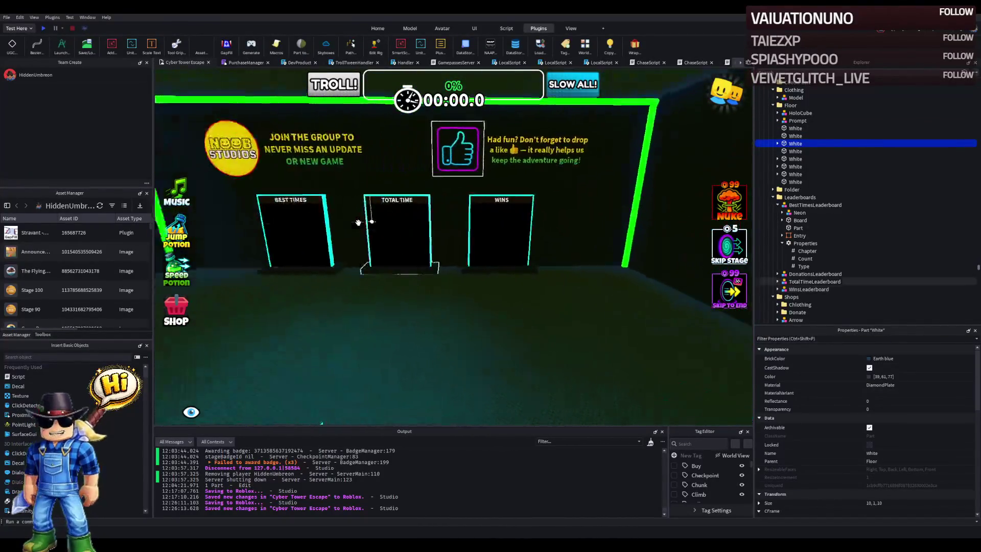
Step: Pan across the Donate and Supporter Pets stands to the donations board and bar
key(a)
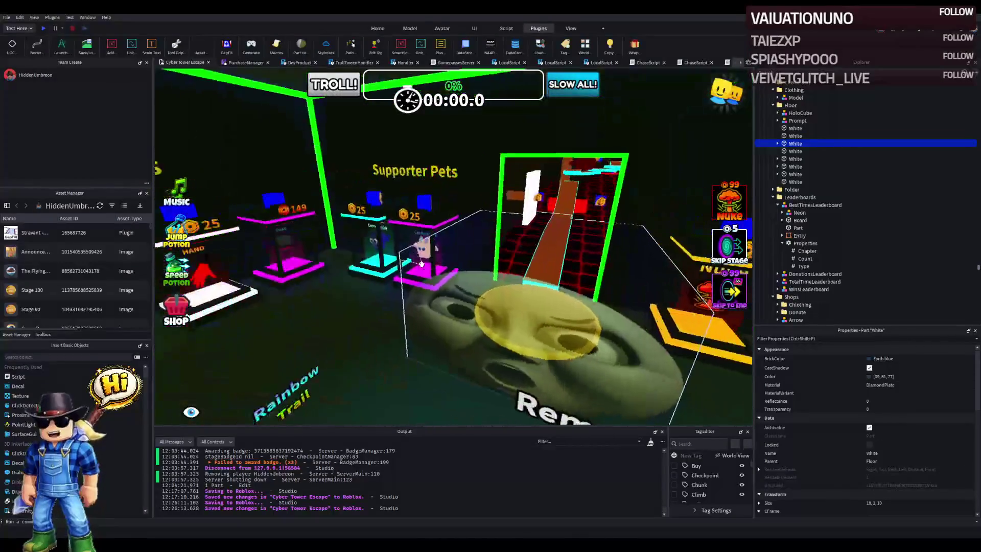
key(d)
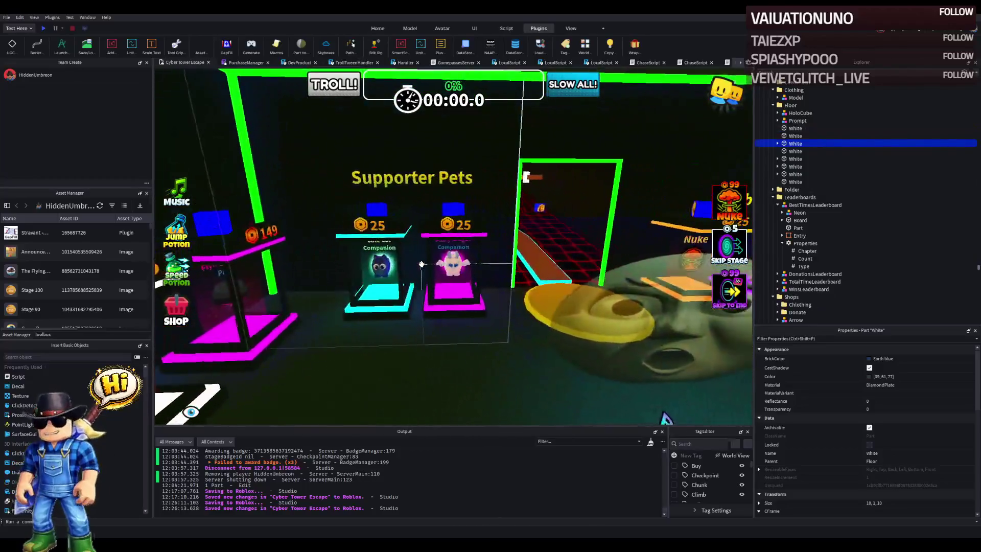
key(d)
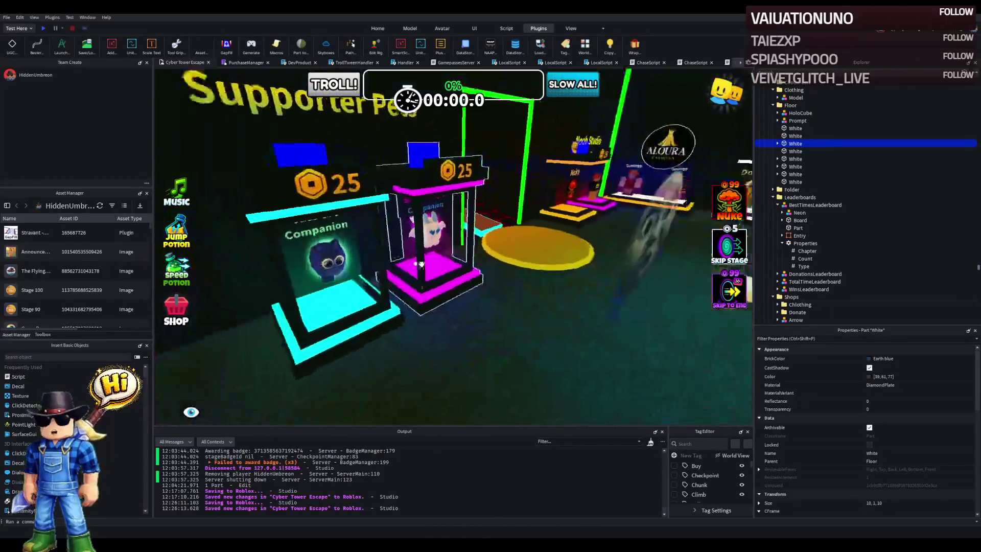
key(d)
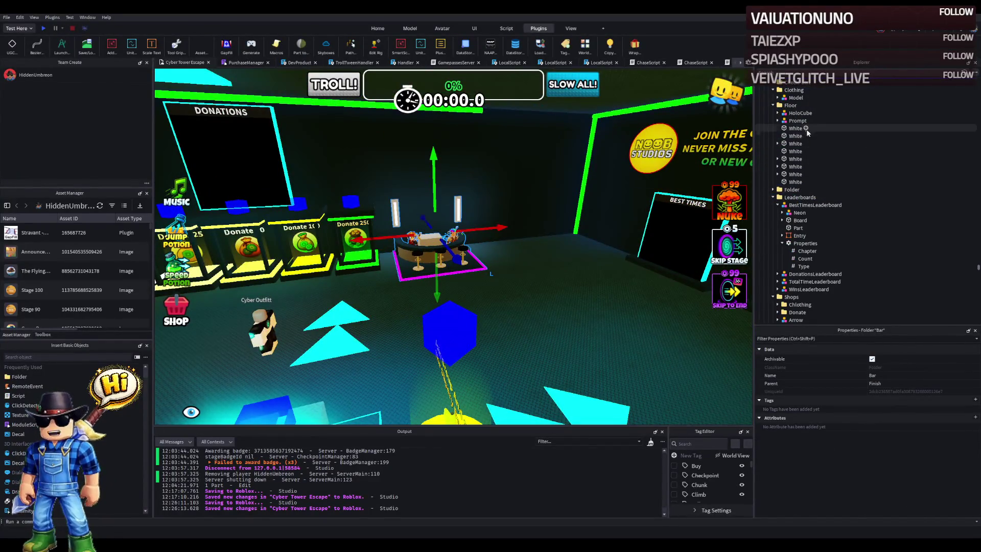
Step: Slide the Bar counter about -4.8 studs along X beside the Donate stands
scroll(802, 137, up, 3)
key(w)
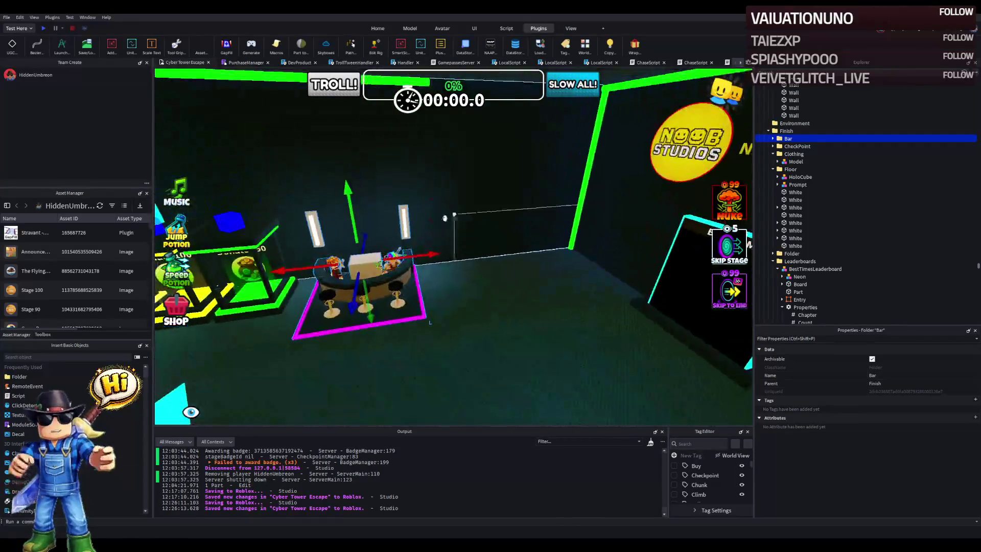
key(a)
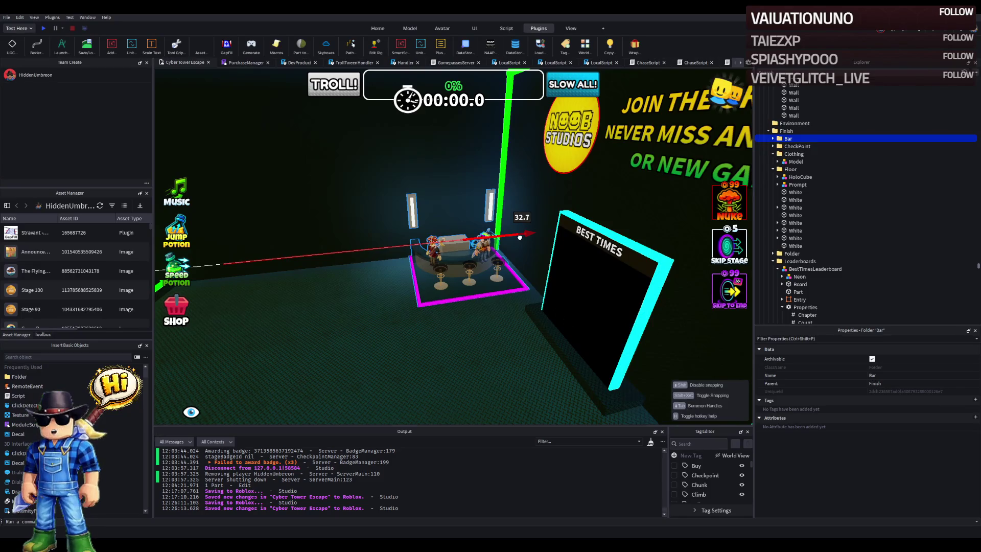
key(f)
drag(567, 254, 545, 253)
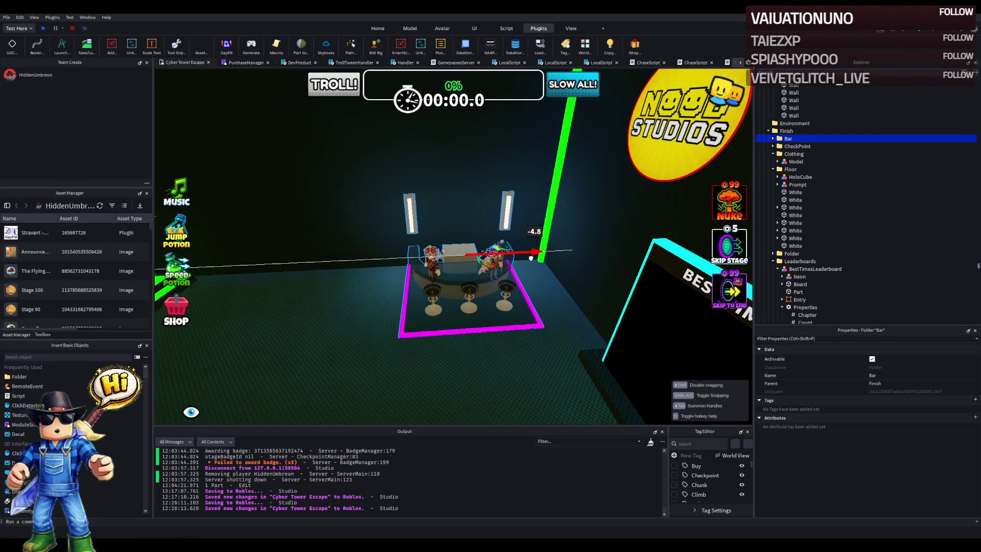
Step: Fly to the Our Games sign and duplicate its Text part
key(a)
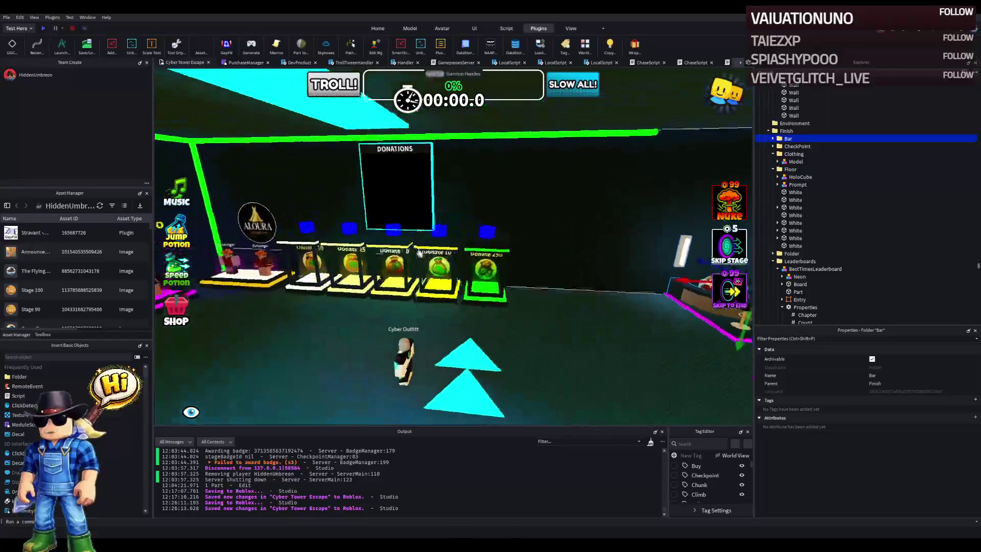
key(w)
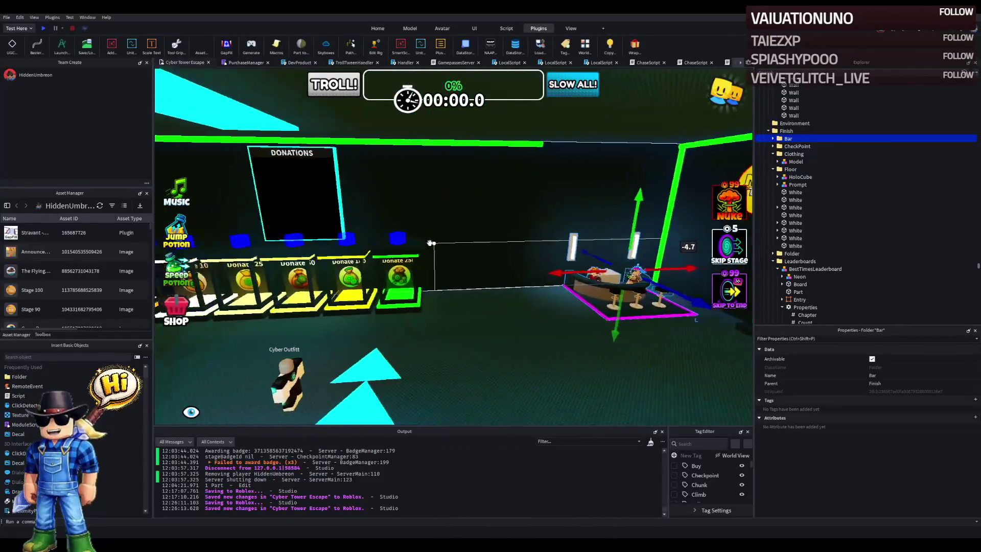
key(d)
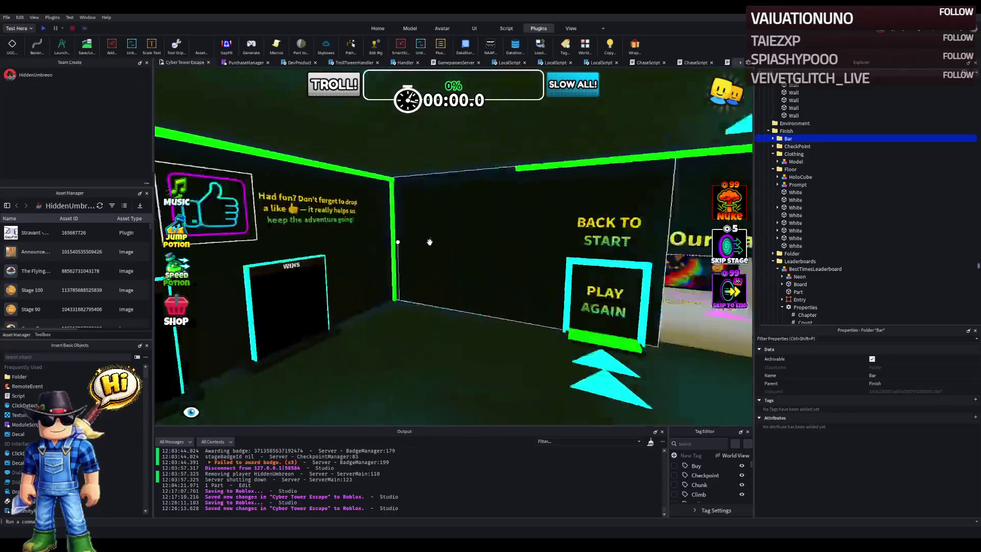
key(w)
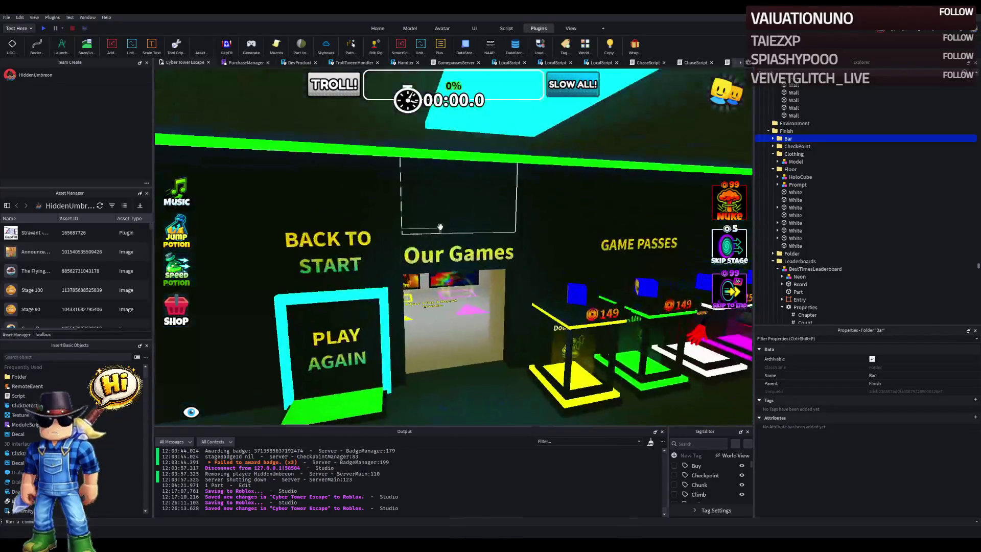
click(439, 263)
key(d)
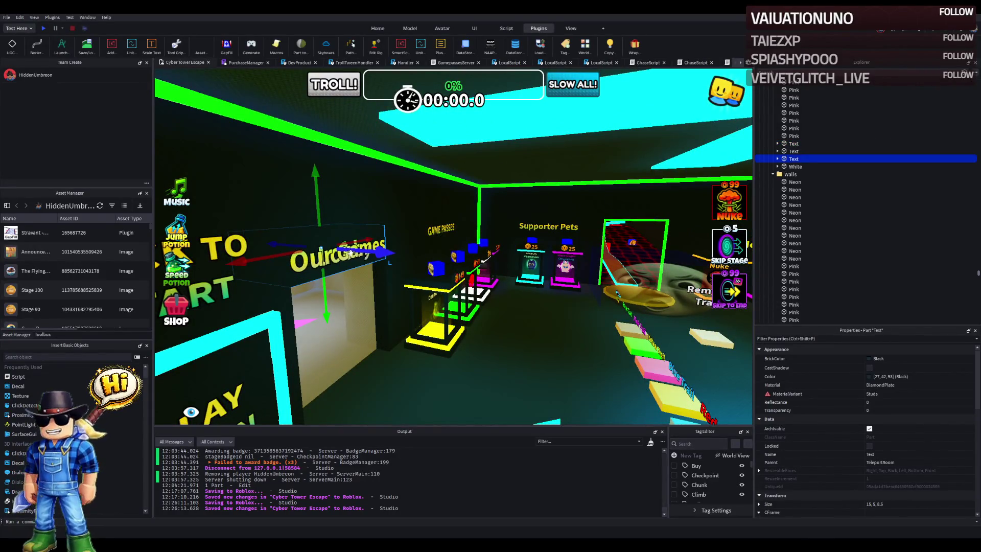
Step: Delete the extra copy of the Our Games sign, then check the Galaxy display and pink trim
key(Delete)
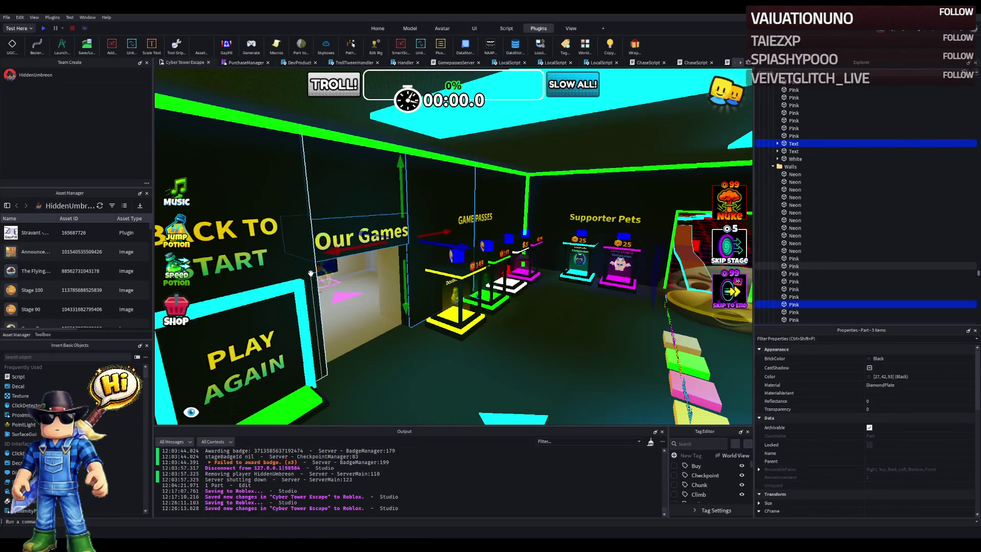
scroll(369, 231, down, 3)
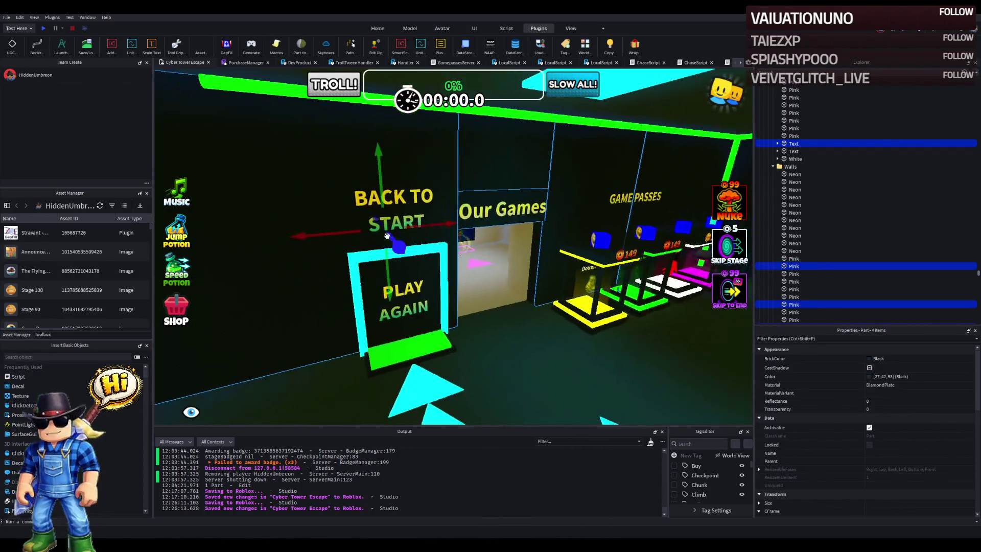
scroll(378, 234, up, 8)
scroll(387, 236, up, 3)
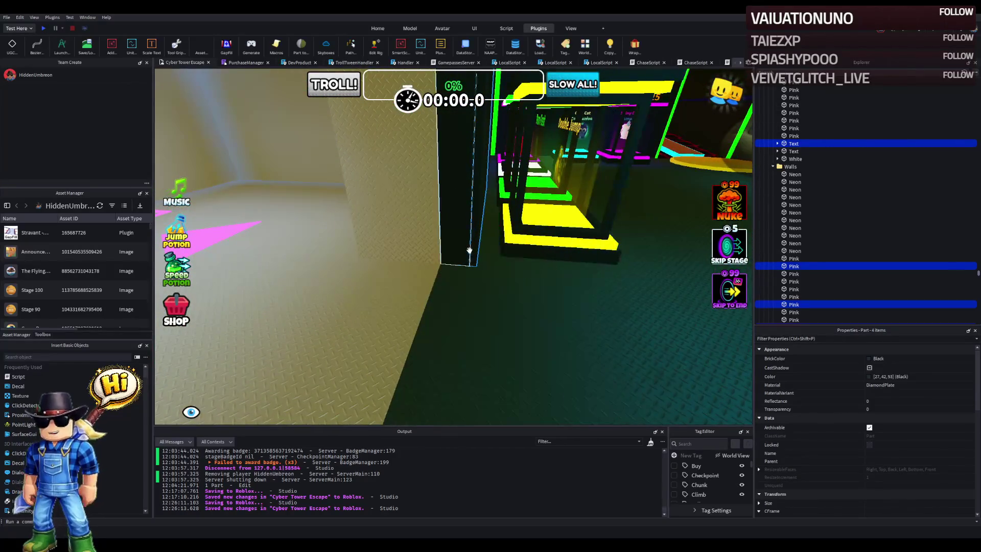
scroll(469, 250, down, 5)
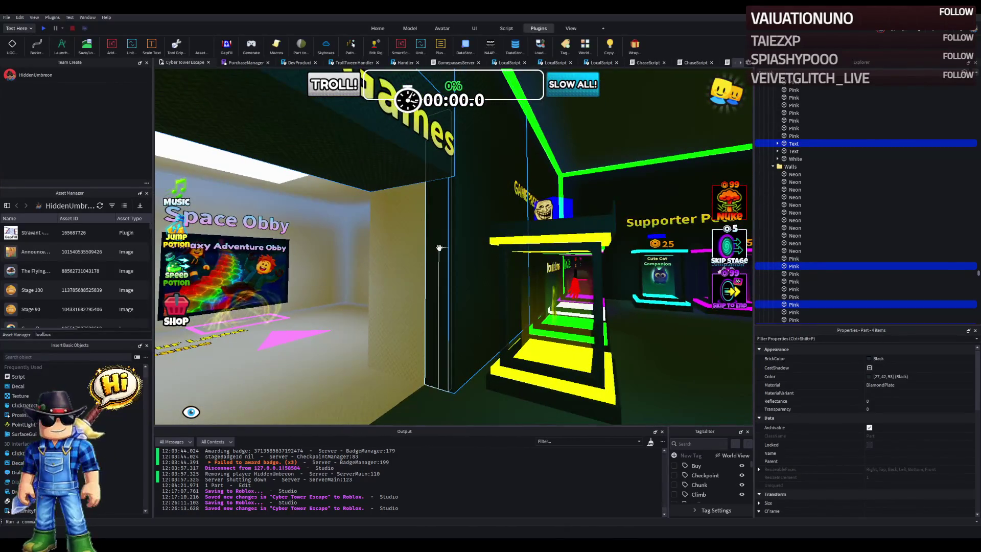
scroll(439, 248, down, 5)
click(438, 170)
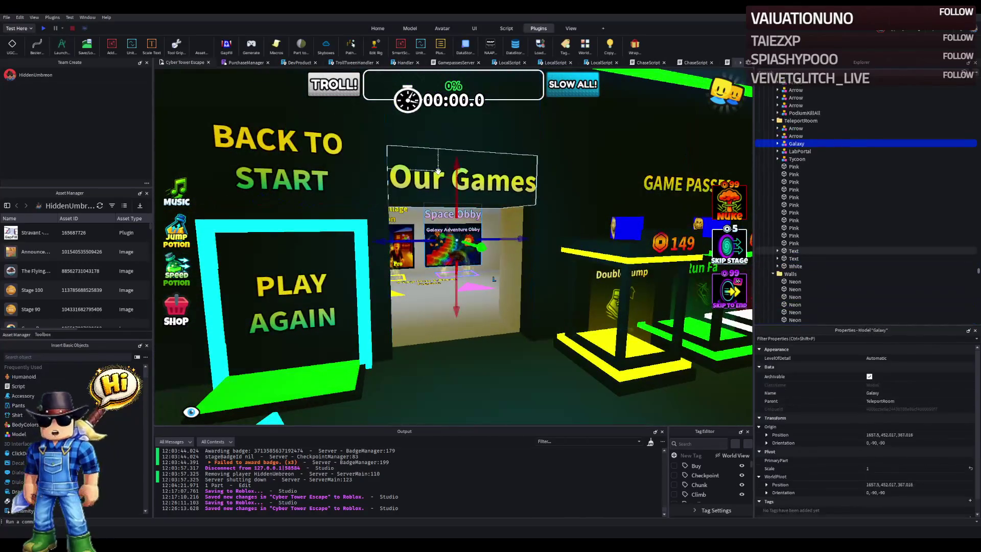
ctrl+click(382, 232)
scroll(404, 220, down, 1)
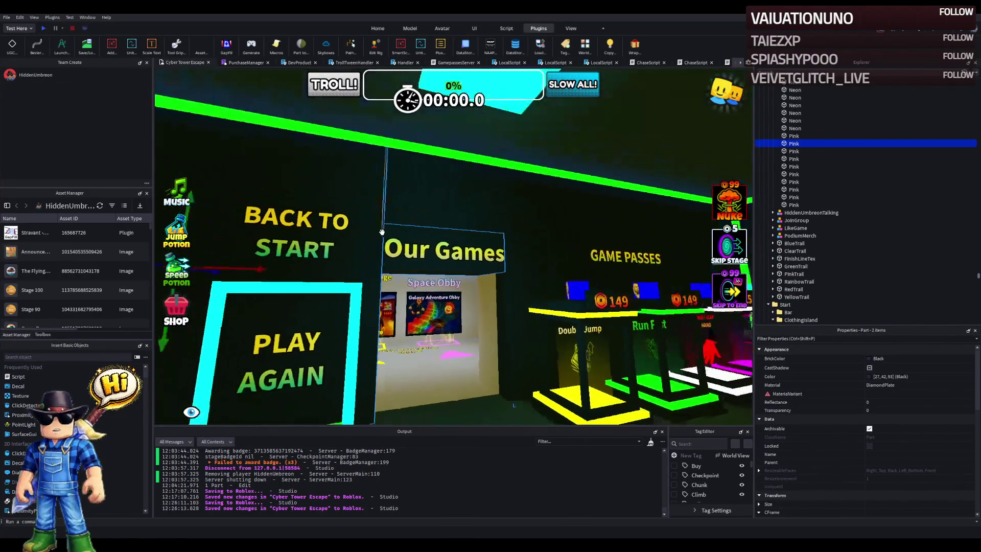
scroll(414, 210, down, 5)
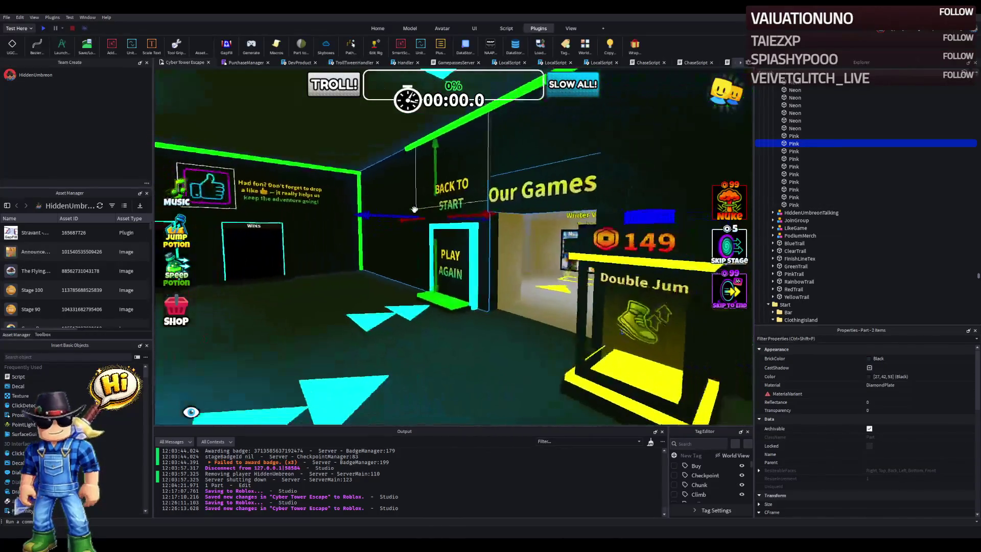
scroll(405, 213, up, 3)
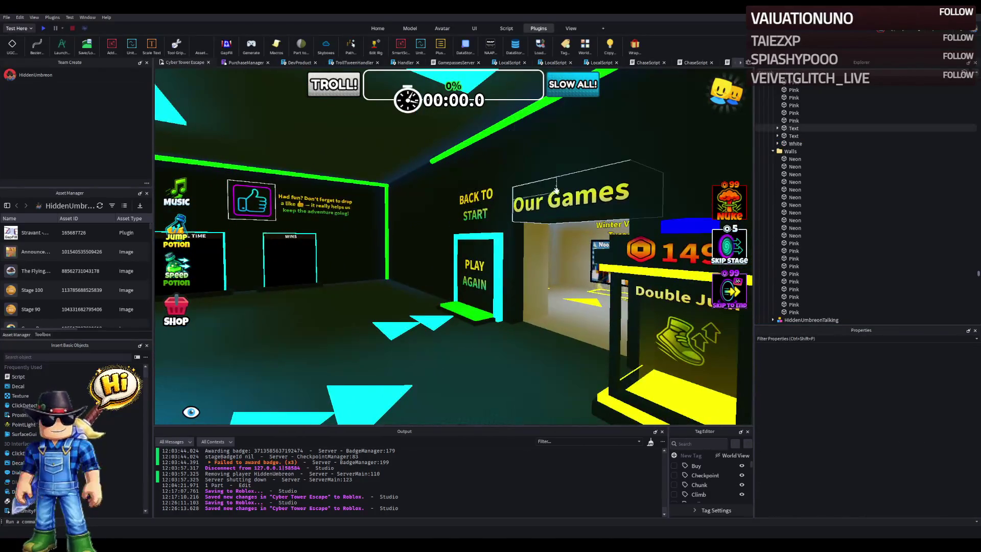
Step: Push the Our Games sign a short distance along its axis above the Donate stands
key(s)
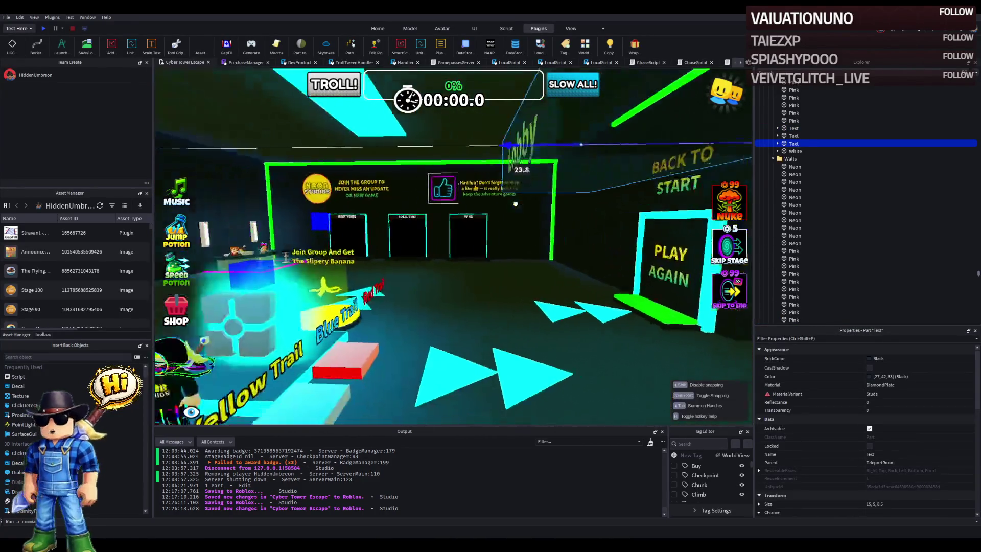
key(w)
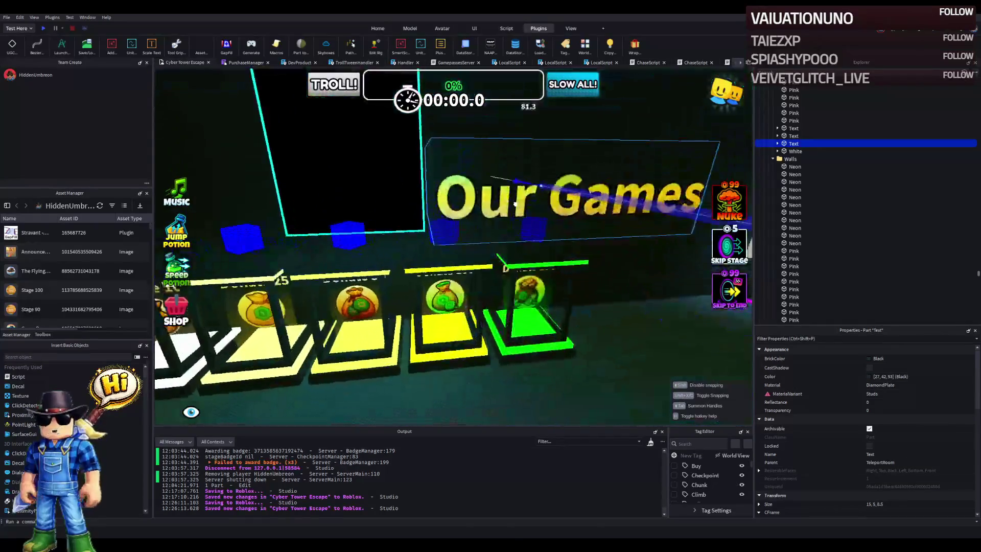
key(f)
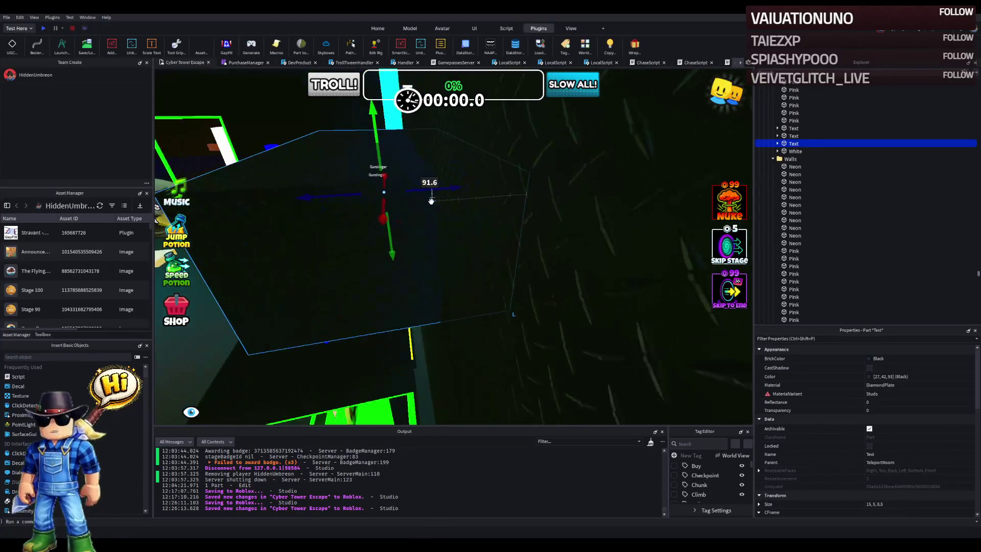
drag(420, 190, 493, 185)
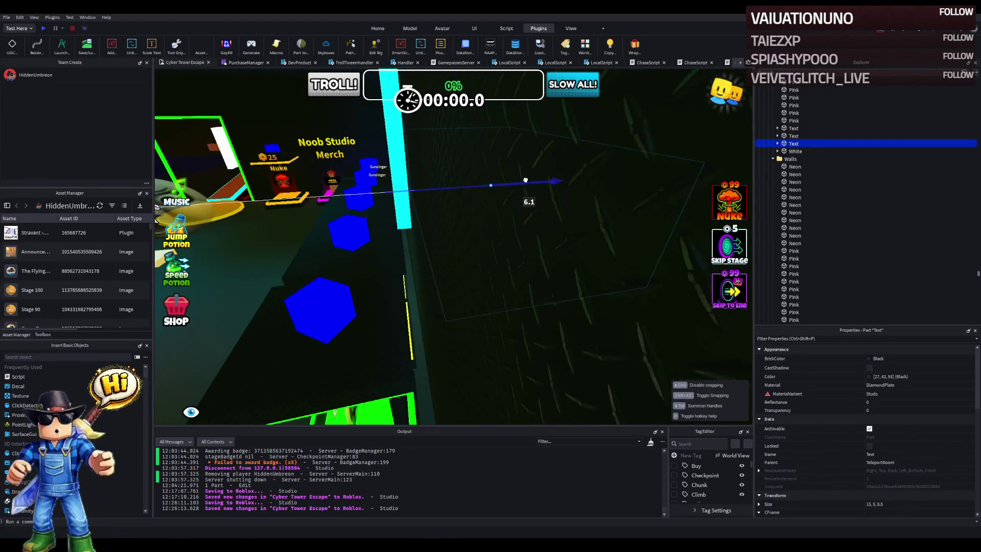
drag(522, 183, 394, 176)
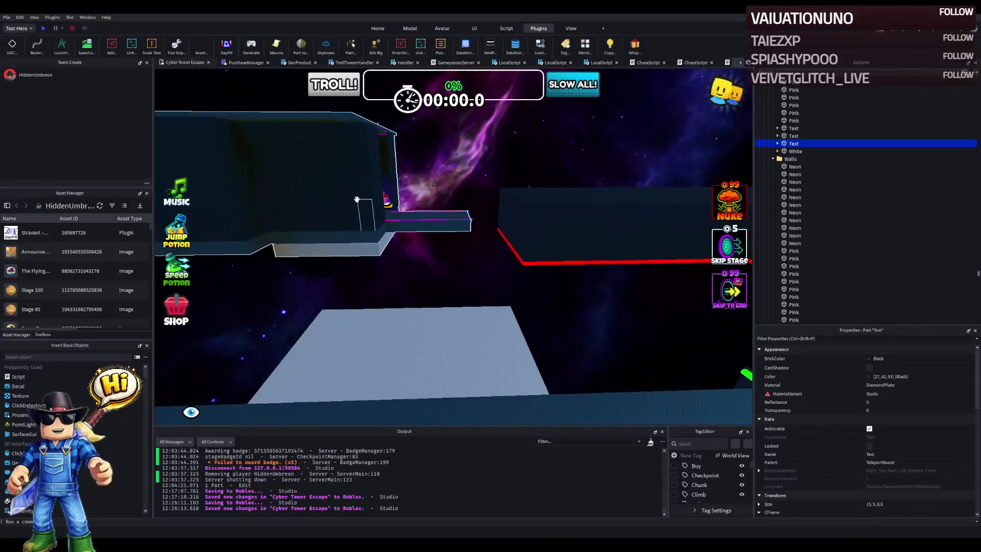
Step: Lower the floating clothing model to floor level and slide it sideways into the lobby
click(385, 191)
key(Left)
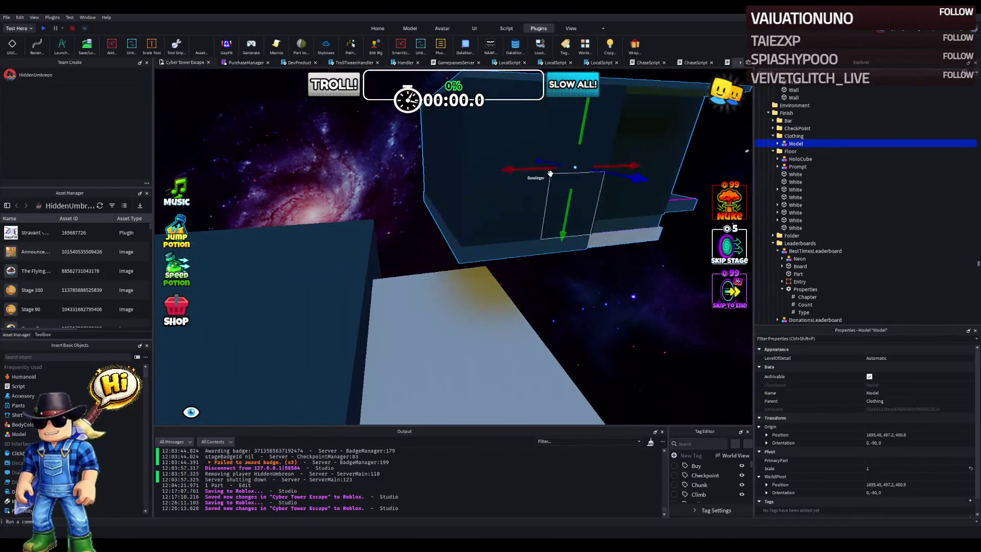
drag(521, 169, 509, 170)
key(w)
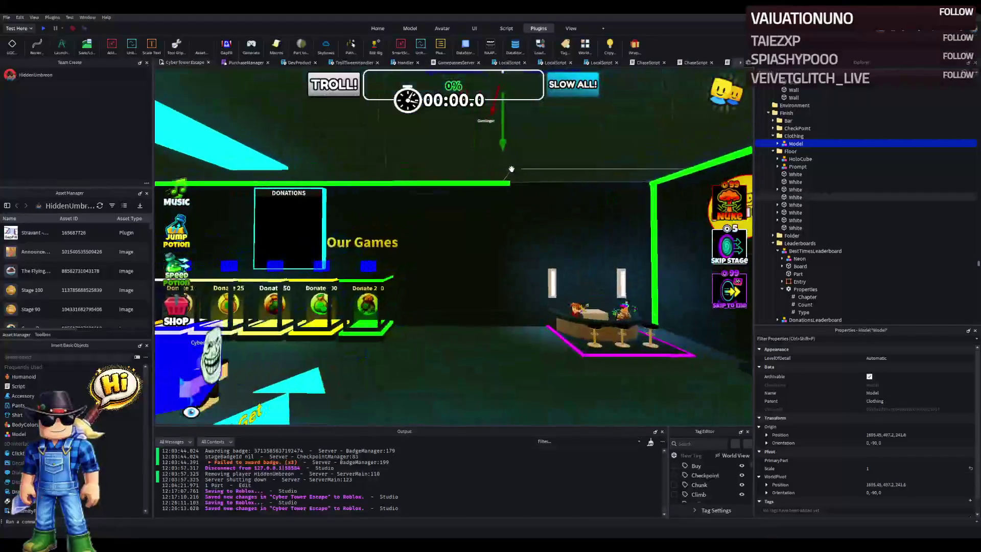
drag(502, 149, 489, 321)
key(q)
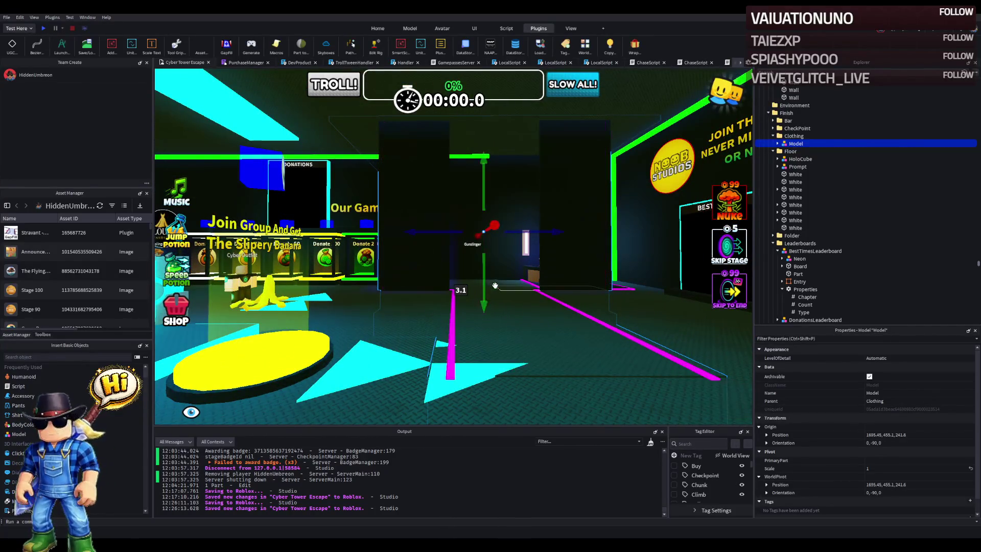
drag(478, 291, 481, 291)
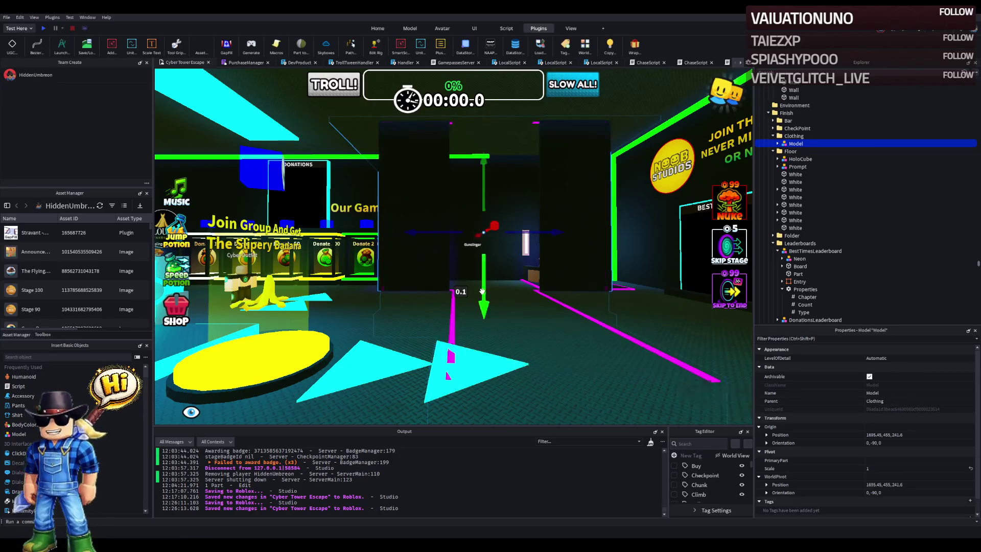
mouse_move(542, 232)
mouse_down()
mouse_move(490, 265)
mouse_move(482, 258)
mouse_move(417, 279)
mouse_up()
Step: Nudge the clothing model along its depth axis near the Lobby doorway
key(a)
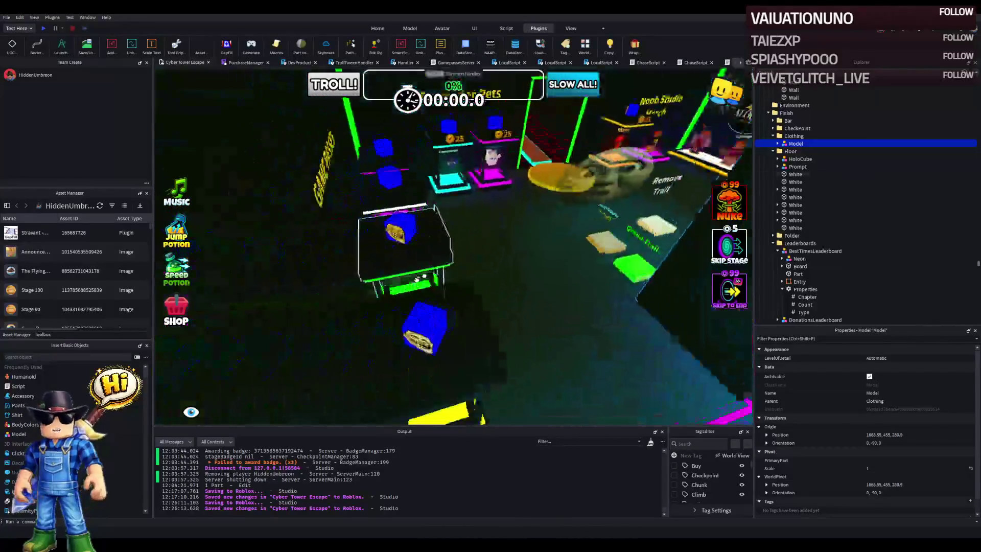
key(w)
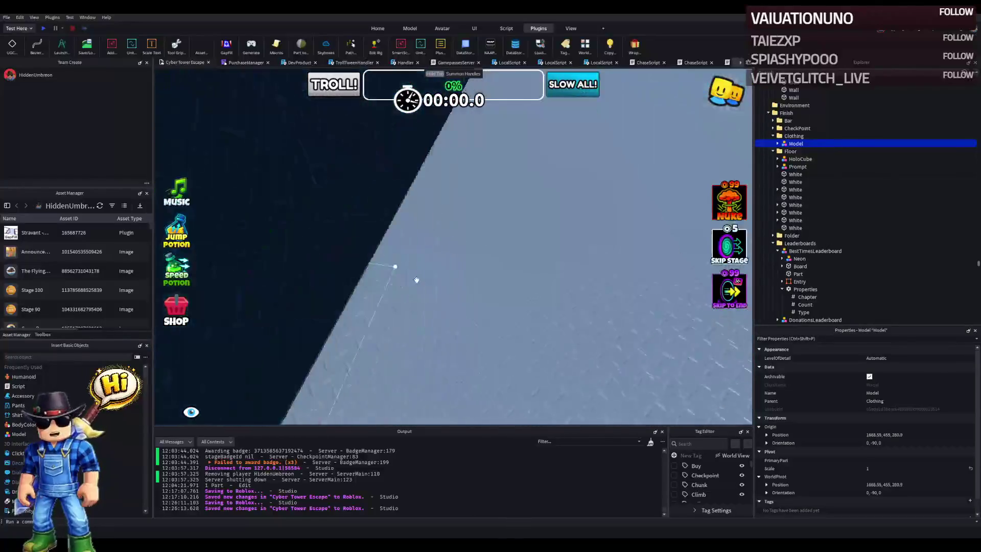
key(s)
key(a)
key(a)
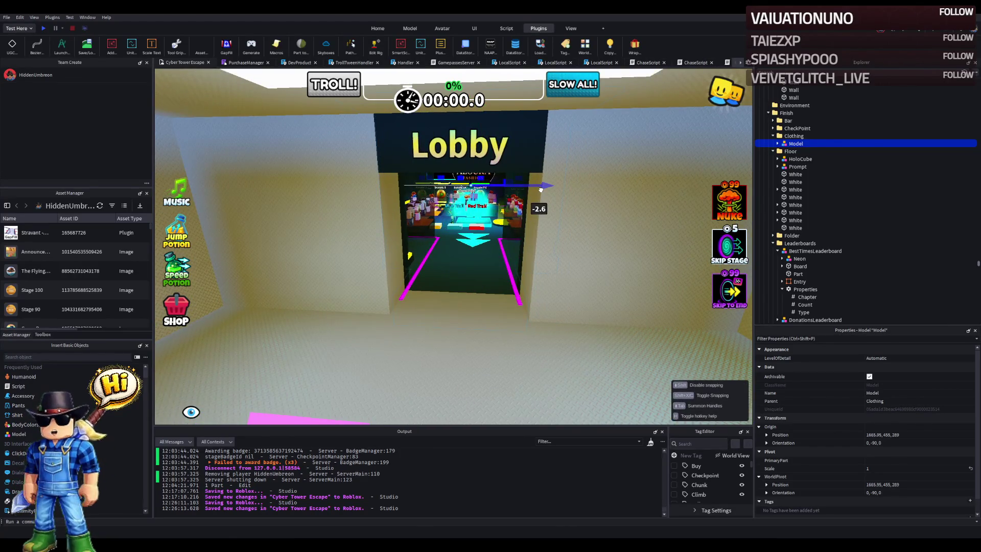
key(w)
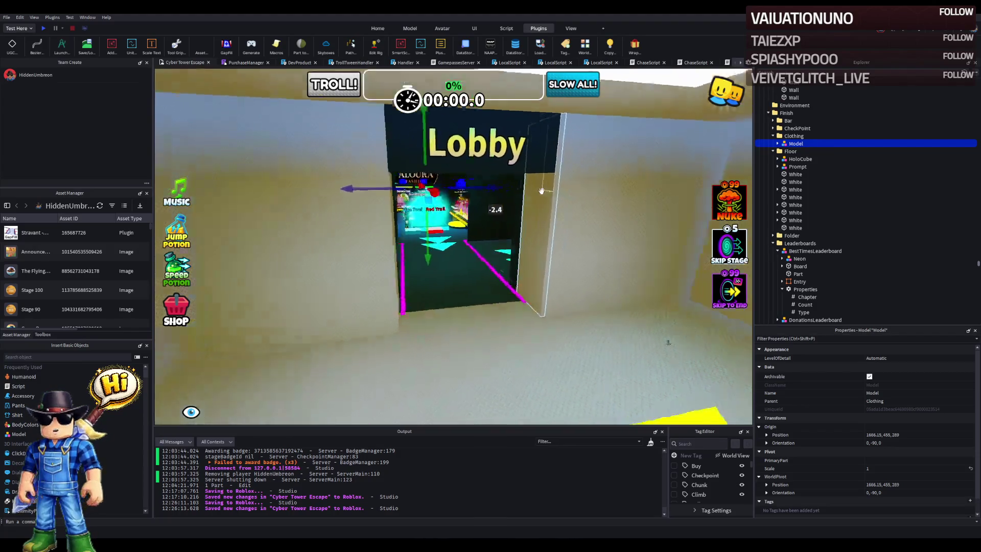
key(a)
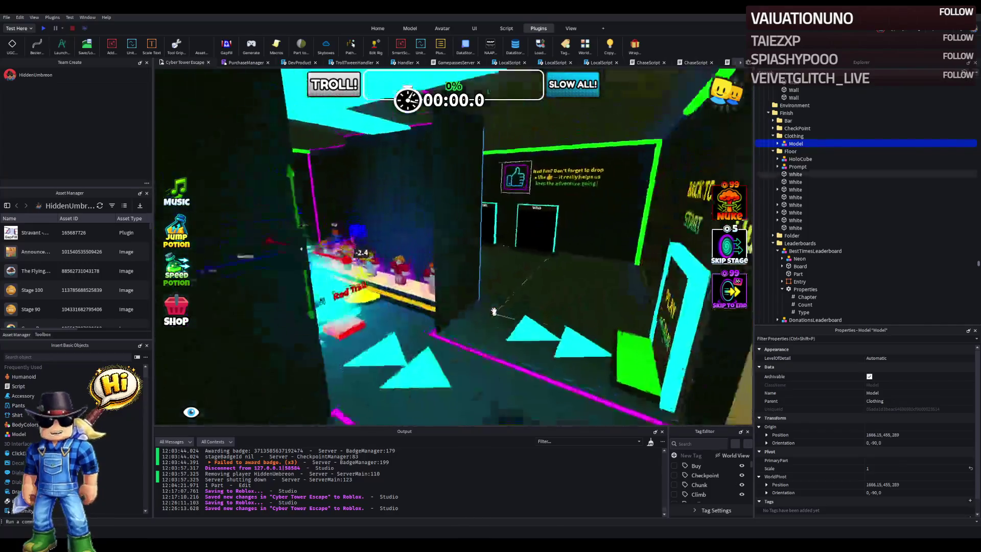
mouse_move(378, 266)
mouse_down()
mouse_move(373, 276)
mouse_move(393, 265)
mouse_move(320, 291)
mouse_up()
Step: Fine-tune the clothing model by the Our Games wall, placing its origin at 1666.15, 455, 194.9
key(d)
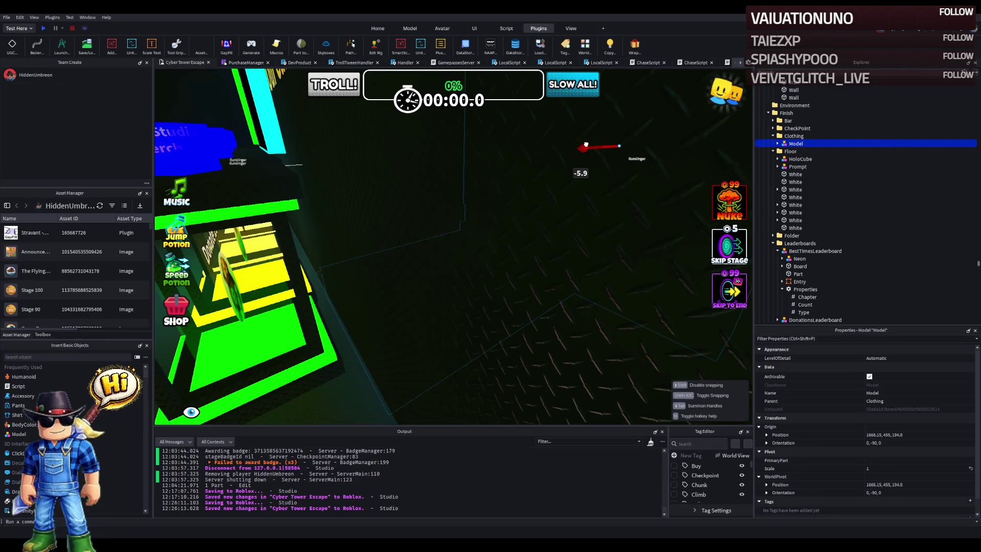
key(d)
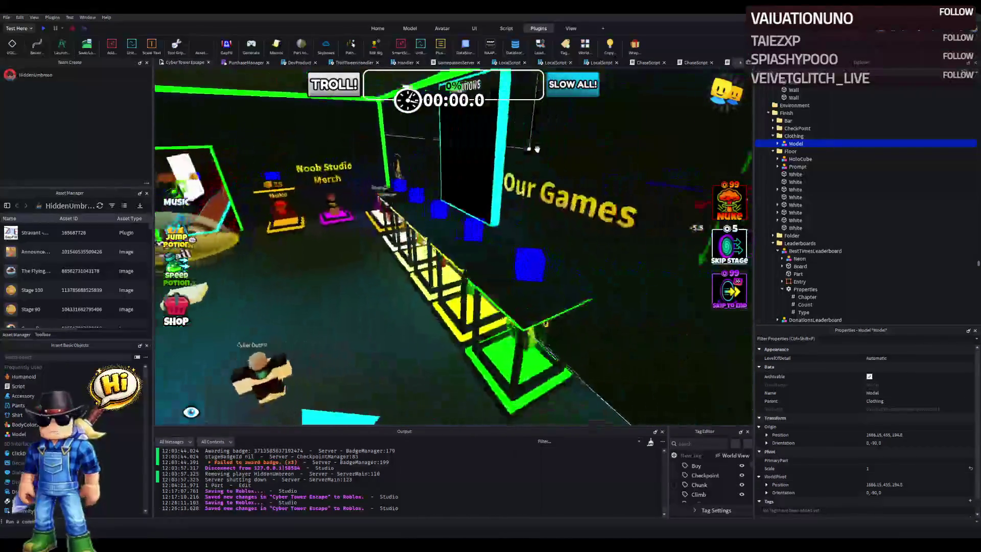
key(d)
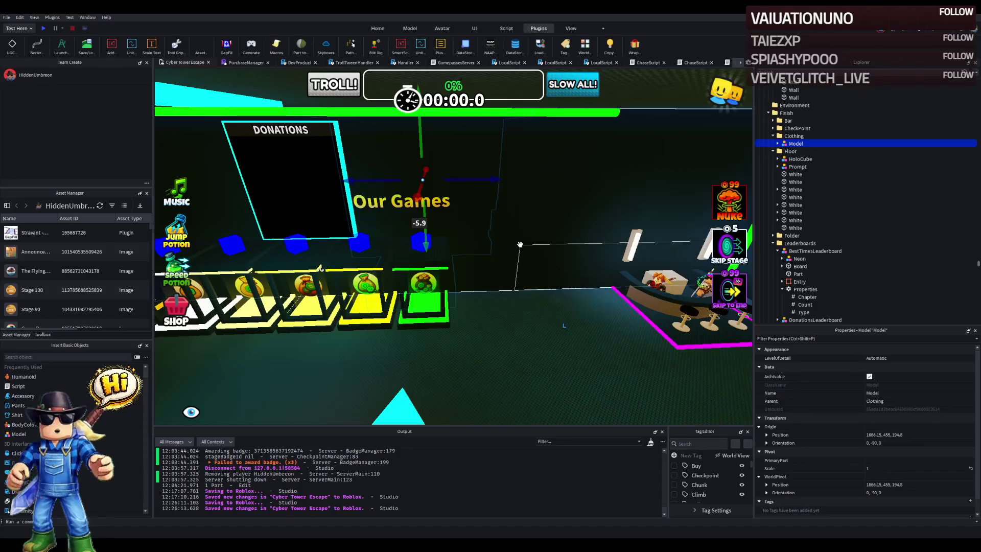
click(519, 244)
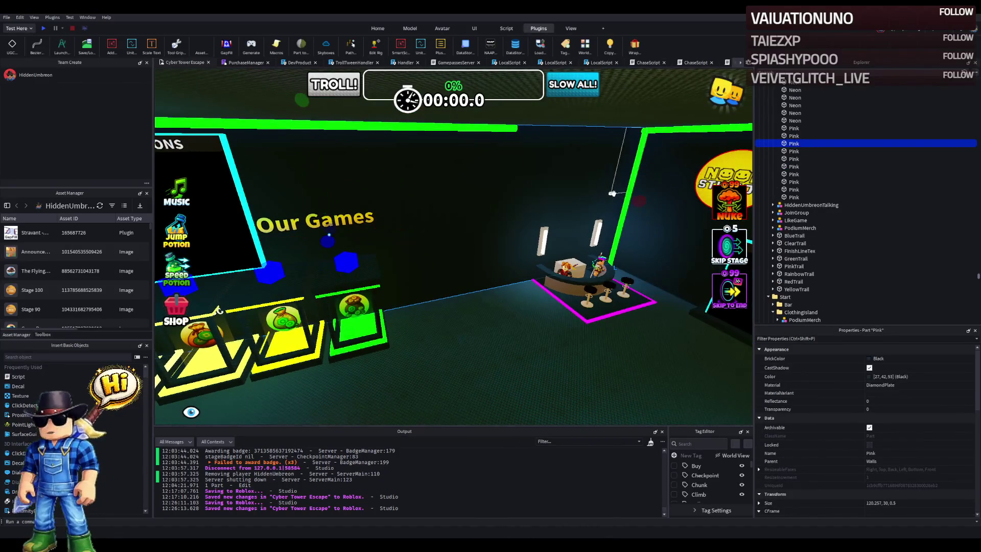
click(359, 235)
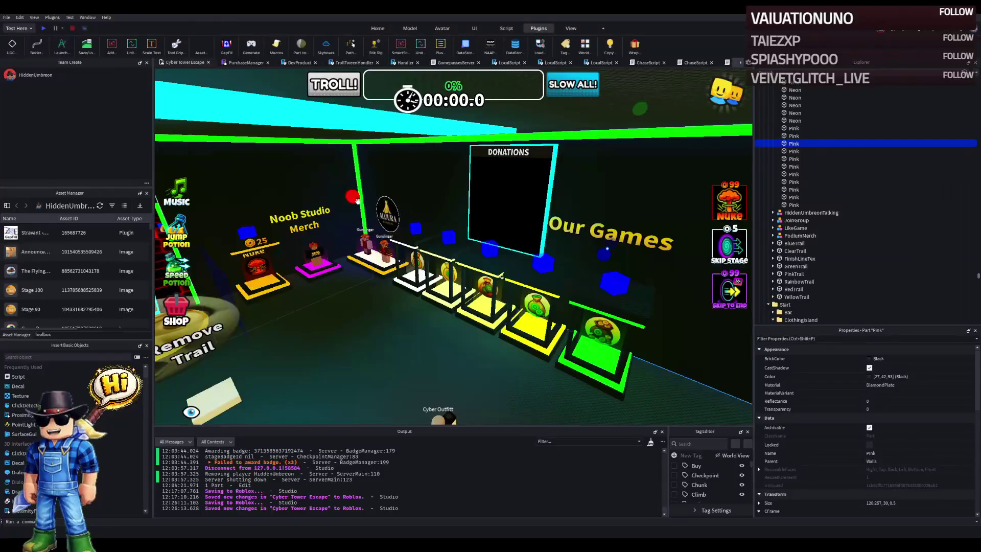
click(406, 218)
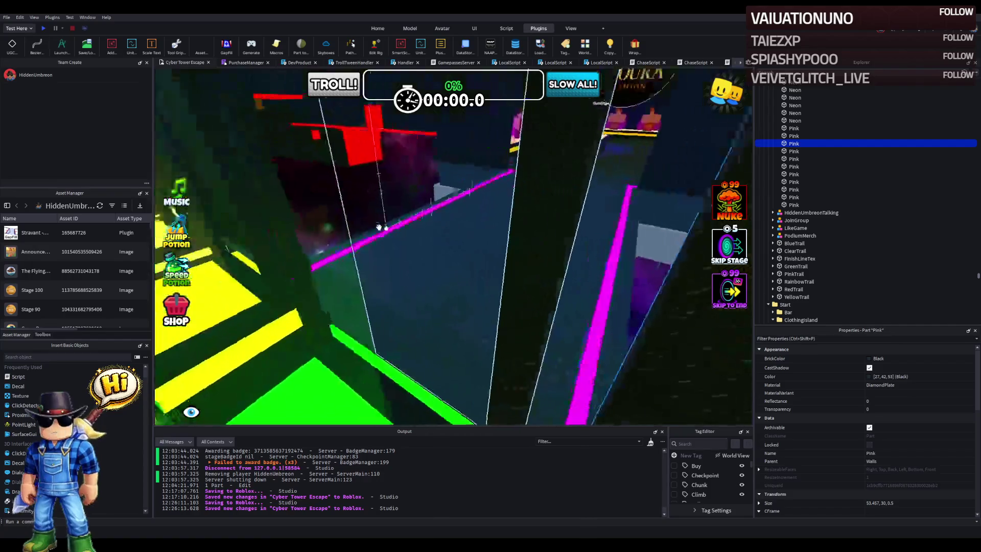
click(417, 269)
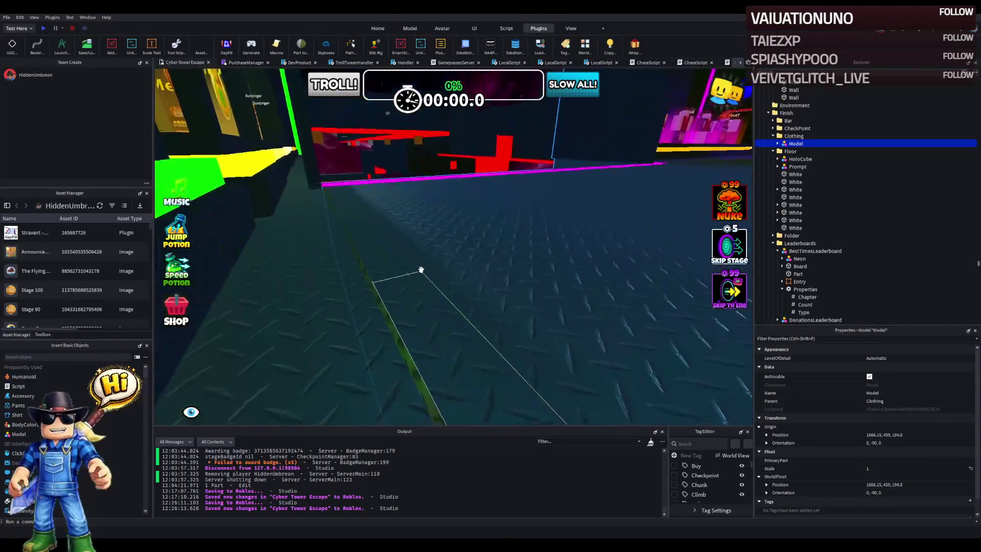
mouse_move(421, 269)
mouse_down()
mouse_move(580, 186)
mouse_move(525, 164)
mouse_move(585, 187)
mouse_up()
mouse_move(617, 240)
mouse_down()
mouse_move(606, 223)
mouse_move(635, 237)
mouse_move(329, 285)
mouse_move(329, 219)
mouse_move(438, 212)
mouse_up()
Step: Change the copied Our Games sign's text to read 'Avatar Clothing'
click(524, 263)
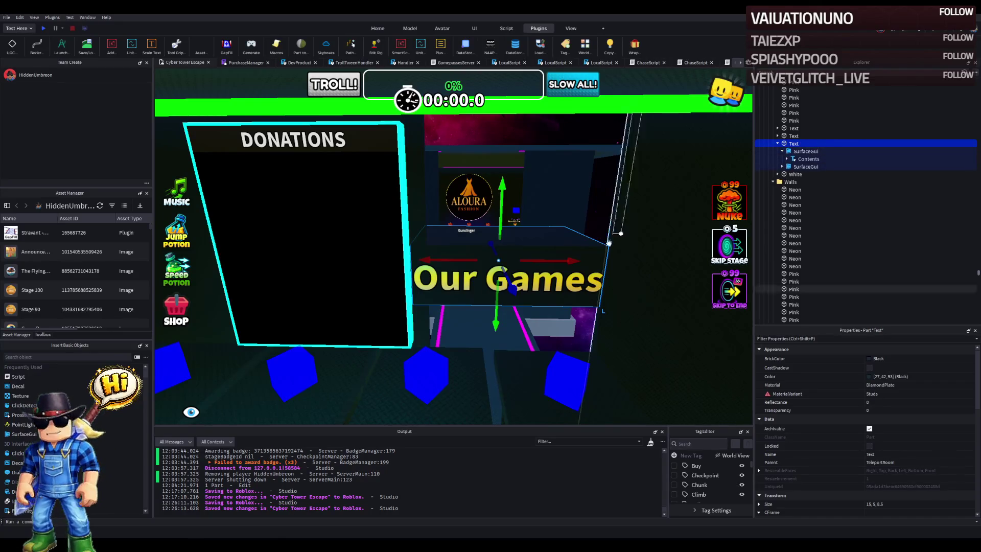
scroll(917, 477, down, 5)
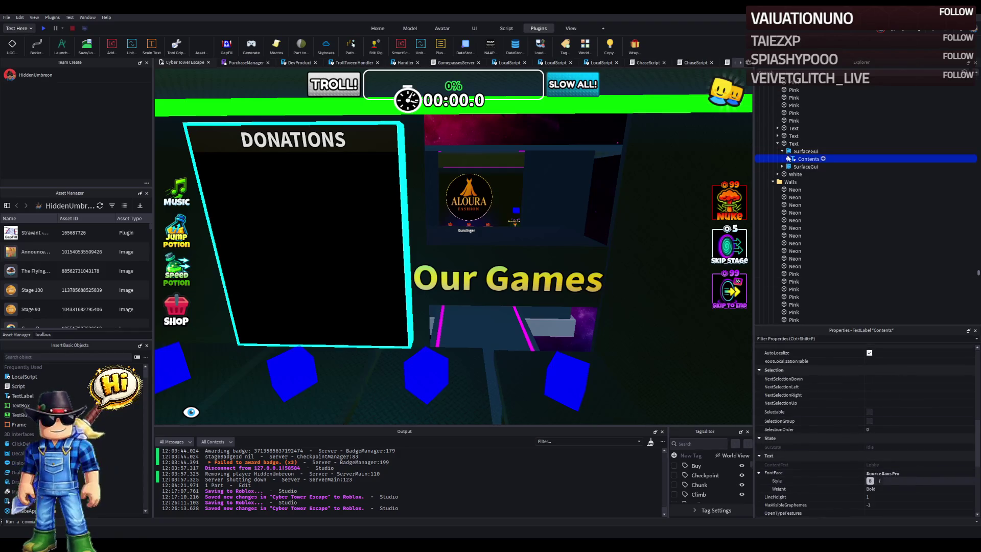
scroll(907, 398, down, 1)
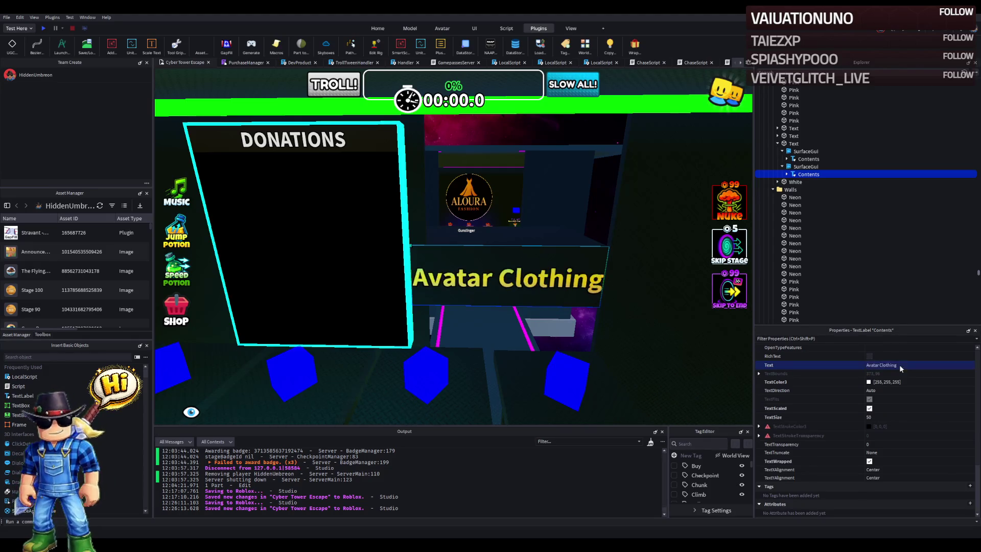
key(a)
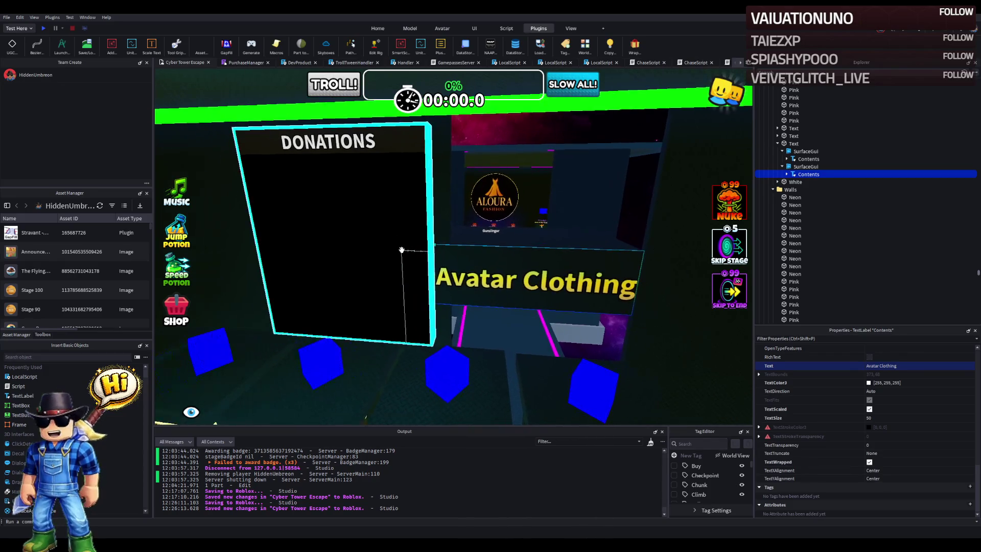
click(401, 249)
Step: Slide Donate10–Donate50 and the Donations board together sideways along the lobby wall
key(f)
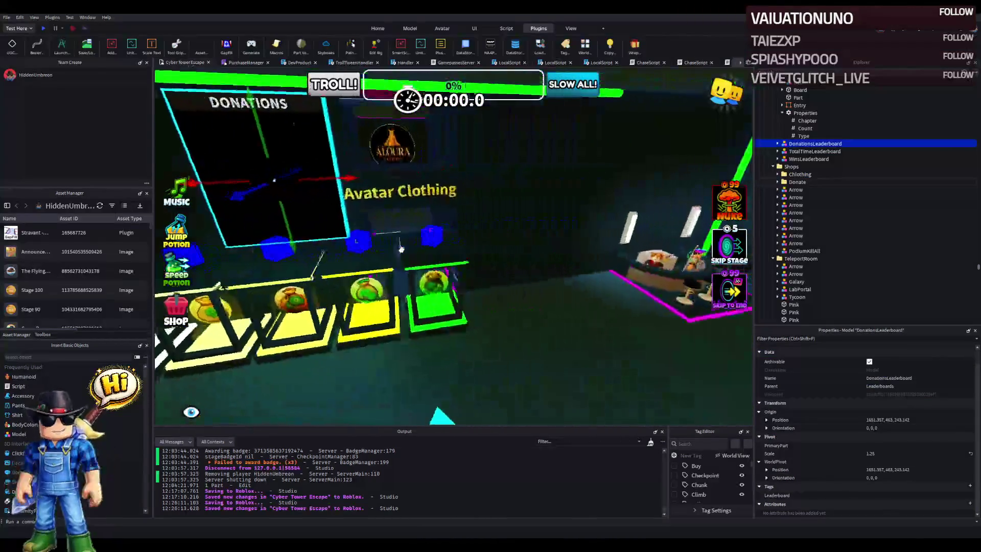
scroll(394, 276, up, 5)
key(a)
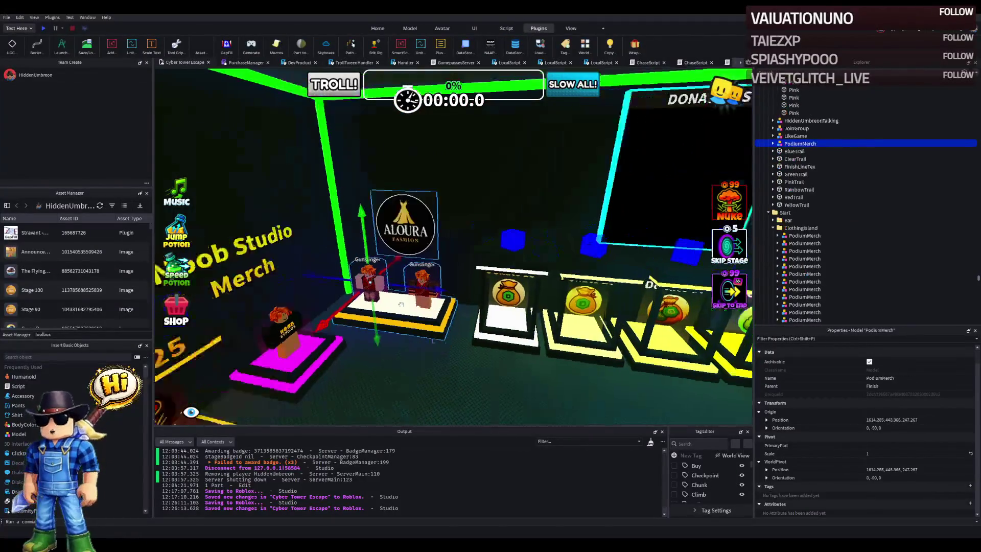
click(450, 292)
click(567, 327)
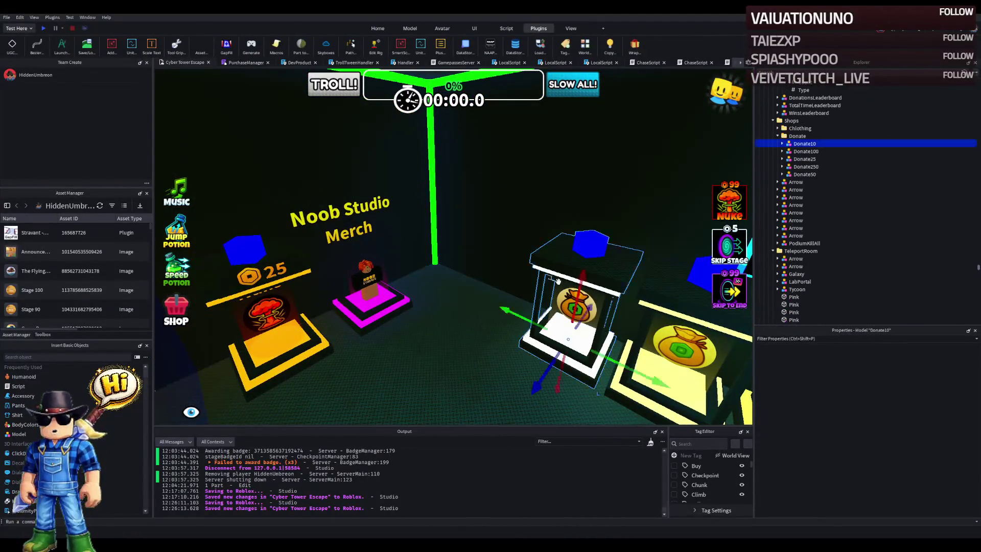
key(f)
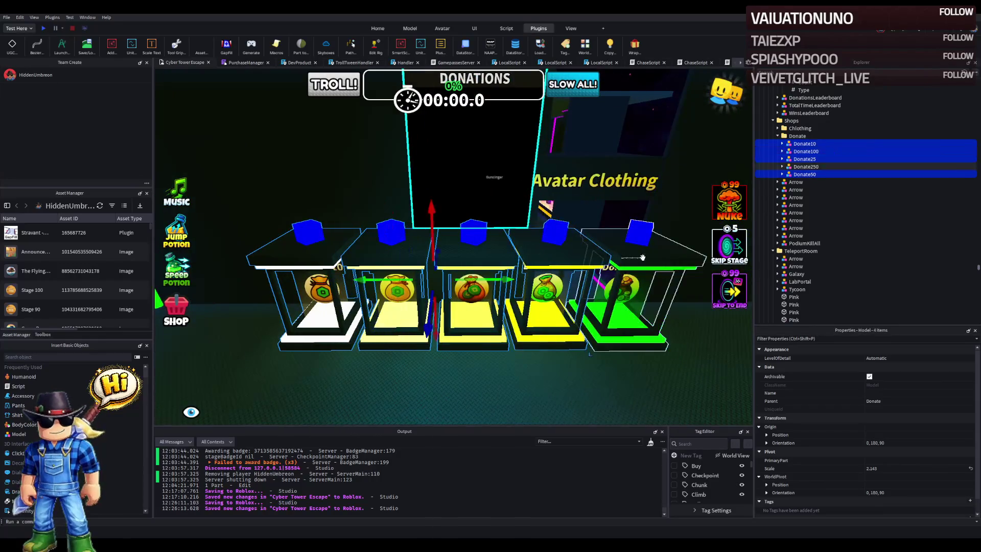
key(f)
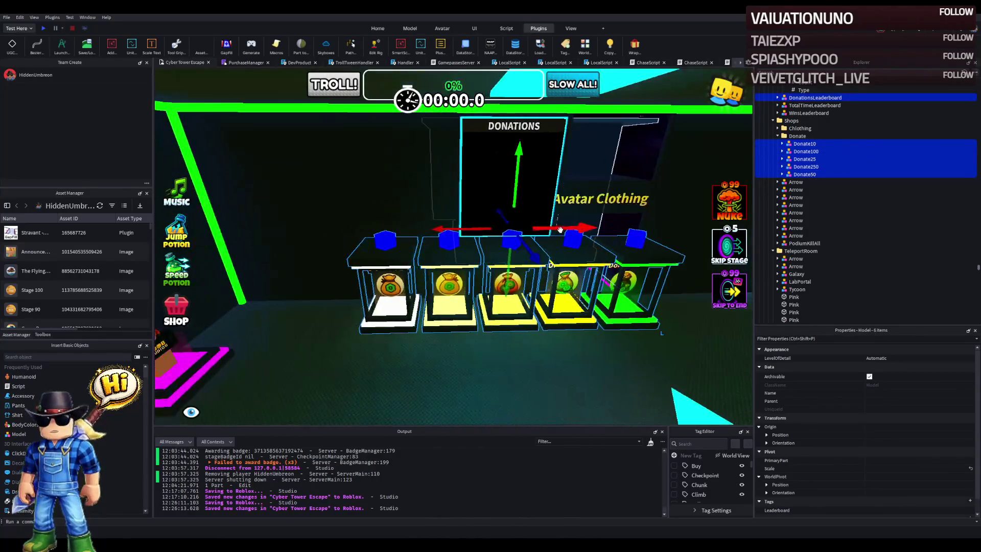
drag(560, 225, 436, 237)
key(w)
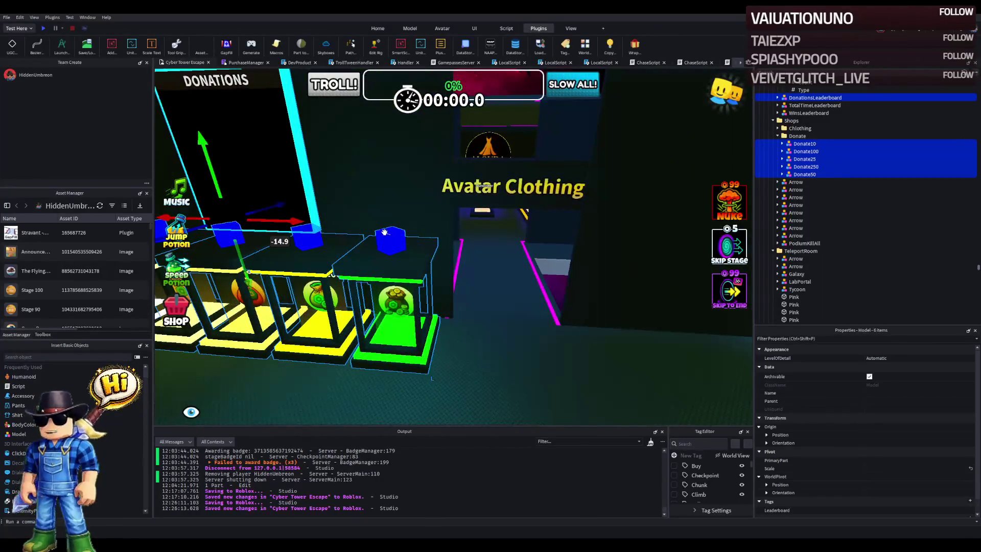
mouse_move(300, 218)
mouse_down()
mouse_move(557, 216)
mouse_move(476, 213)
mouse_move(505, 218)
mouse_up()
key(d)
key(d)
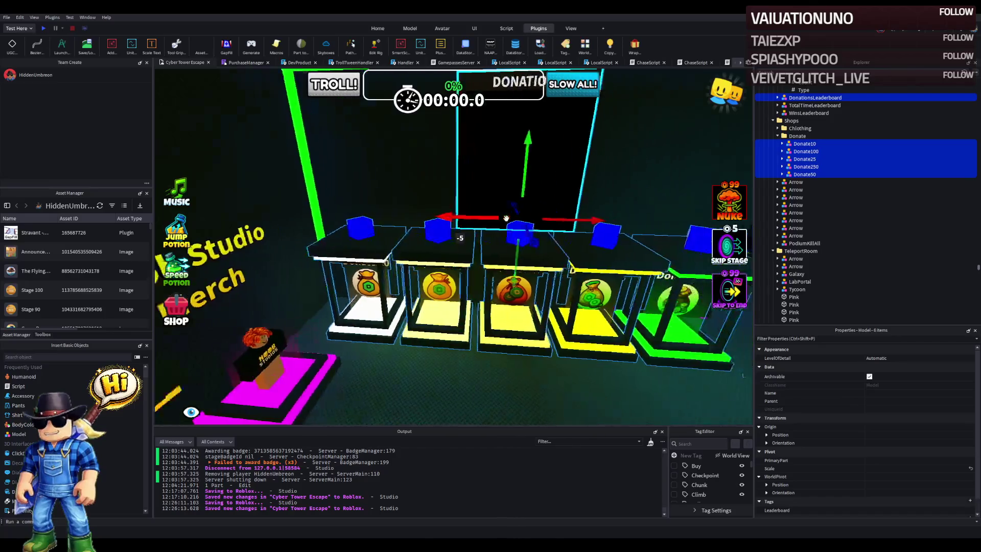
key(d)
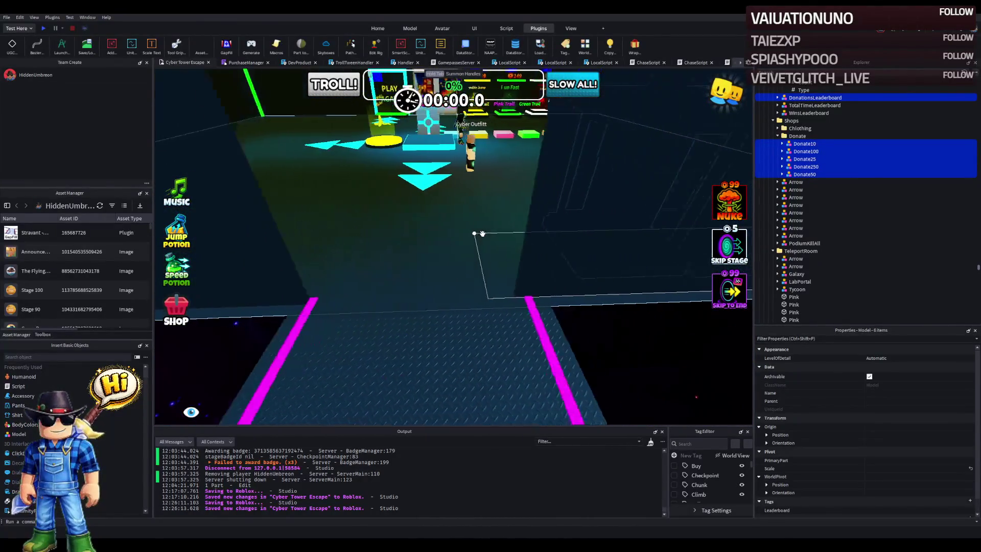
Step: Lengthen the dark Pink wall strips near the Lobby sign
click(490, 246)
key(d)
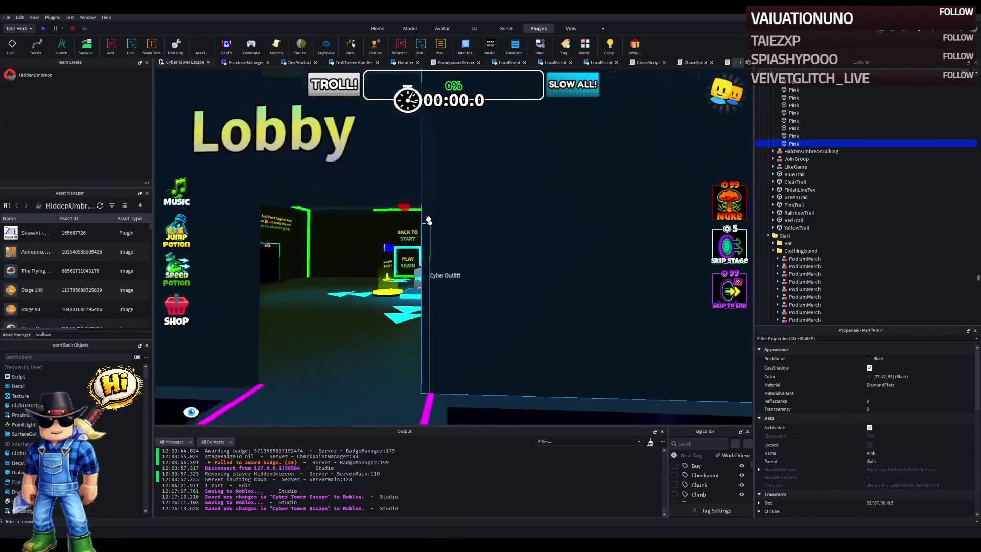
drag(379, 213, 388, 214)
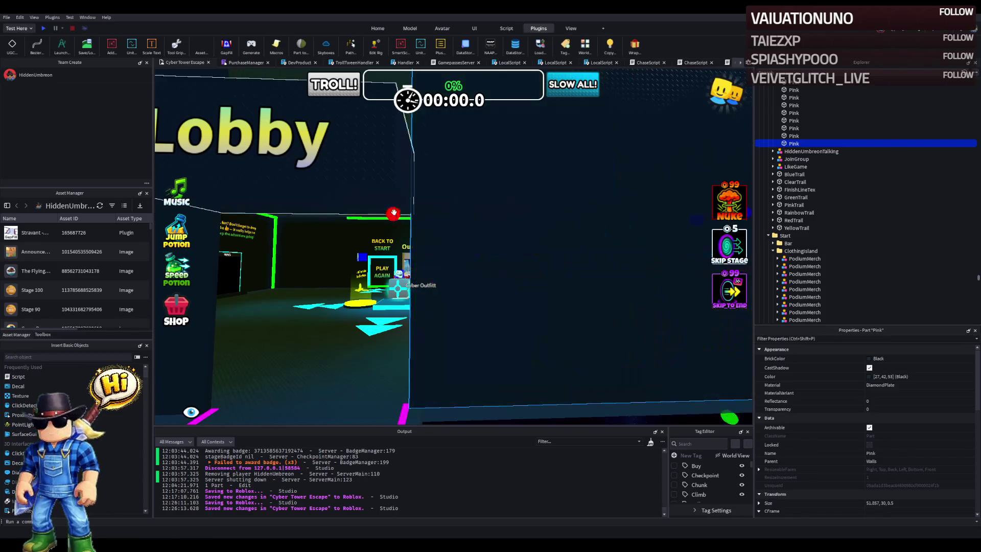
click(245, 133)
key(w)
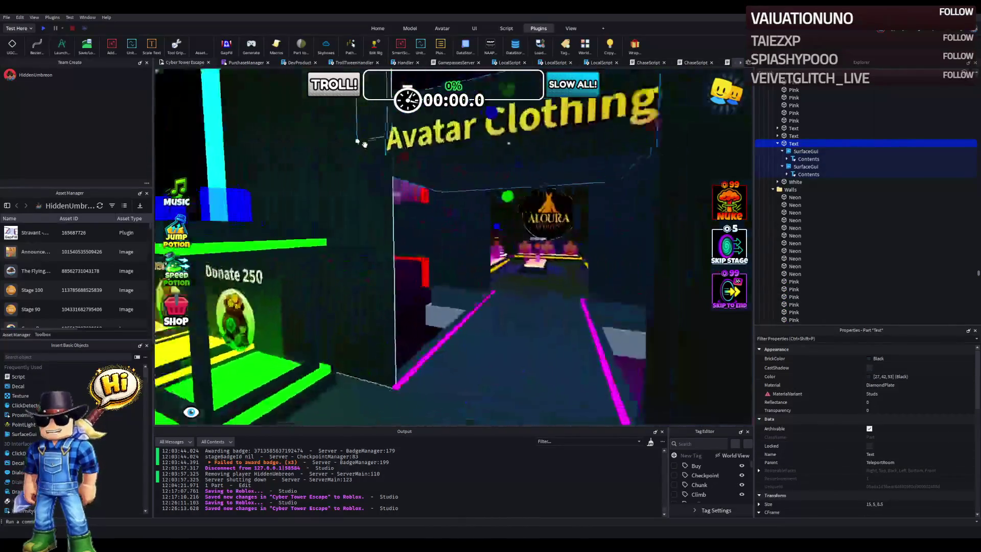
key(Right)
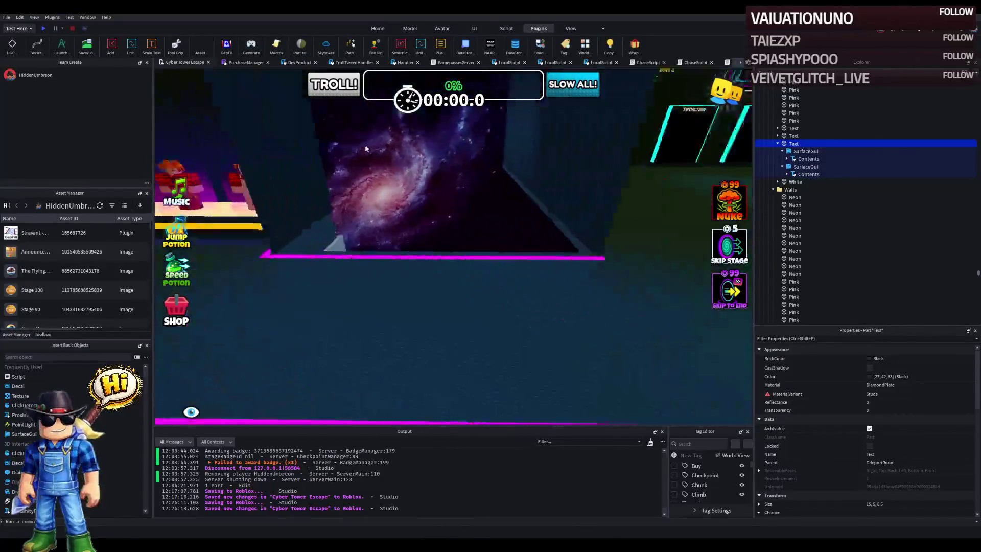
key(w)
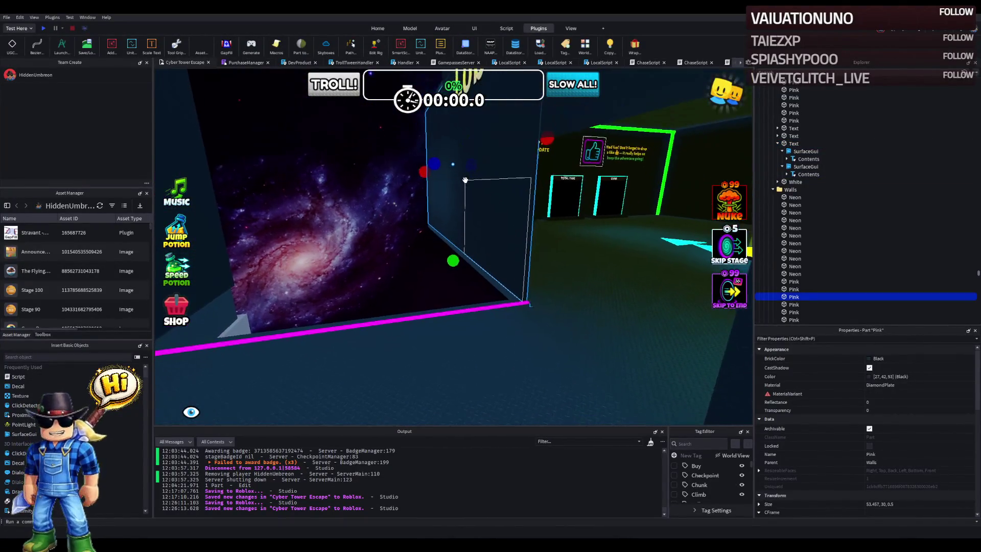
click(465, 180)
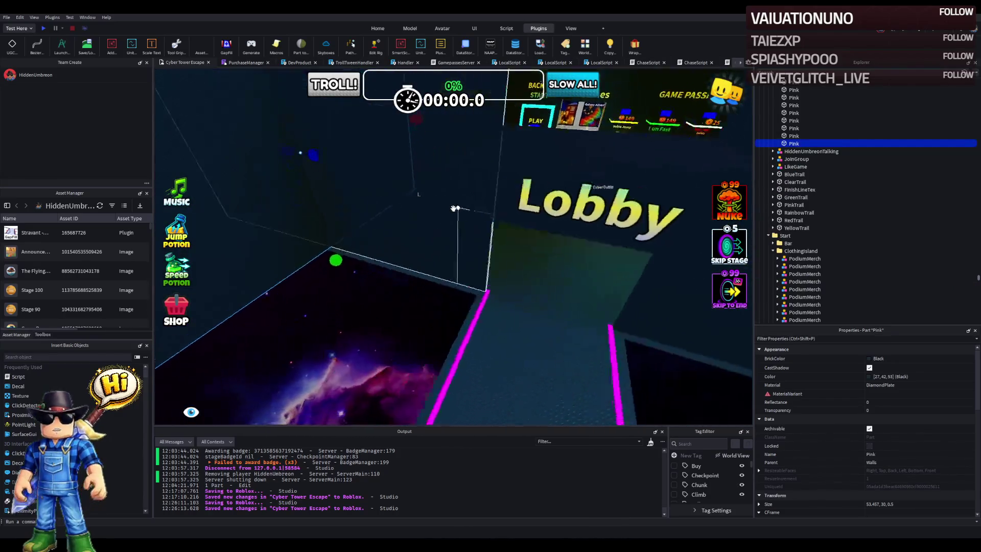
key(w)
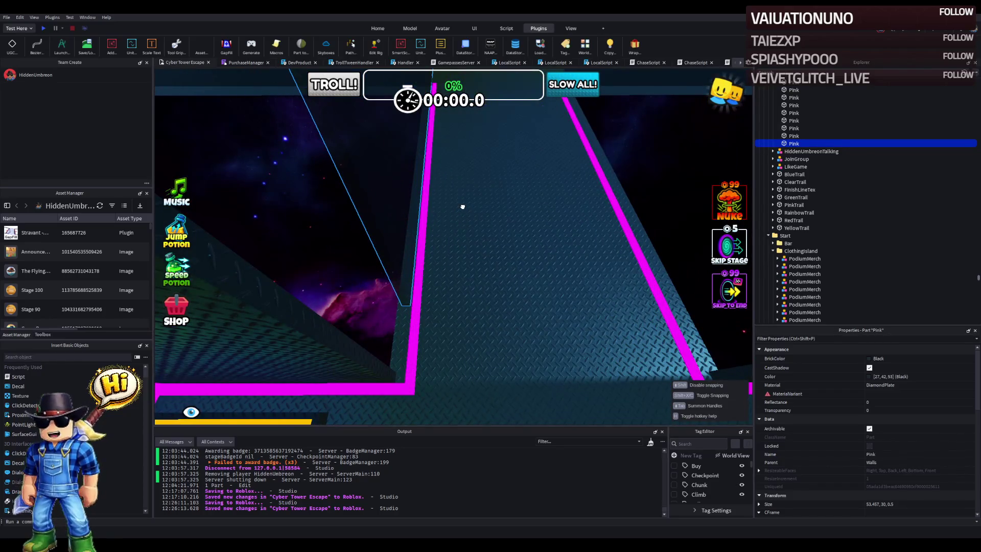
key(a)
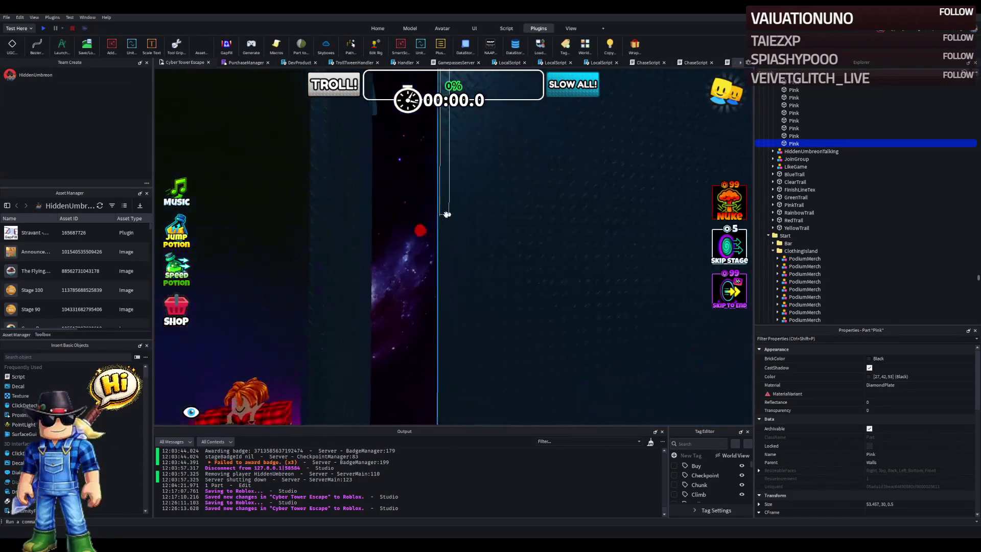
drag(426, 229, 390, 247)
key(d)
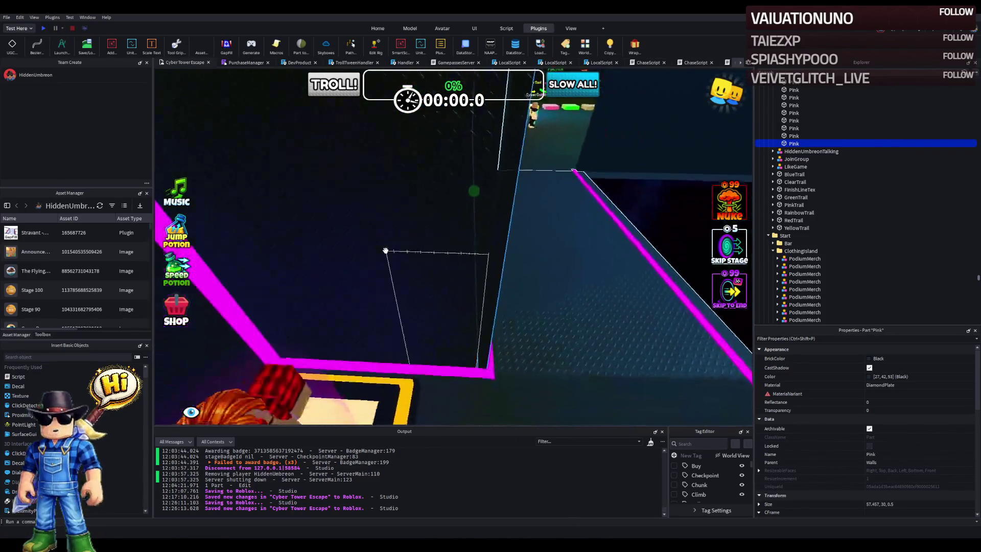
Step: Lengthen the short Pink trim part slightly
click(462, 287)
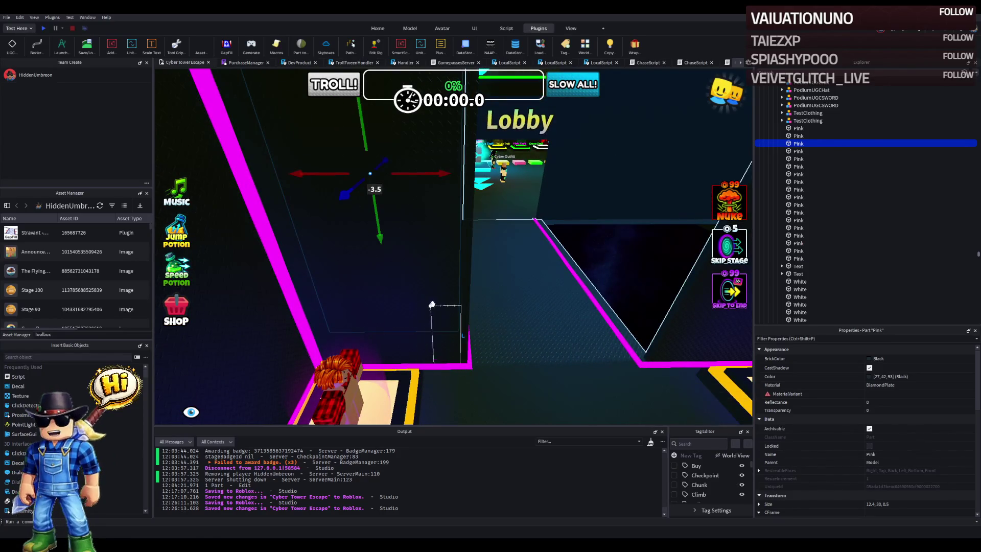
key(d)
key(Delete)
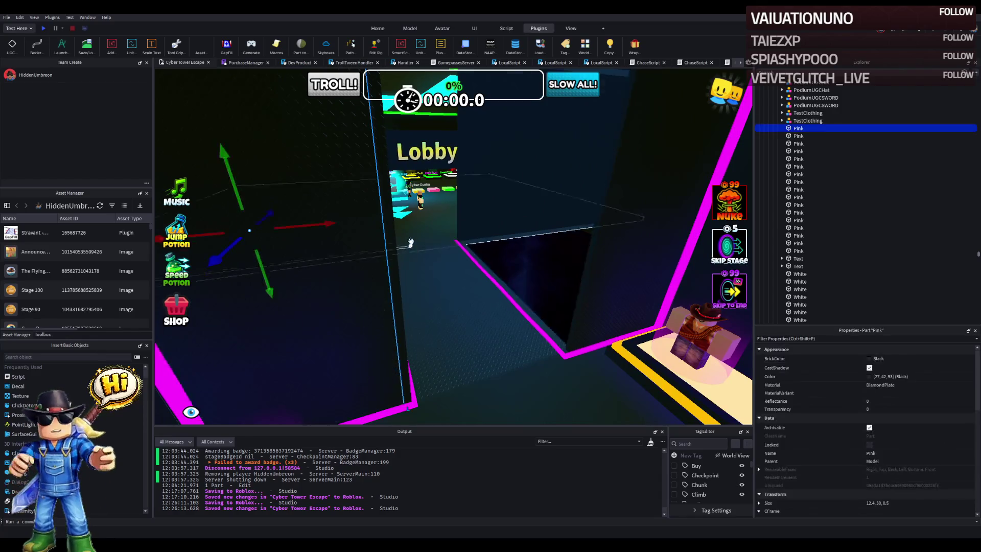
key(a)
drag(411, 225, 415, 223)
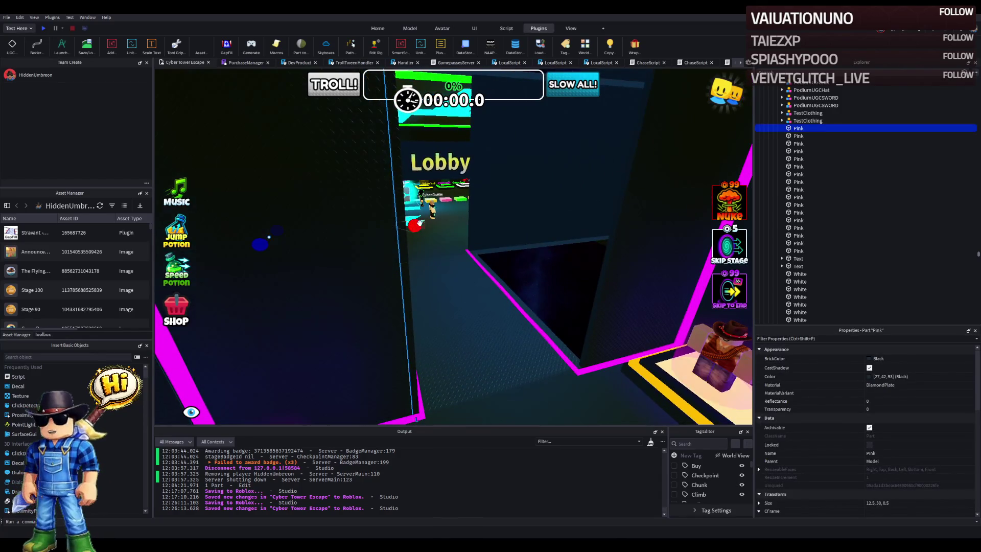
click(559, 289)
key(w)
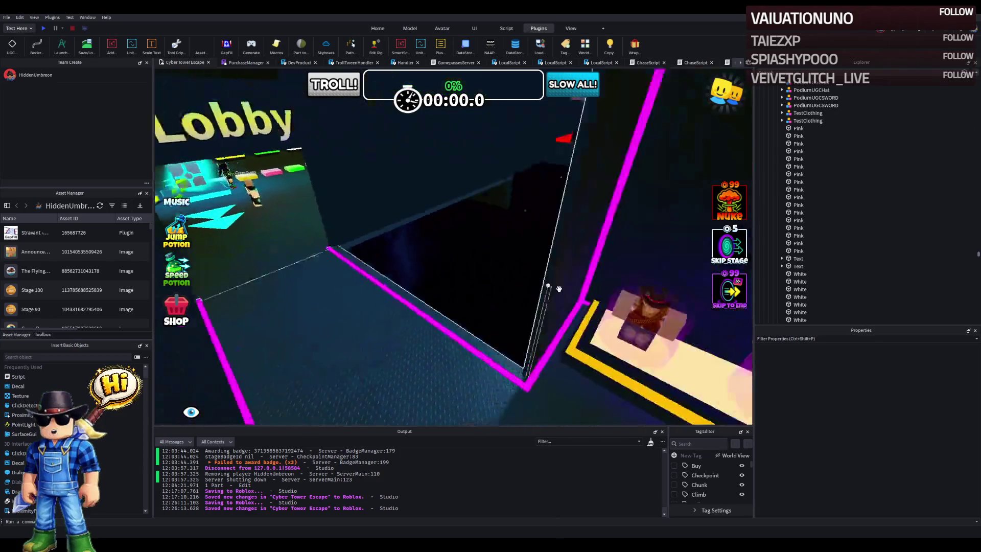
Step: Delete the galaxy-textured Pink wall near the Lobby sign
click(480, 284)
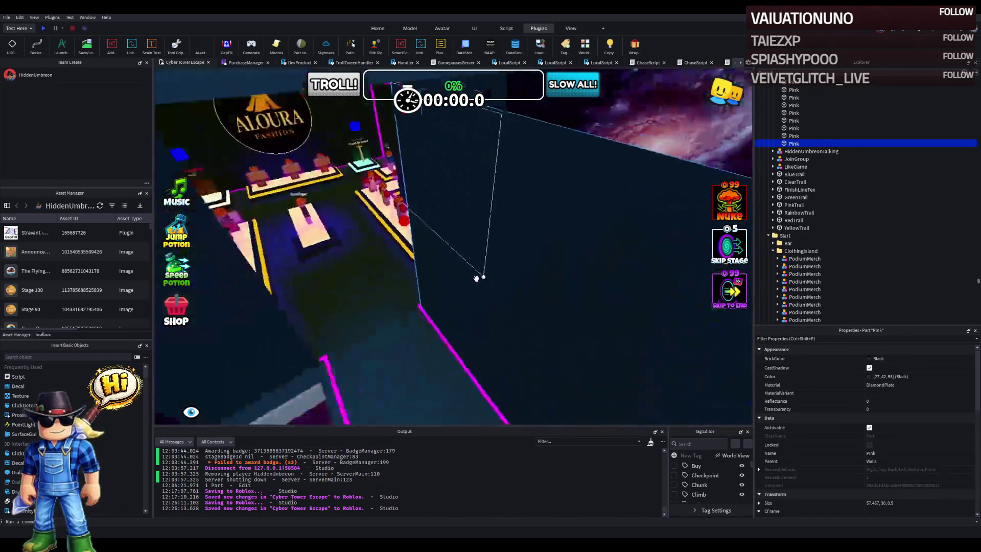
key(s)
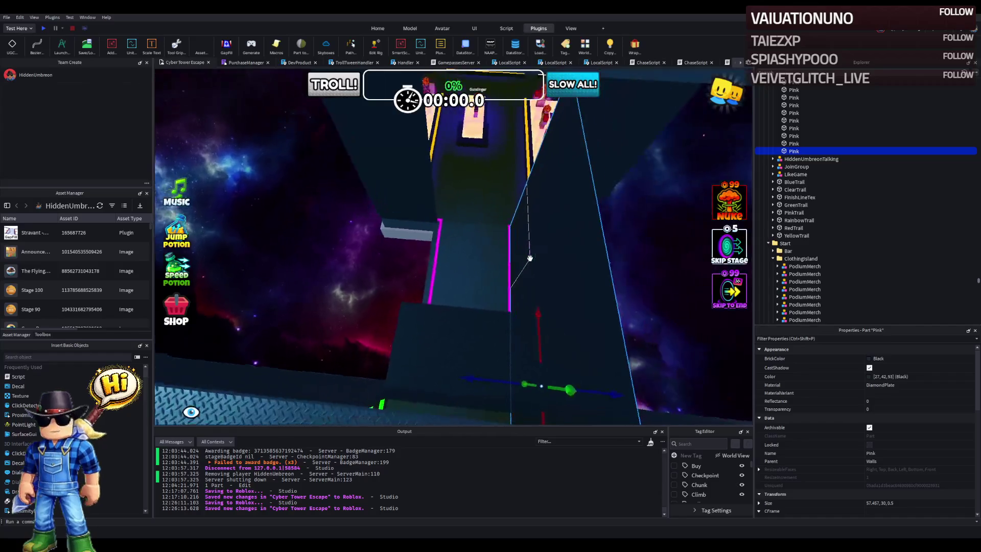
key(f)
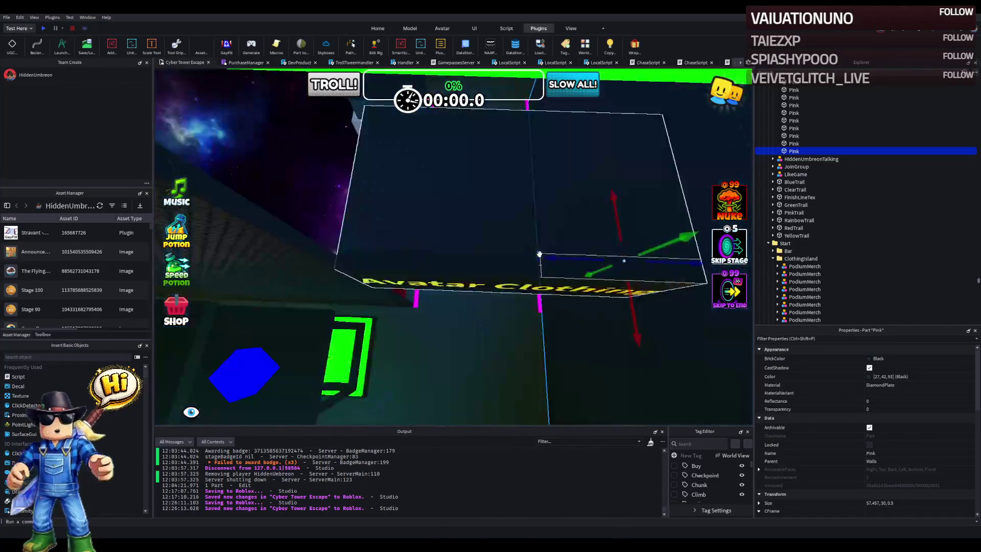
scroll(564, 254, up, 5)
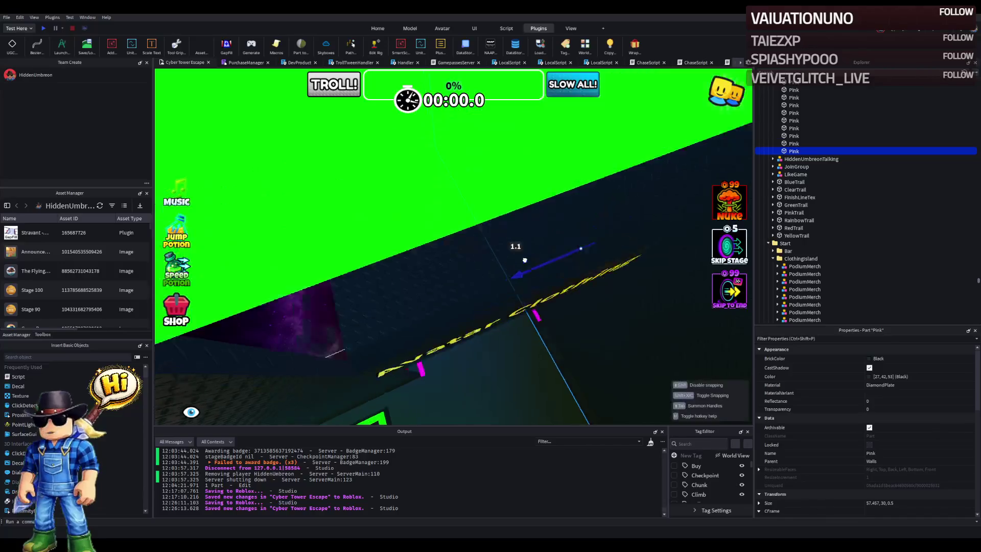
mouse_move(527, 260)
mouse_down()
mouse_move(443, 260)
mouse_move(468, 235)
mouse_move(381, 222)
mouse_move(438, 180)
mouse_move(425, 183)
mouse_up()
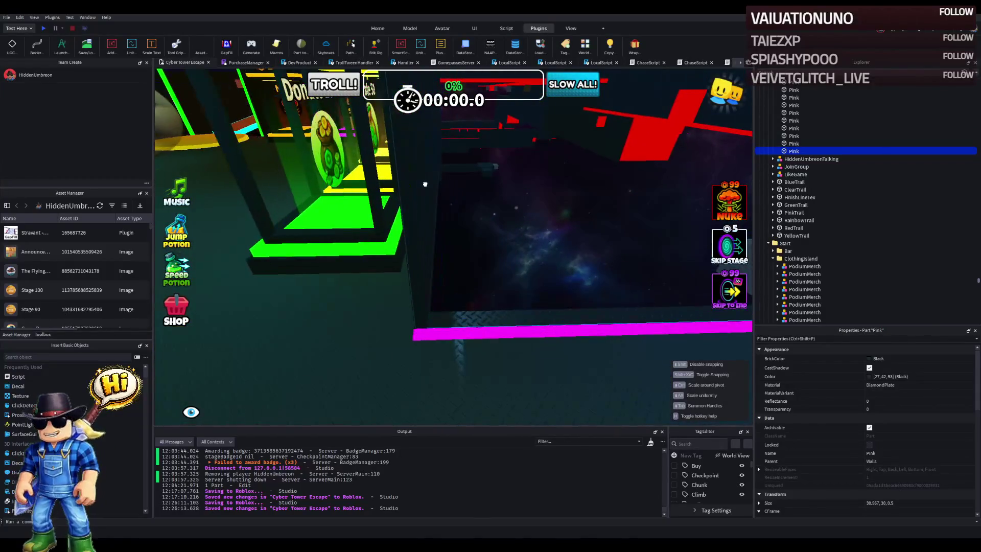
key(Delete)
Step: Inspect the White floor, clothing model and neon trim parts in the corner by the podiums
click(601, 207)
key(d)
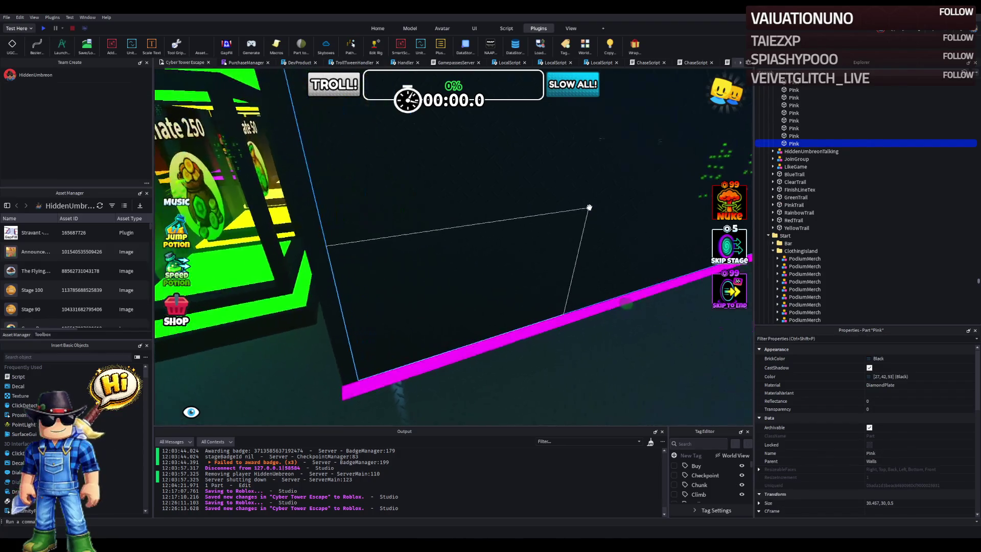
key(d)
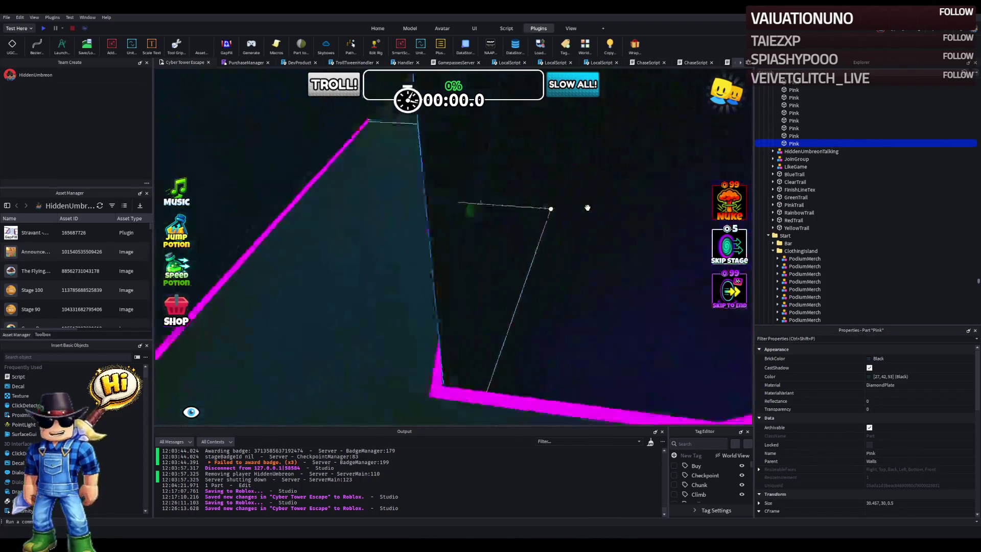
click(595, 217)
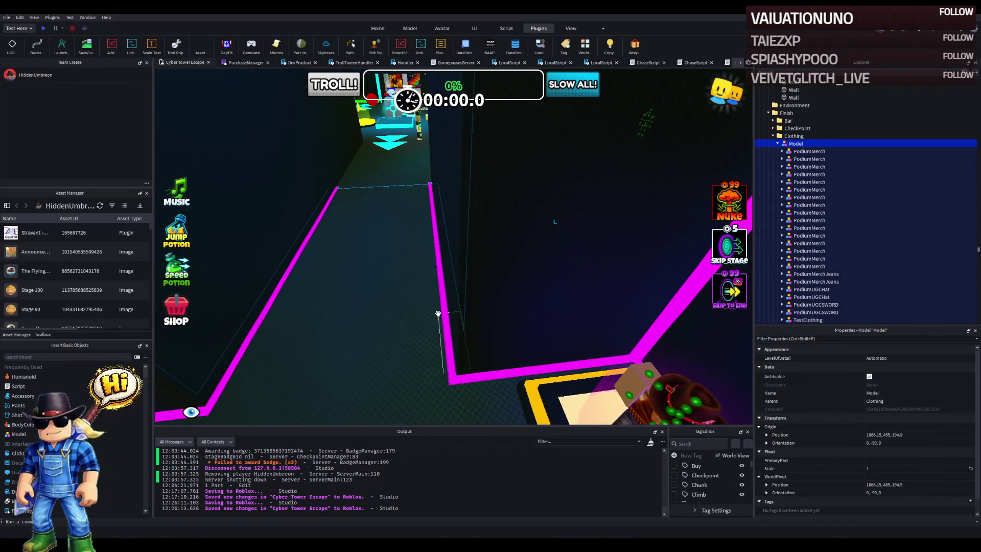
key(d)
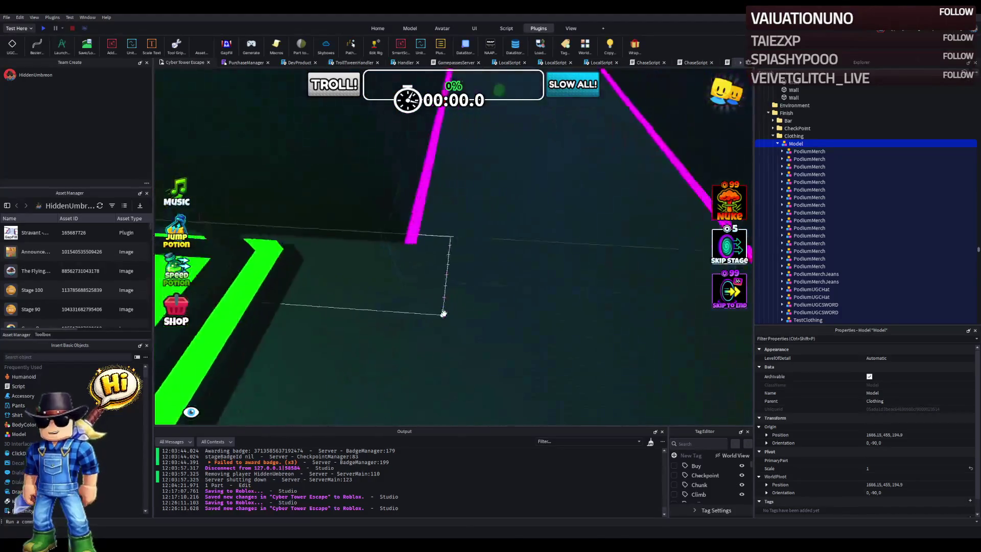
key(w)
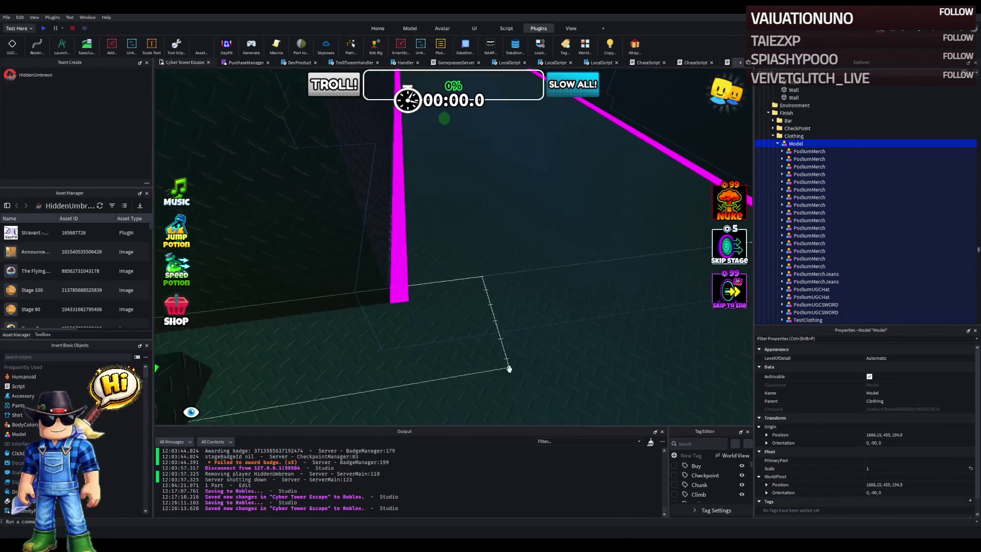
key(q)
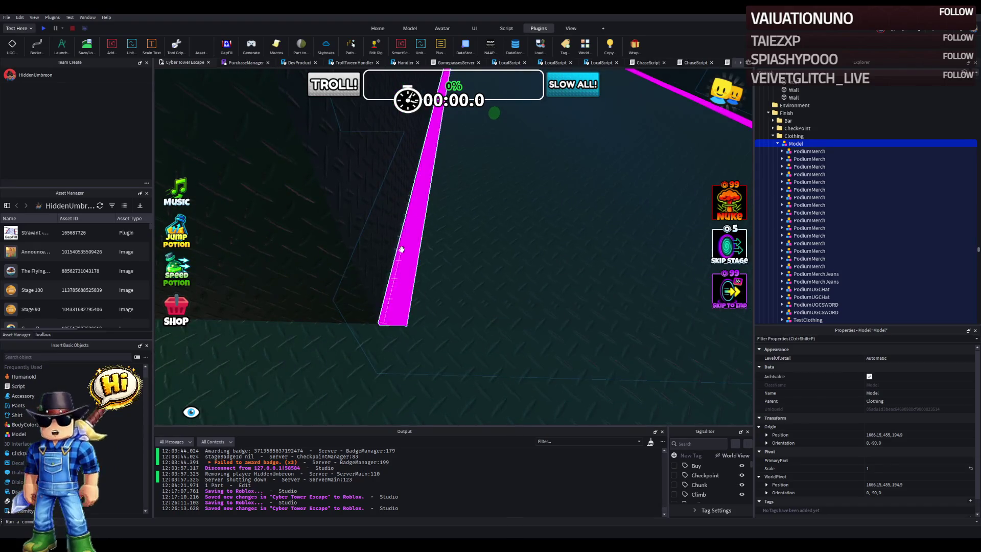
click(466, 274)
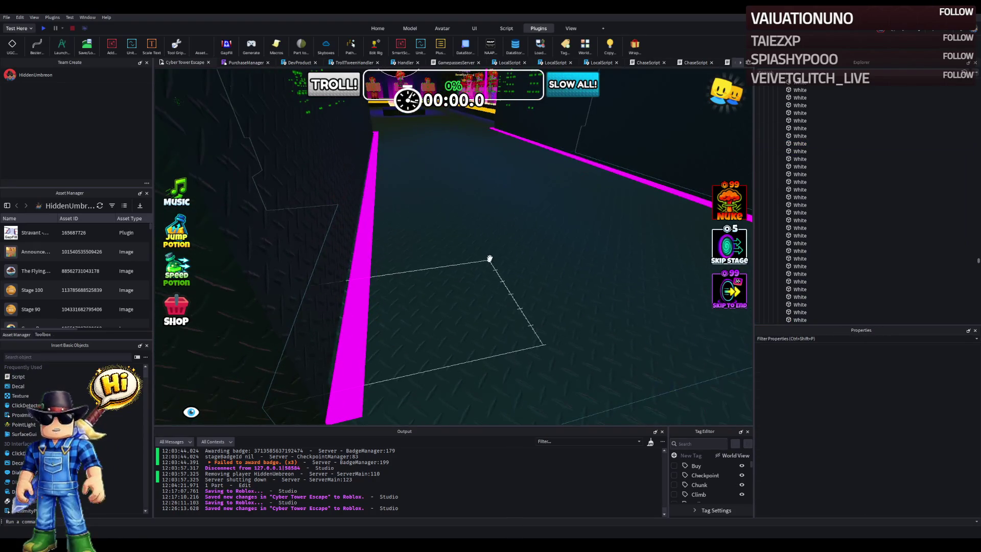
click(487, 262)
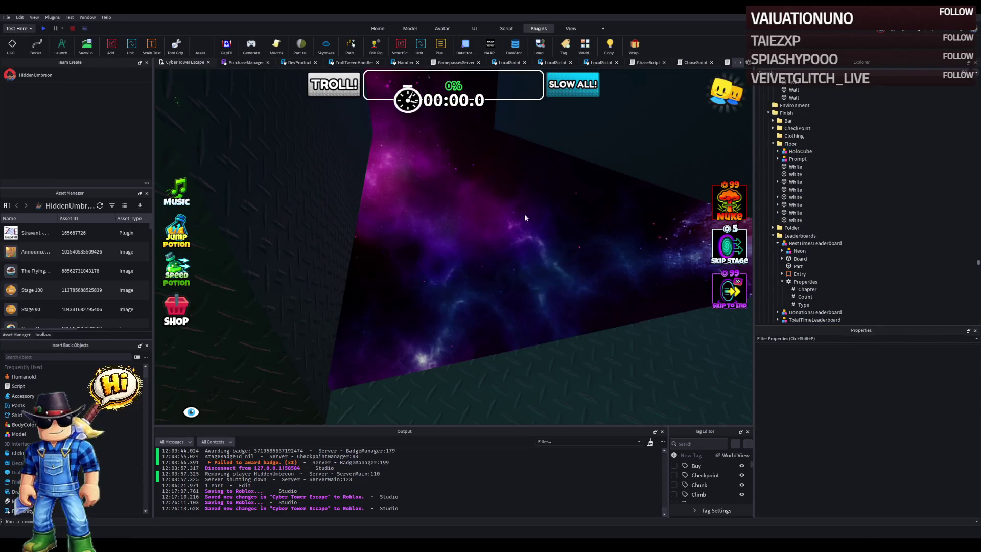
click(528, 215)
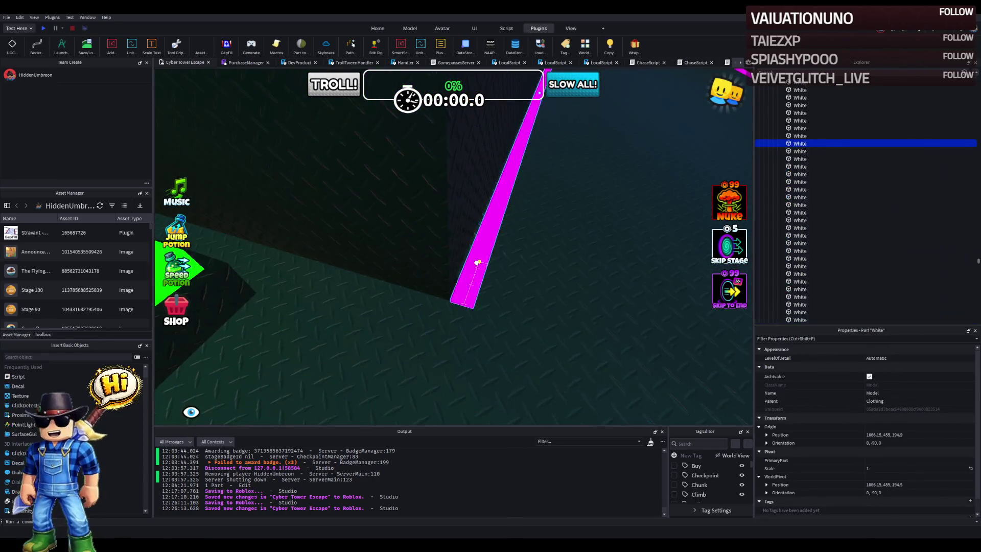
click(477, 262)
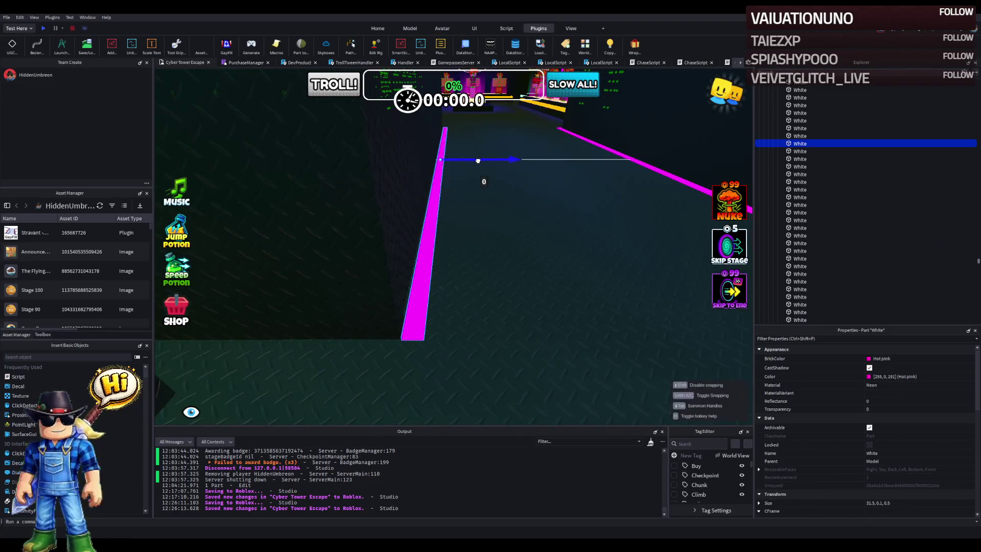
Step: Delete the first PodiumMerch podium from the Clothing model
scroll(812, 145, up, 5)
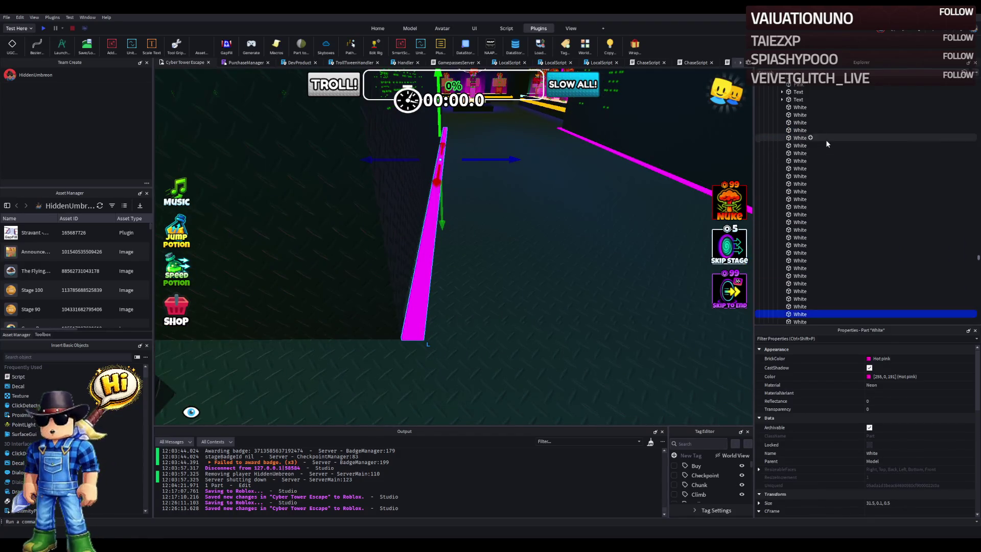
scroll(820, 142, up, 5)
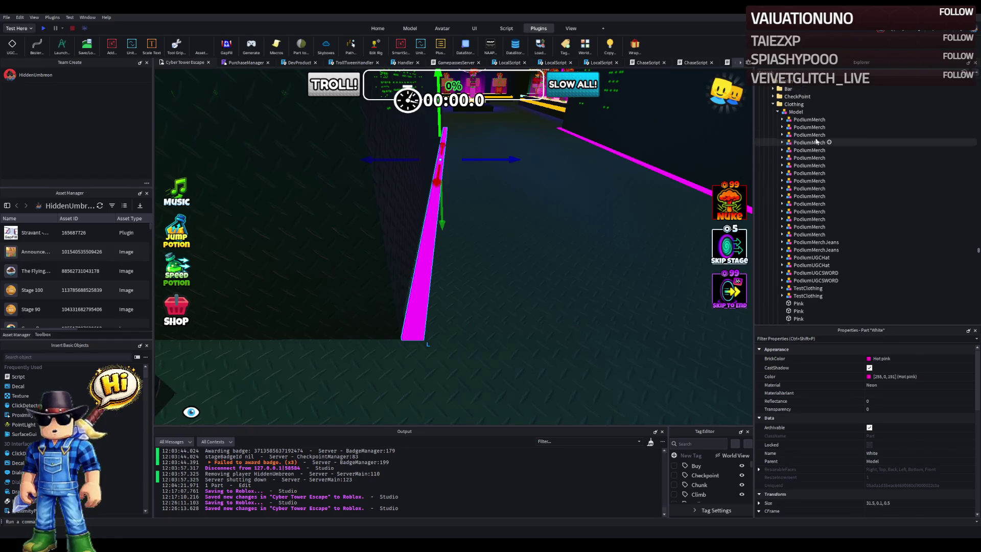
double_click(809, 119)
key(Delete)
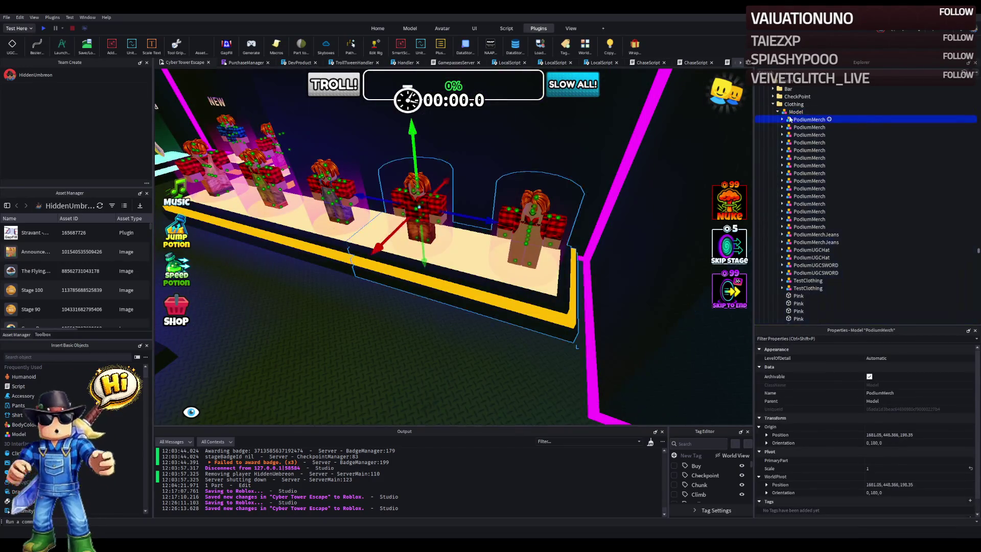
Step: Delete several more PodiumMerch podiums, undoing the mistaken removals
click(809, 128)
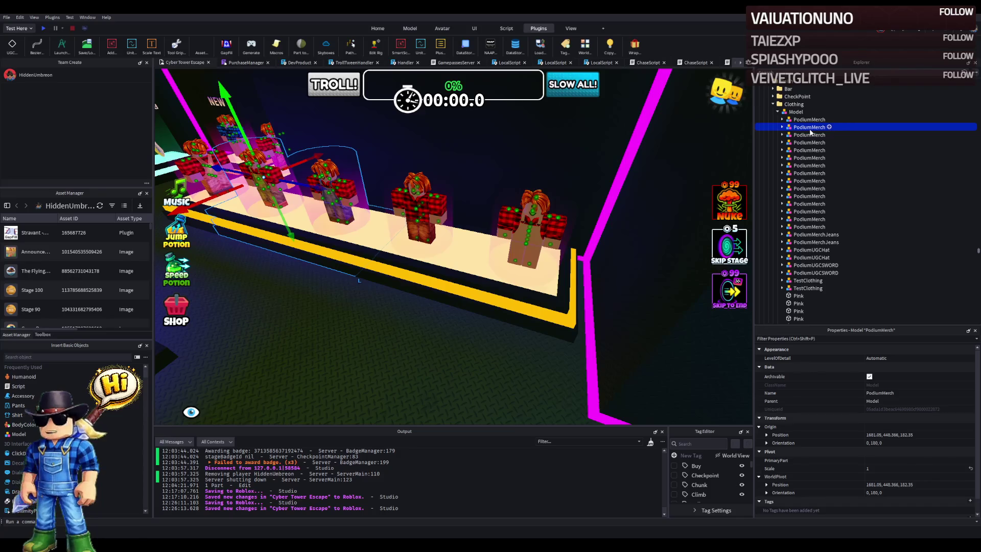
key(Delete)
click(810, 135)
key(Delete)
click(810, 143)
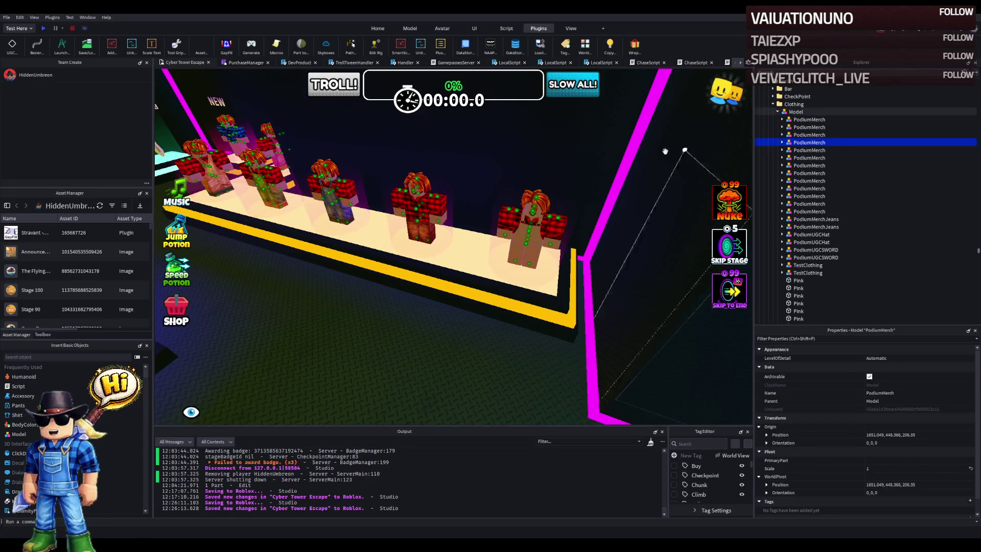
key(Delete)
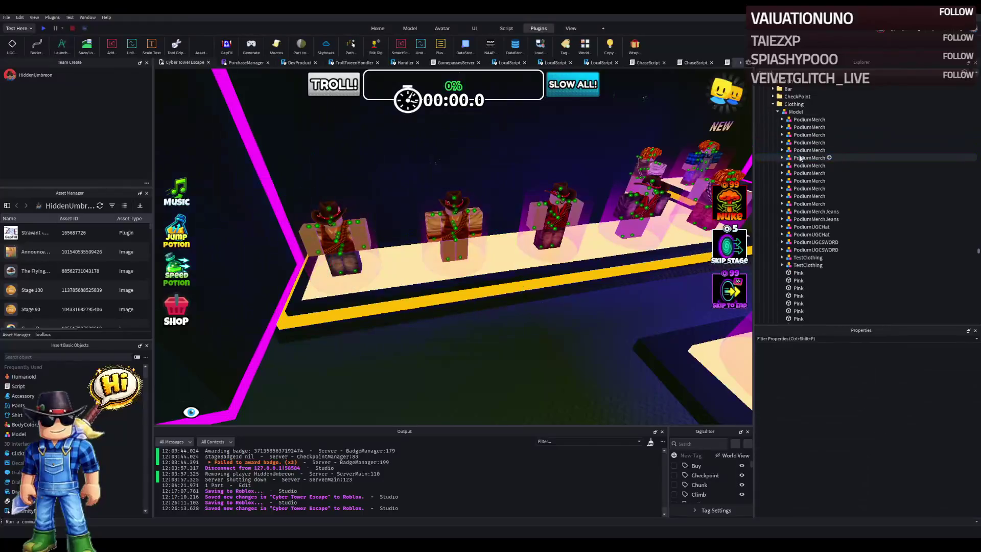
click(815, 157)
key(Delete)
key(ctrl+z)
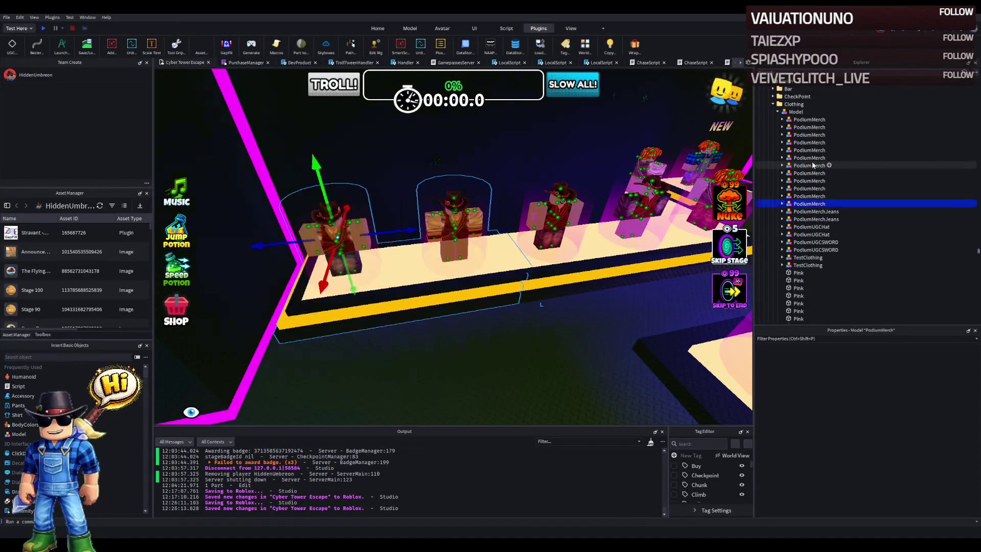
key(Delete)
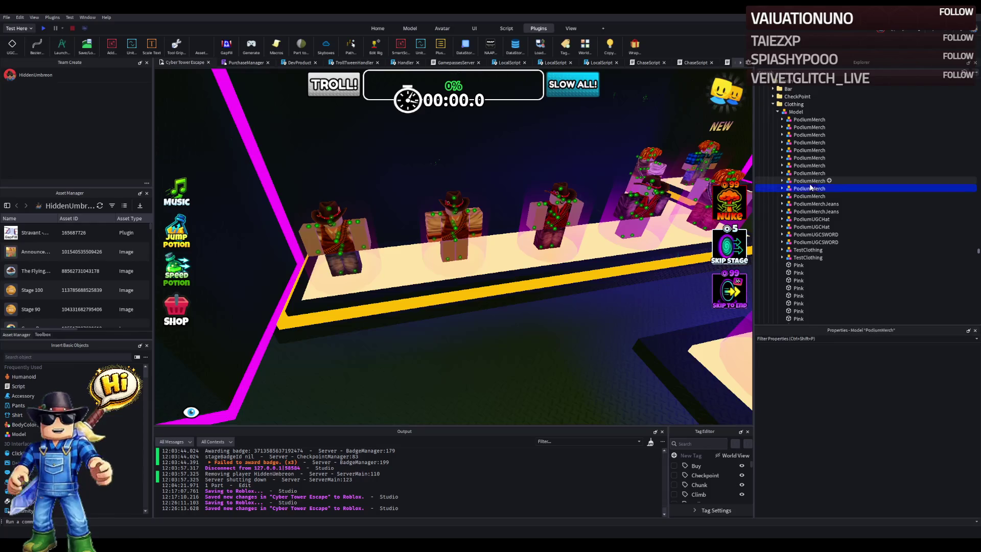
key(Delete)
key(Delete)
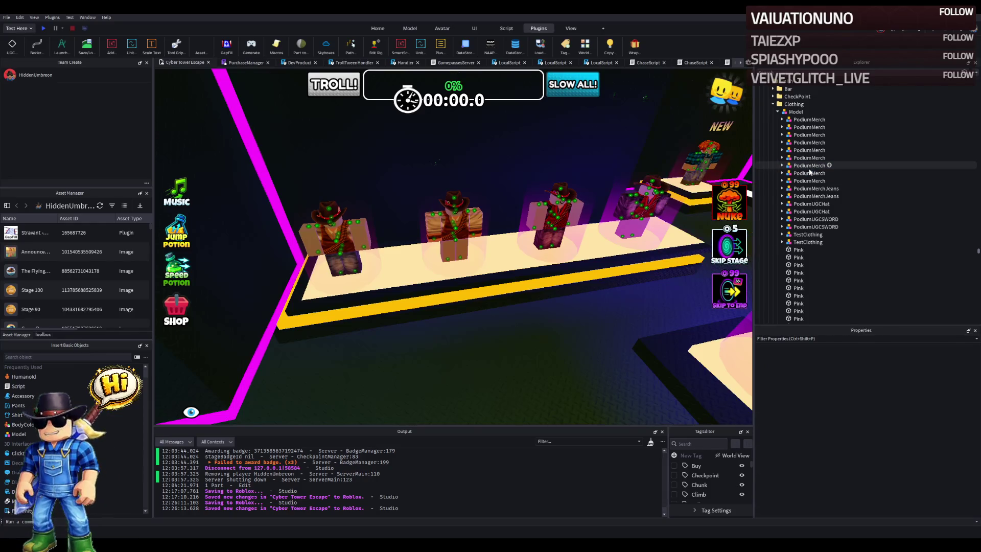
key(ctrl+z)
key(f)
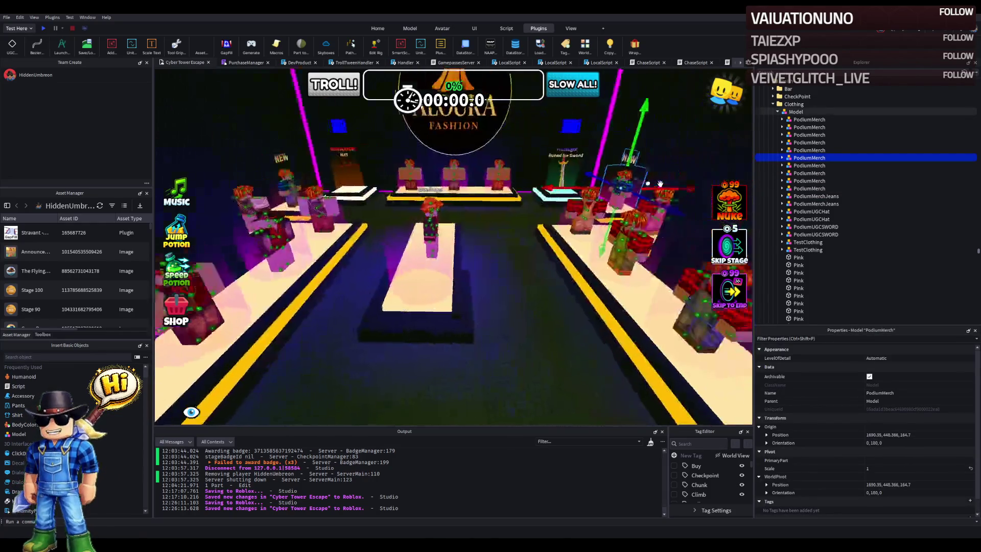
Step: Remove another PodiumMerch, the PodiumUGCHat and the duplicate PodiumUGCSWORD podium
click(795, 158)
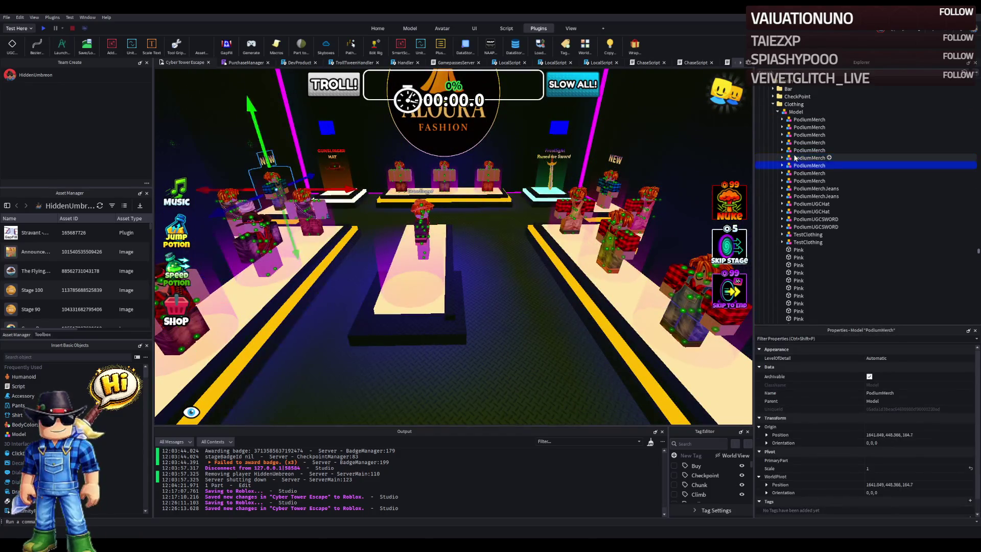
key(Delete)
key(ctrl+z)
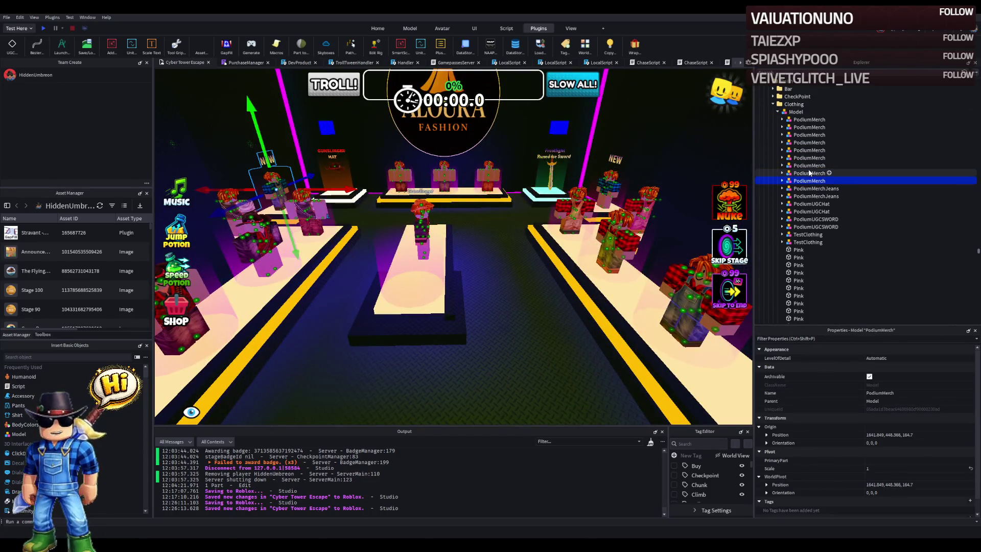
key(Delete)
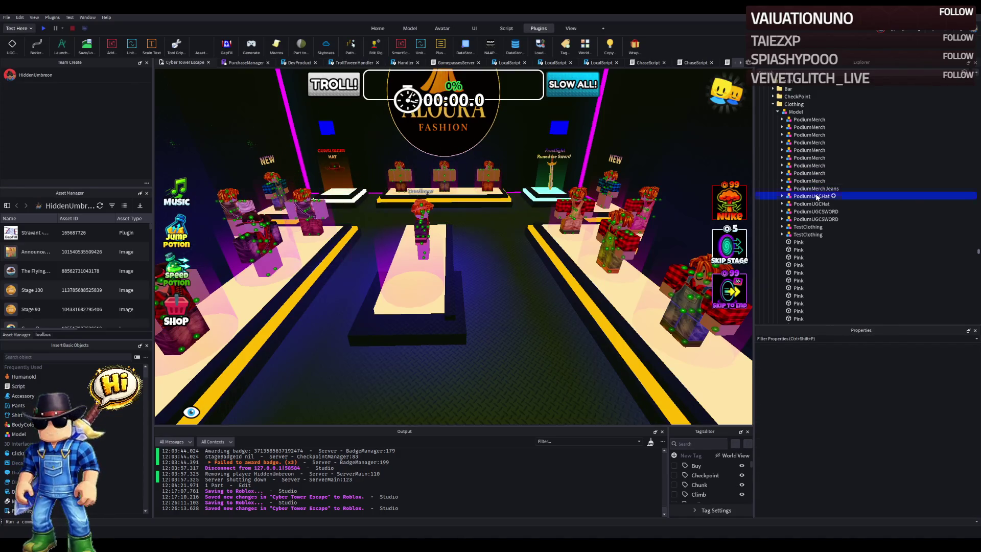
key(Delete)
click(807, 211)
key(Delete)
Step: Inspect the TestClothing model, a remaining PodiumMerch podium and the nearby Pink wall parts
click(808, 218)
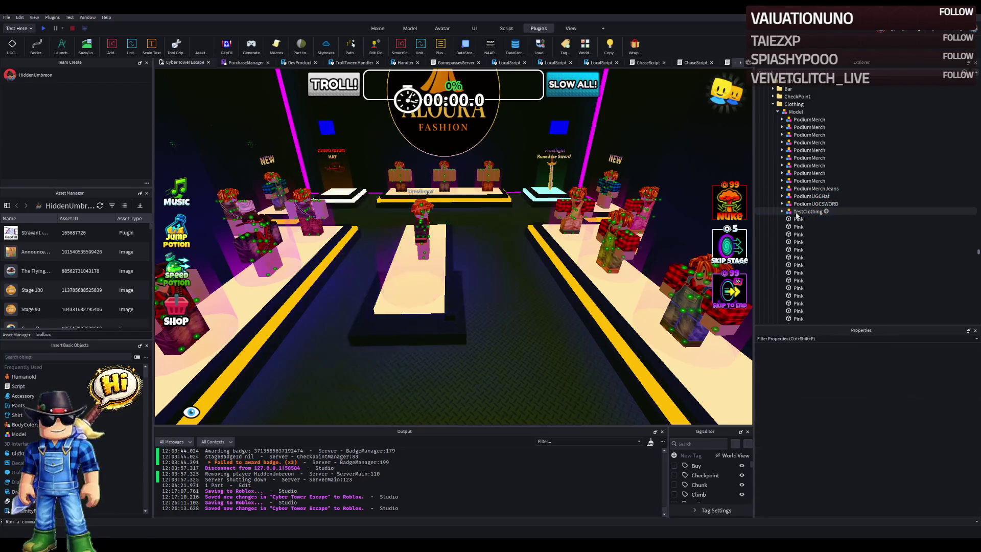
key(w)
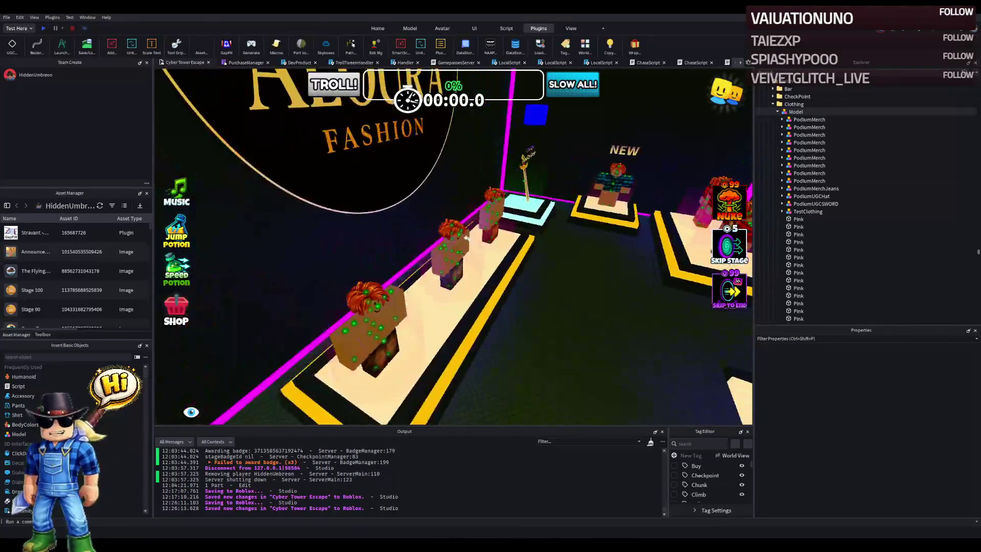
key(d)
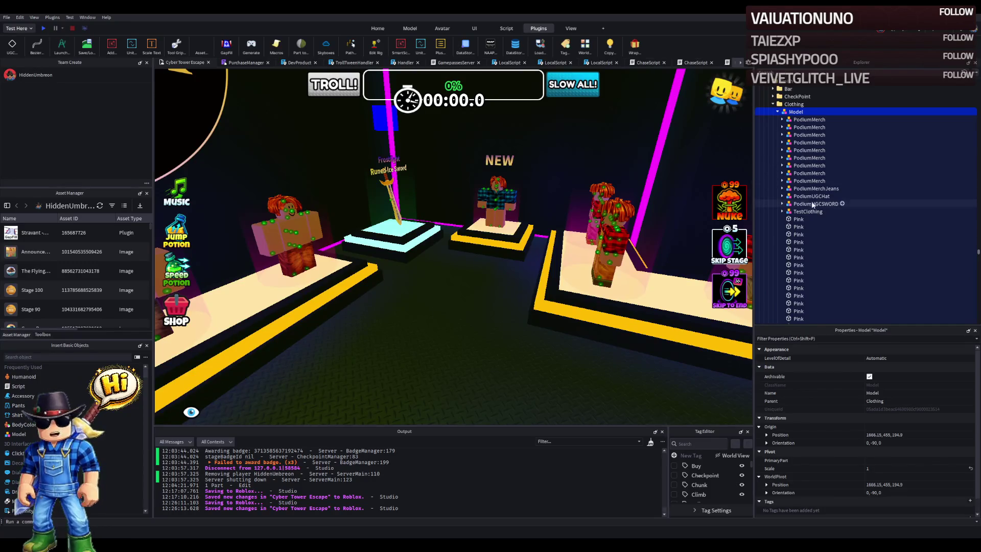
key(f)
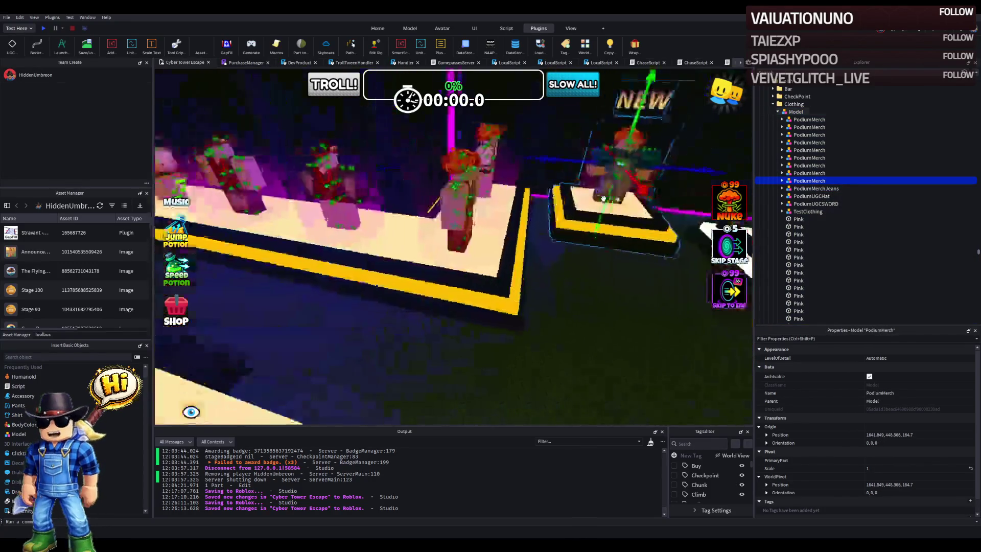
click(803, 173)
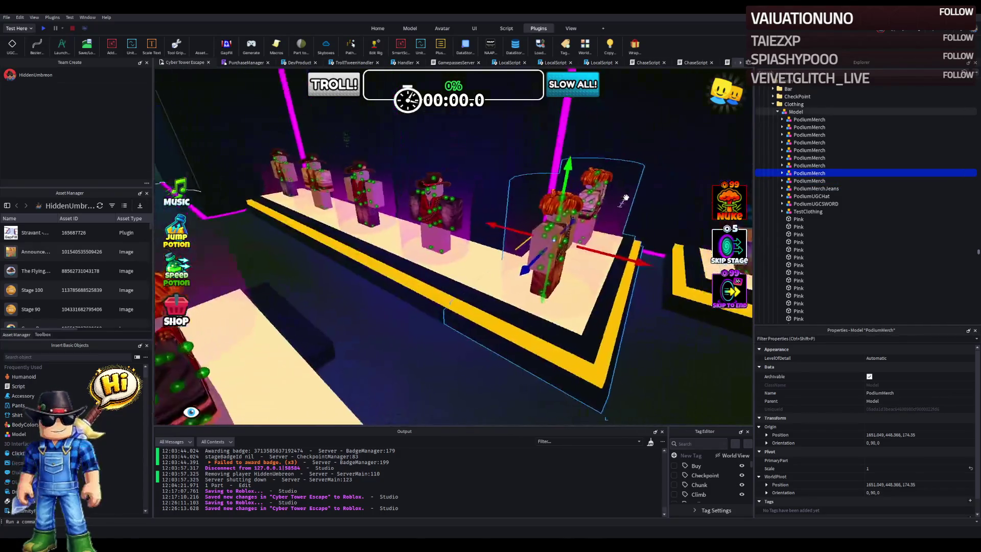
click(565, 171)
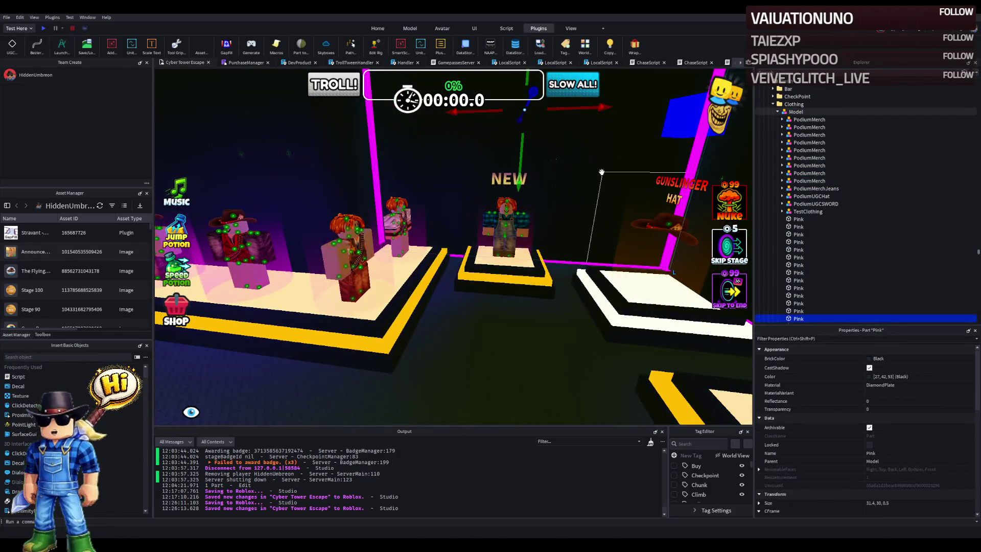
click(604, 172)
key(f)
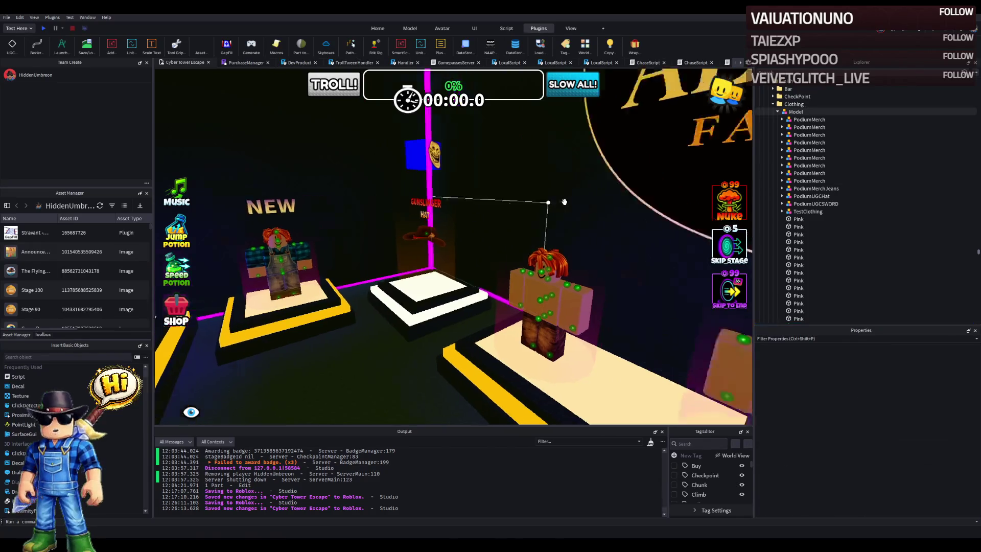
click(594, 179)
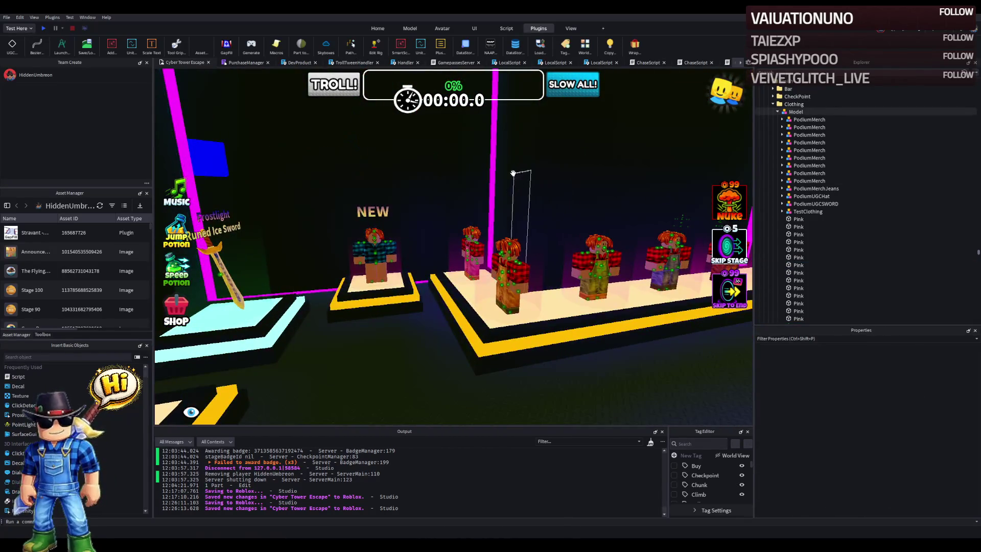
scroll(513, 173, down, 5)
Step: Shorten the dark Pink lobby wall from 31.457 to 30.957 studs long
key(w)
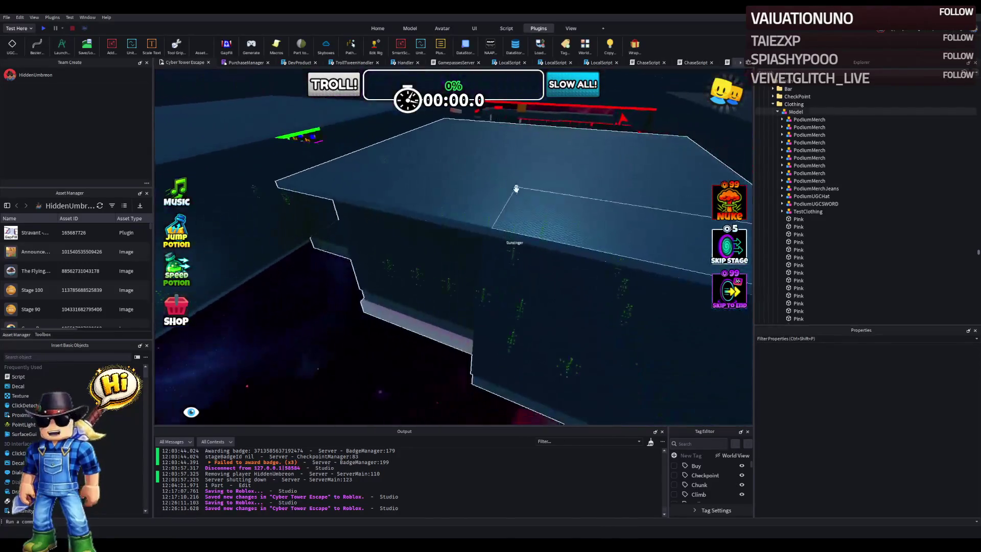
click(512, 190)
click(419, 259)
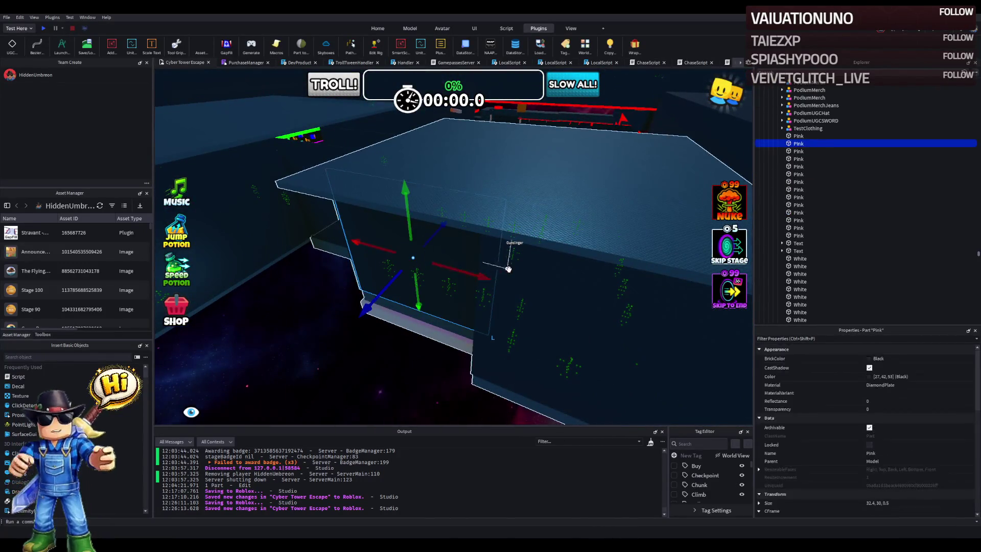
click(424, 284)
scroll(424, 288, up, 3)
click(415, 266)
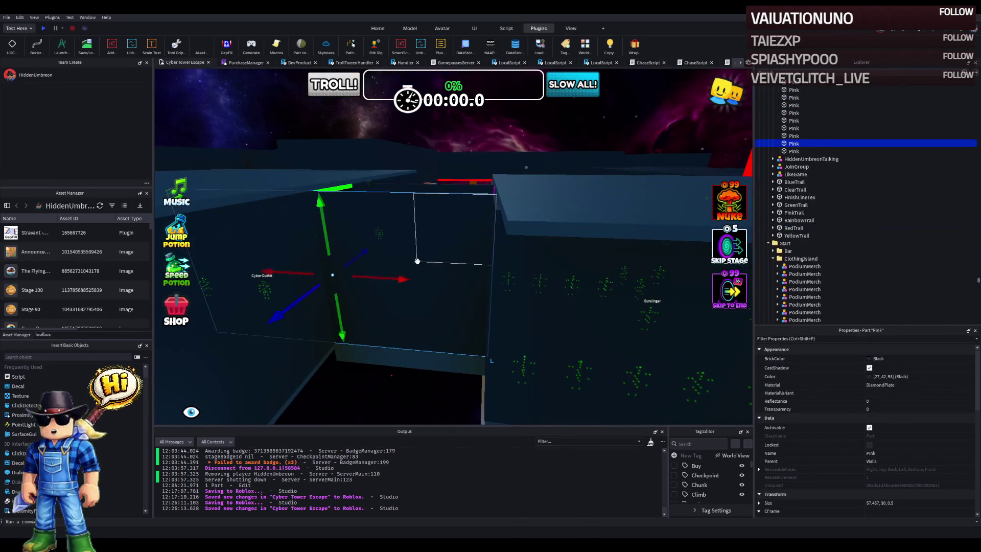
click(385, 273)
key(f)
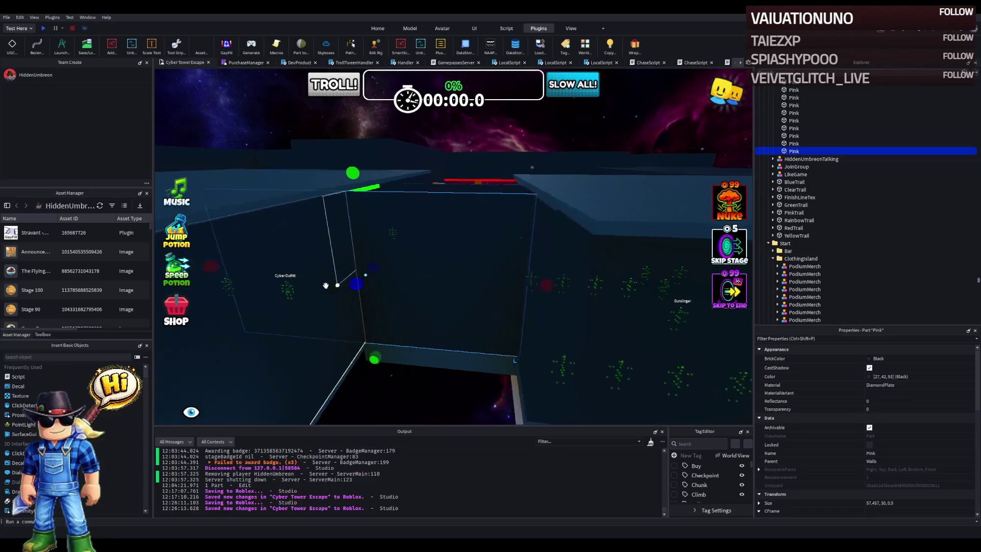
key(w)
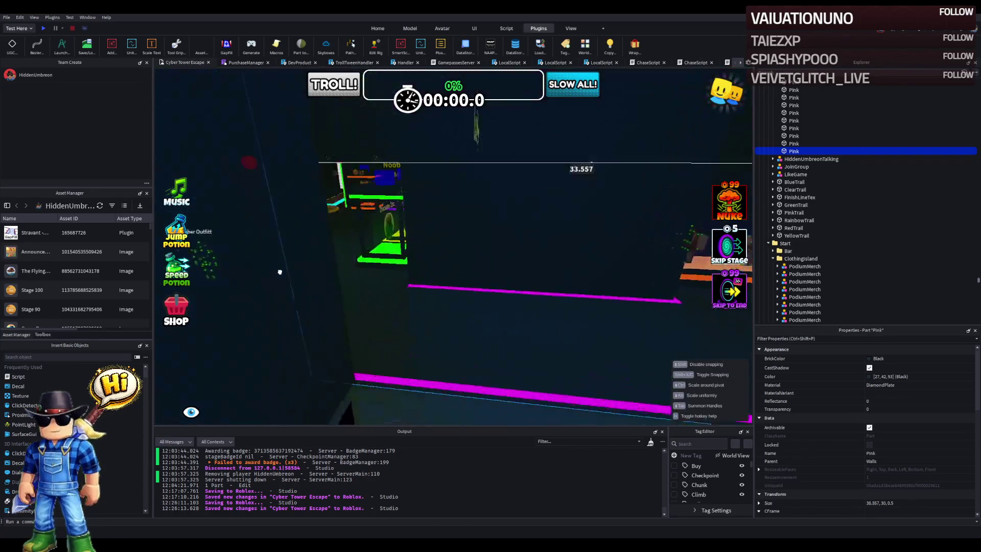
key(d)
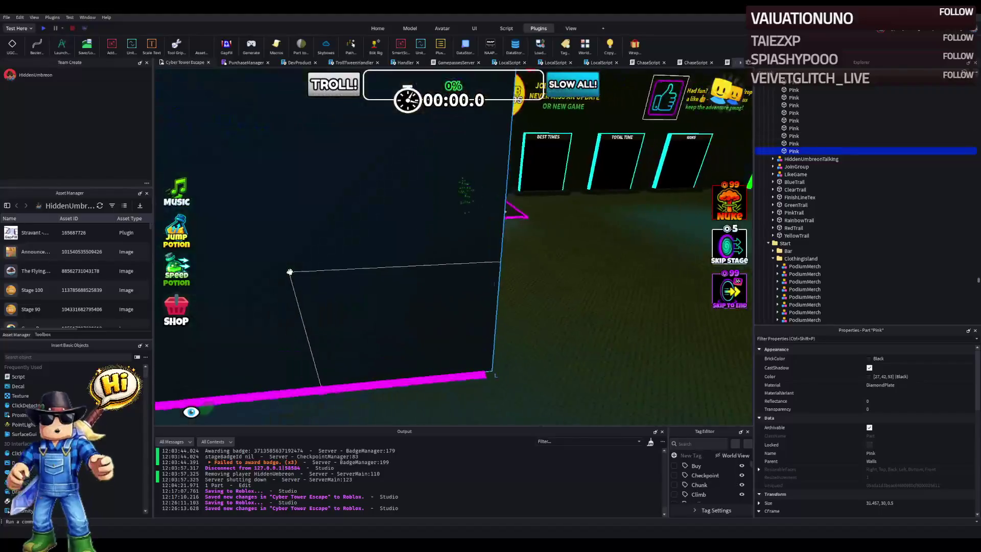
drag(458, 125, 449, 150)
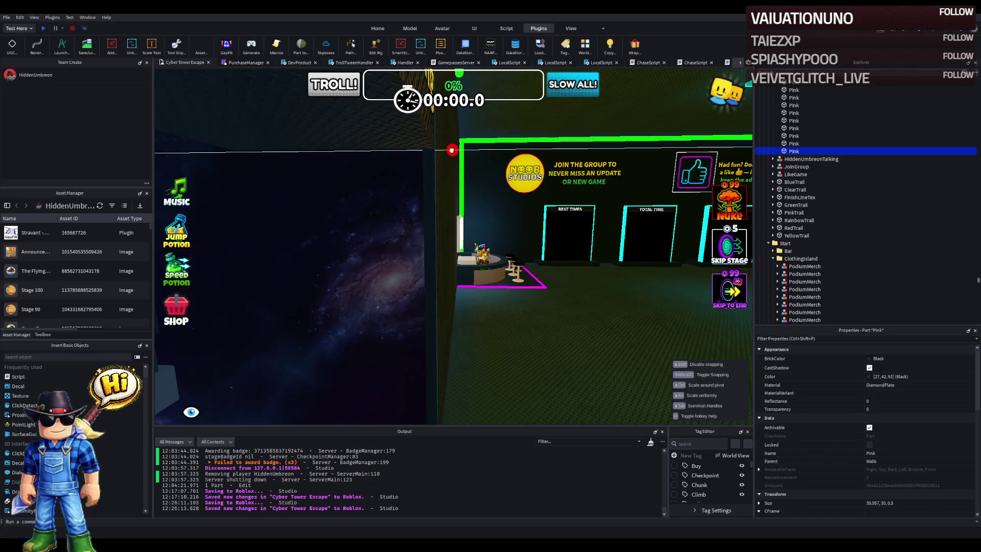
Step: Fly into the clothing store and select its Clothing Model, expanding it in Explorer
key(a)
key(w)
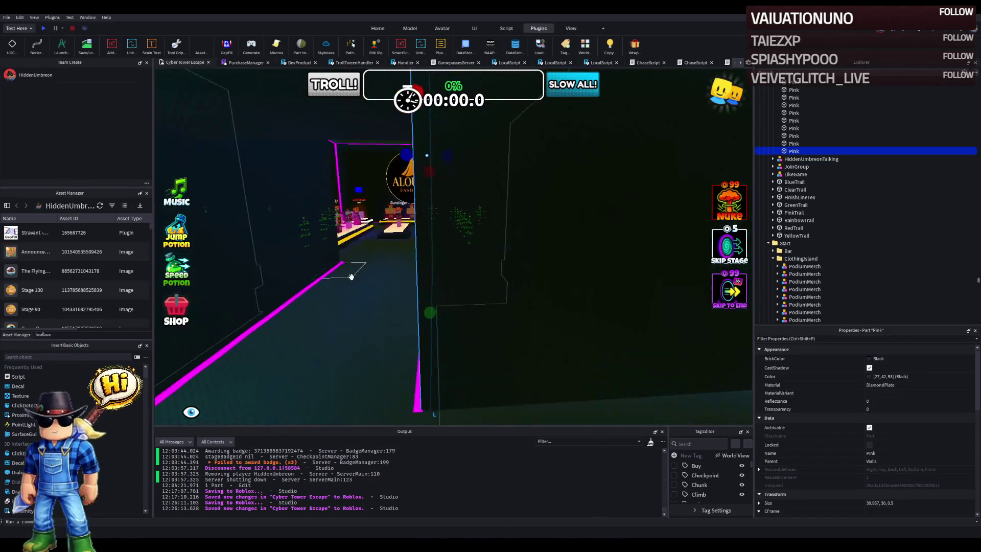
key(w)
click(351, 276)
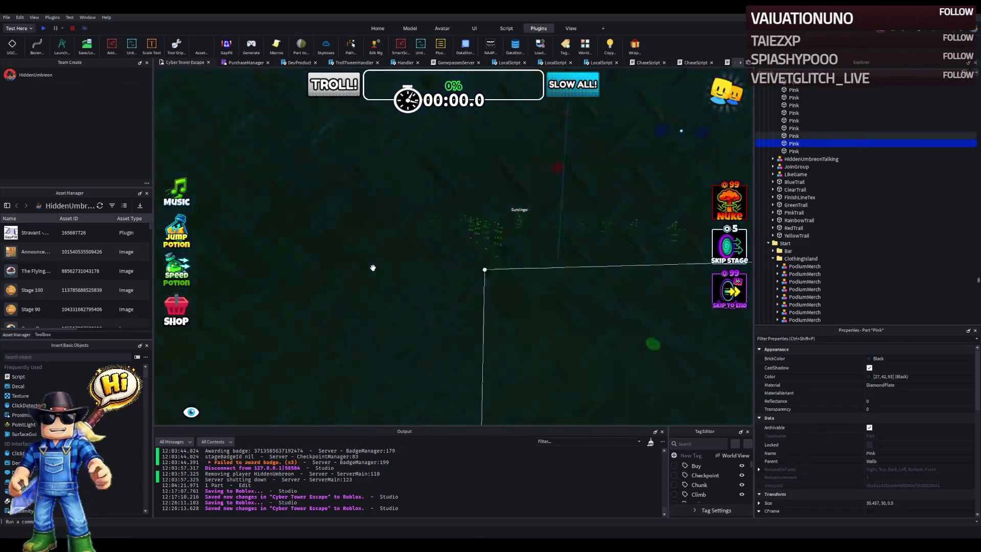
key(s)
click(462, 235)
click(426, 194)
click(367, 189)
click(357, 179)
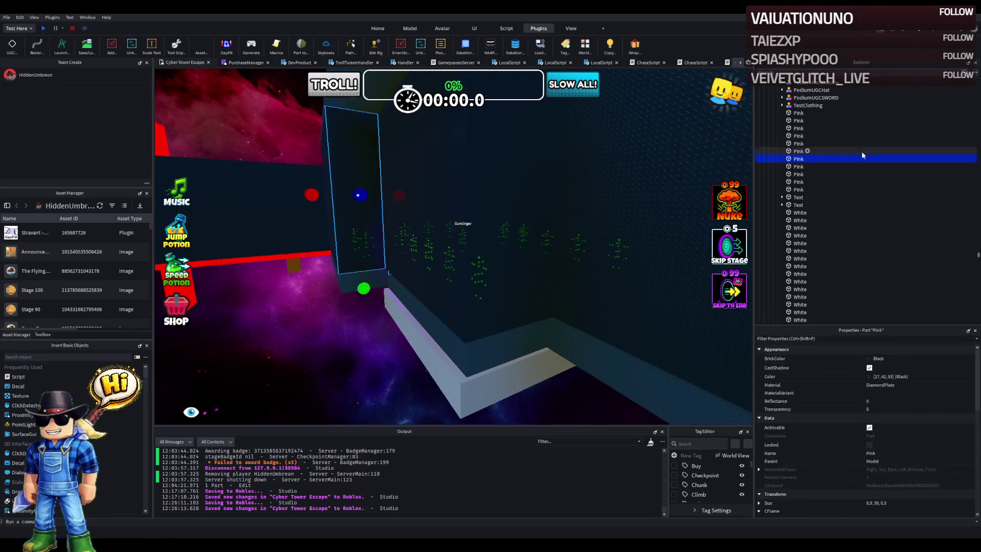
click(777, 143)
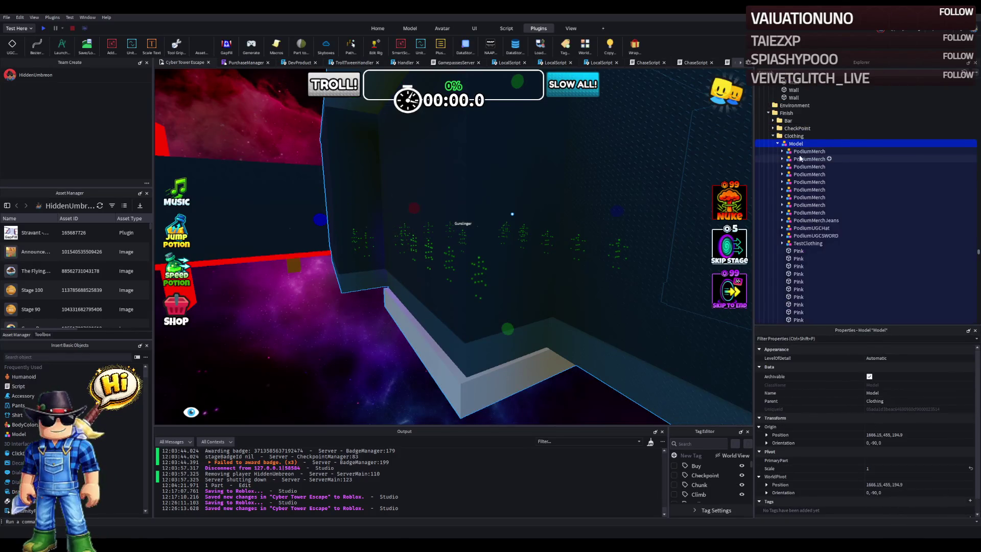
Step: Frame the White wall, then delete and restore the floating blue part
key(a)
click(506, 272)
key(f)
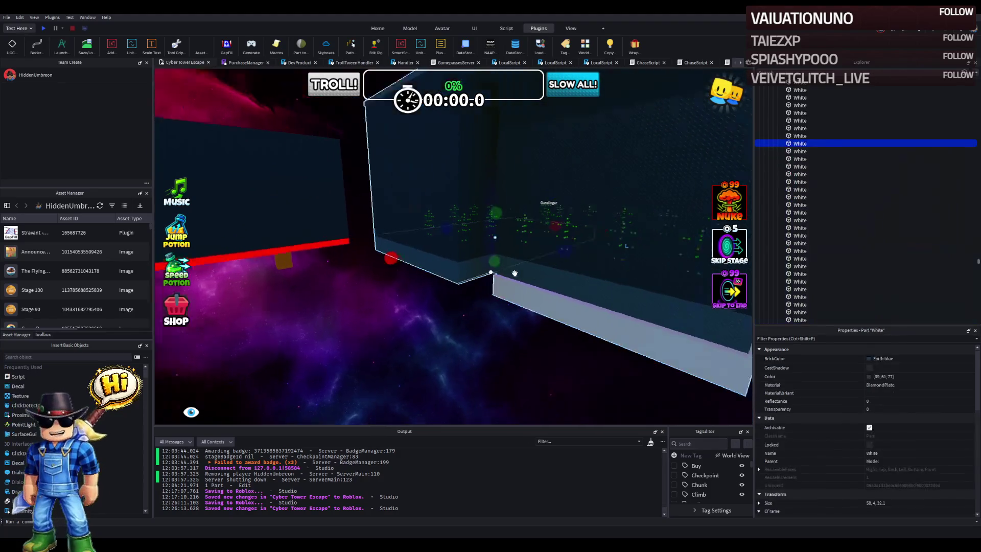
click(493, 277)
click(563, 311)
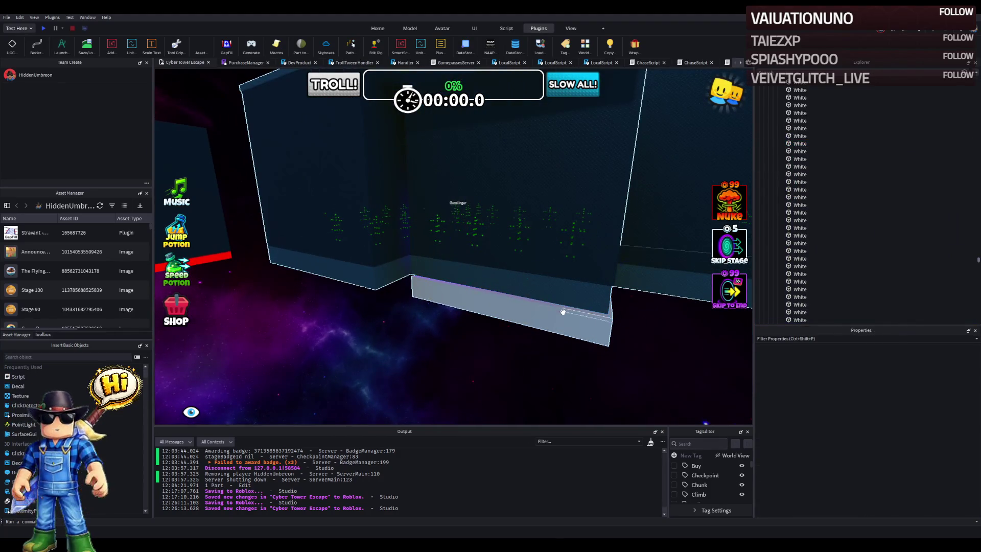
key(s)
click(567, 289)
click(468, 220)
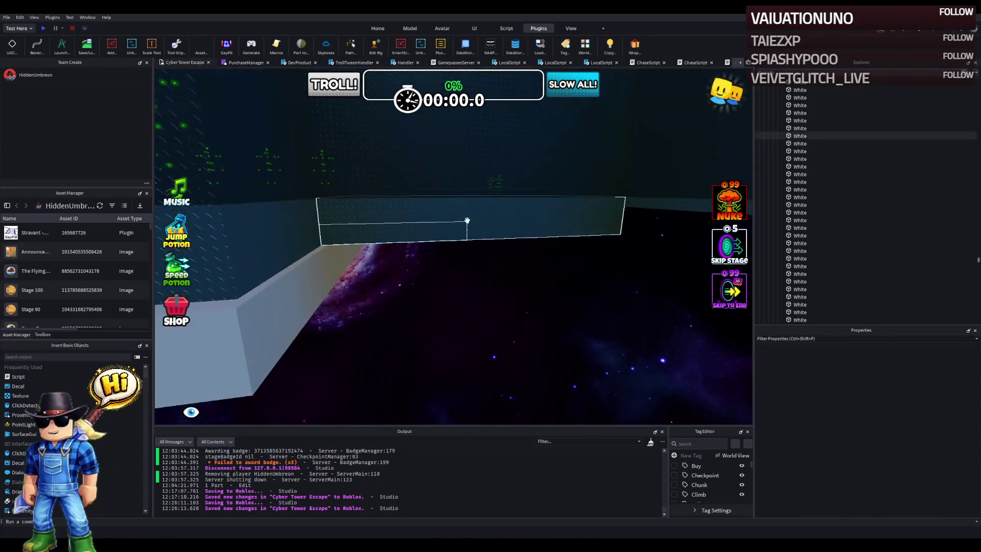
key(Delete)
key(ctrl+z)
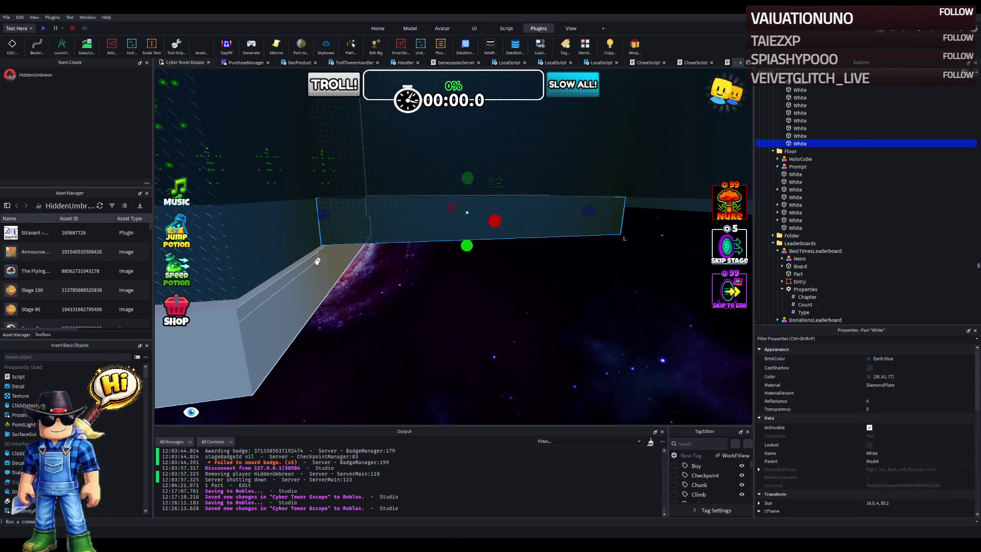
Step: Inspect the Pink wall parts and the magenta wall trim strip
click(447, 291)
key(f)
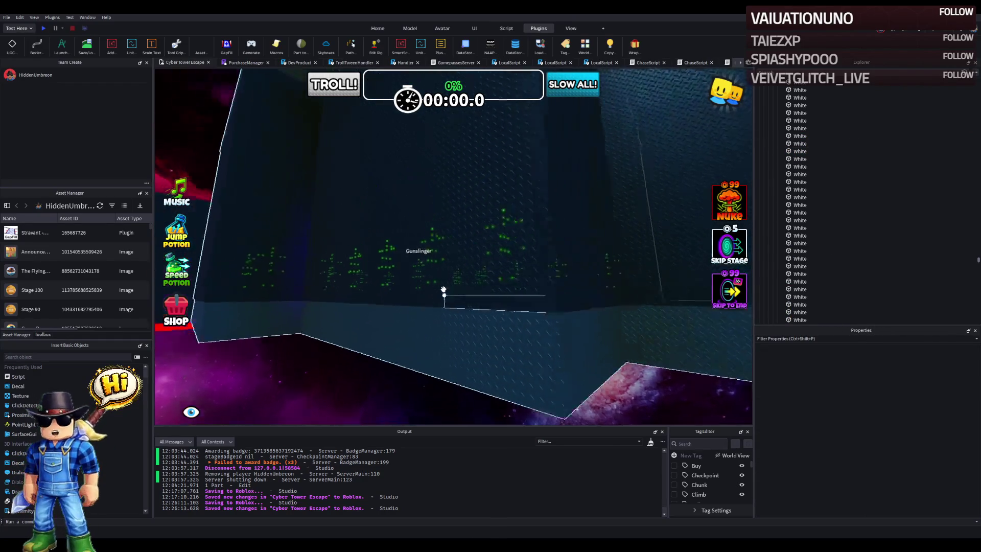
click(364, 251)
key(f)
click(373, 253)
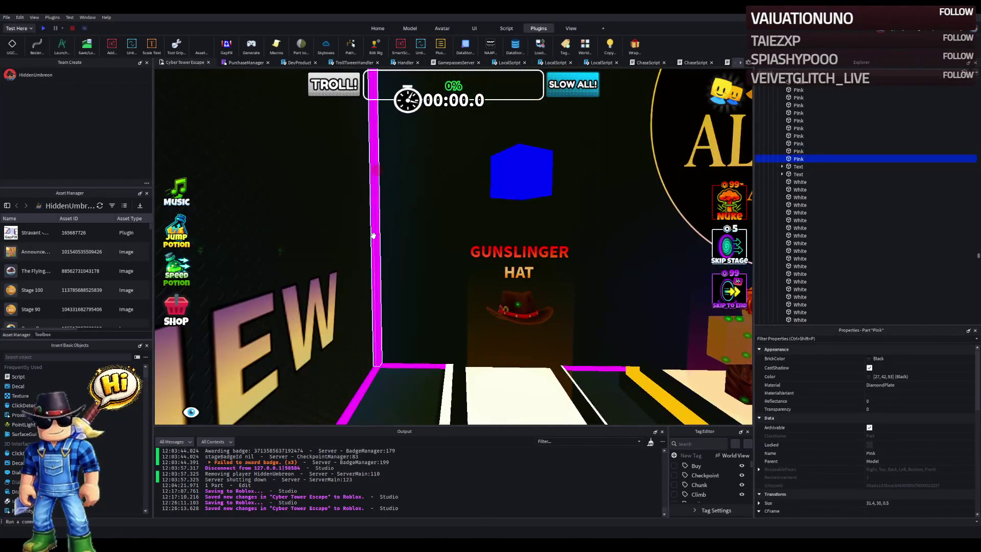
scroll(794, 181, up, 5)
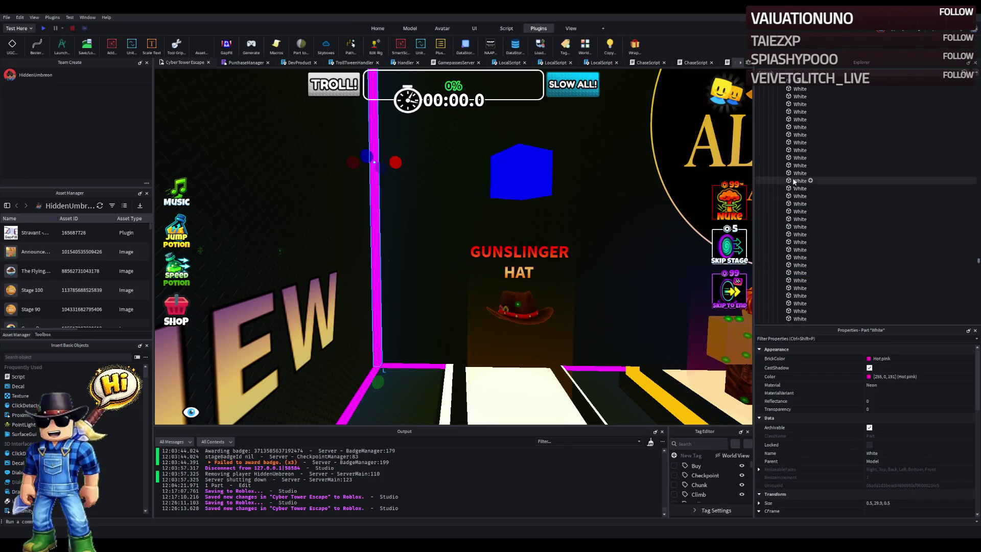
drag(383, 363, 408, 351)
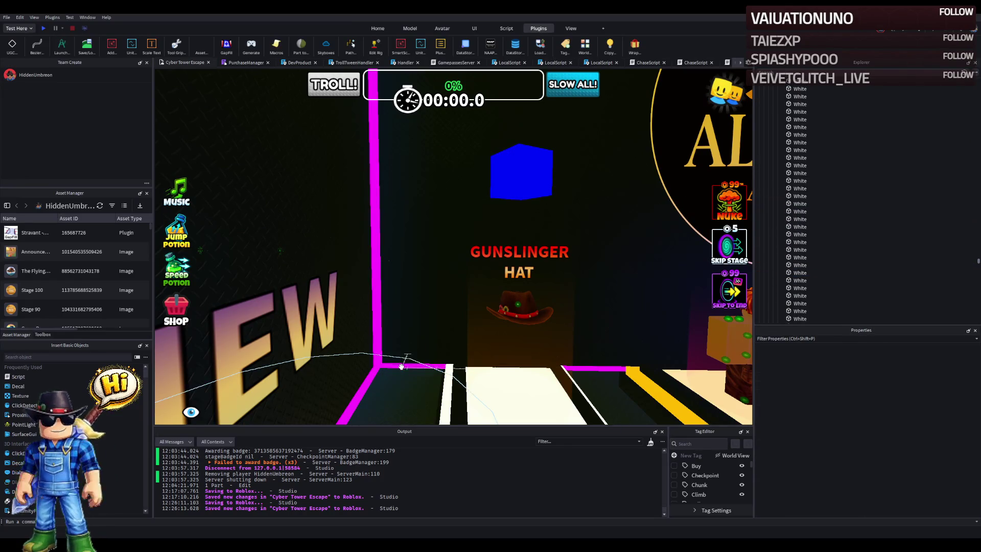
key(w)
click(342, 360)
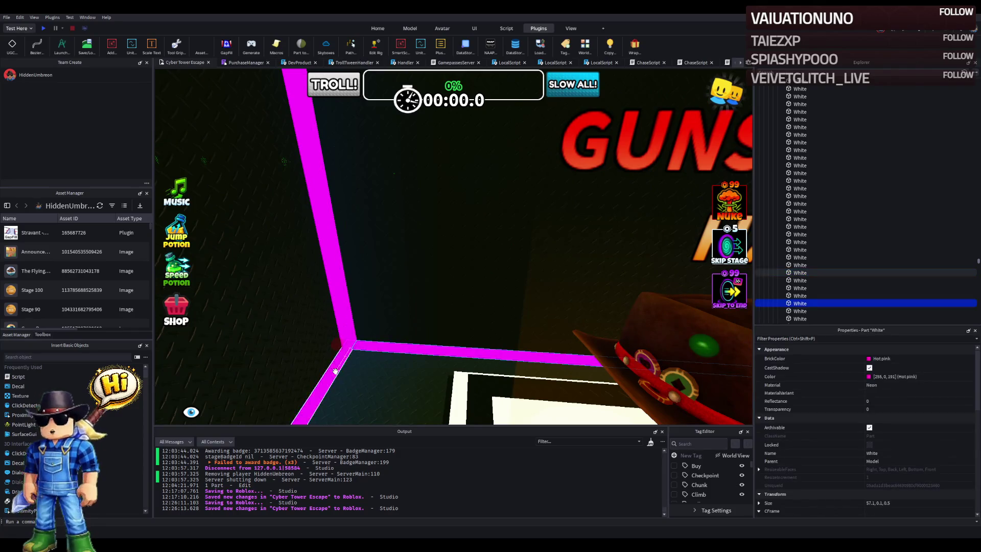
click(389, 327)
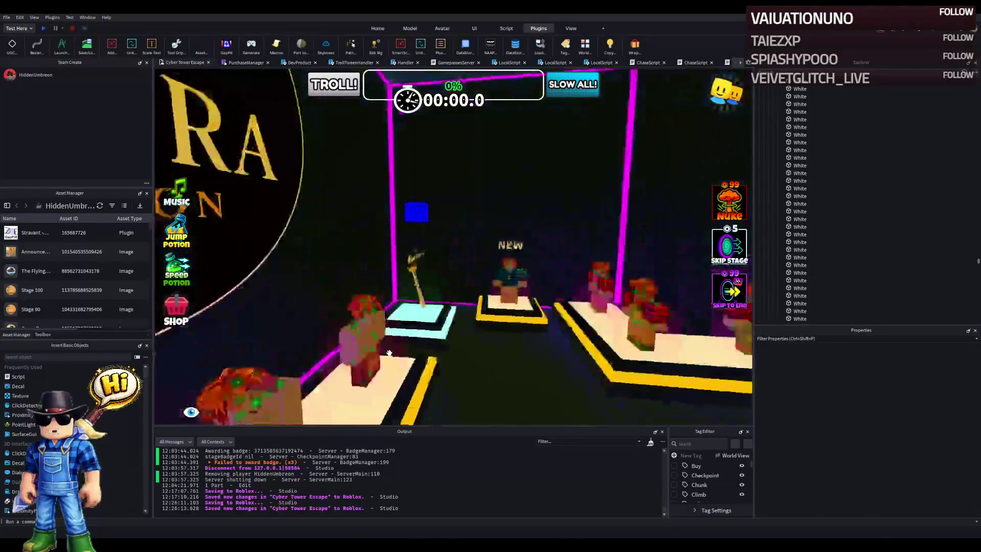
Step: Select and frame the hot-pink floor edge trims
click(394, 274)
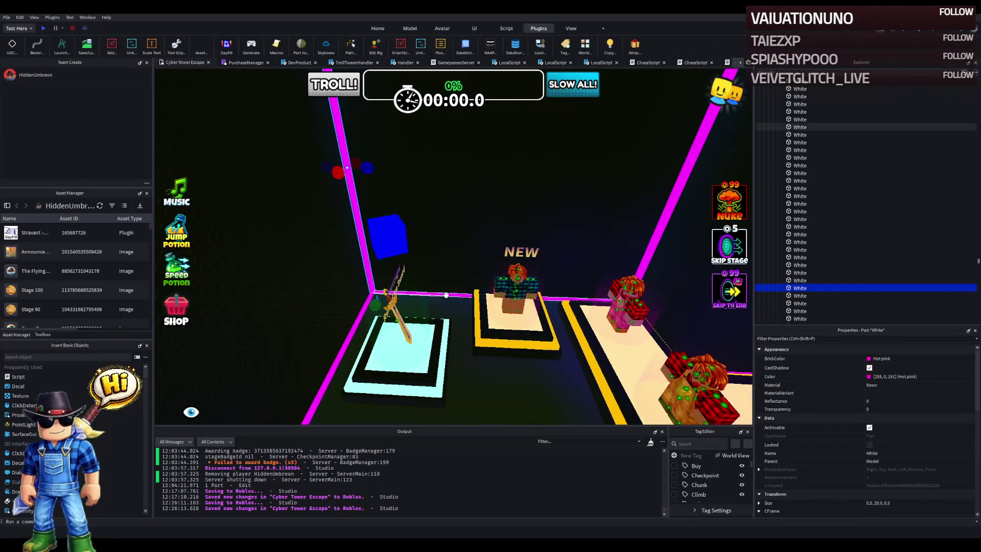
click(587, 353)
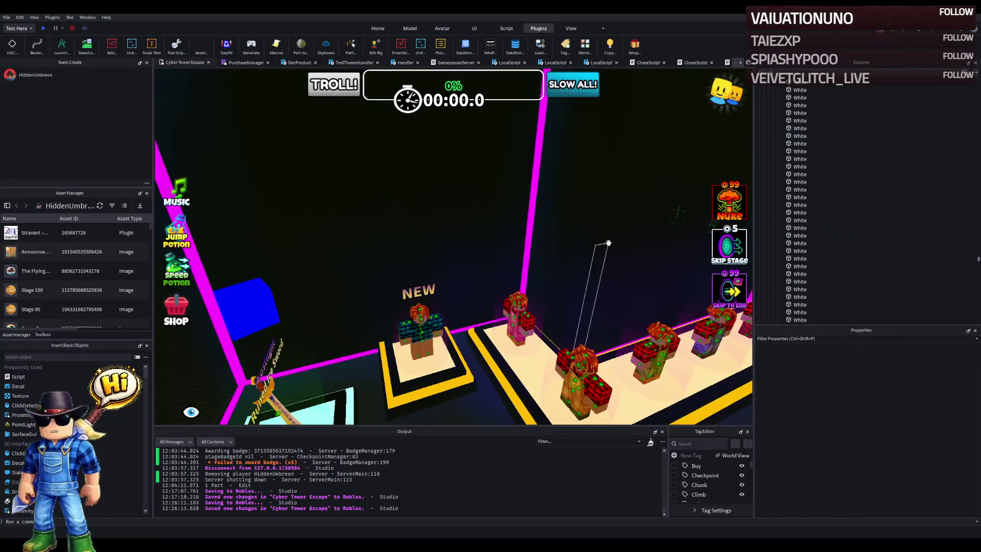
click(430, 281)
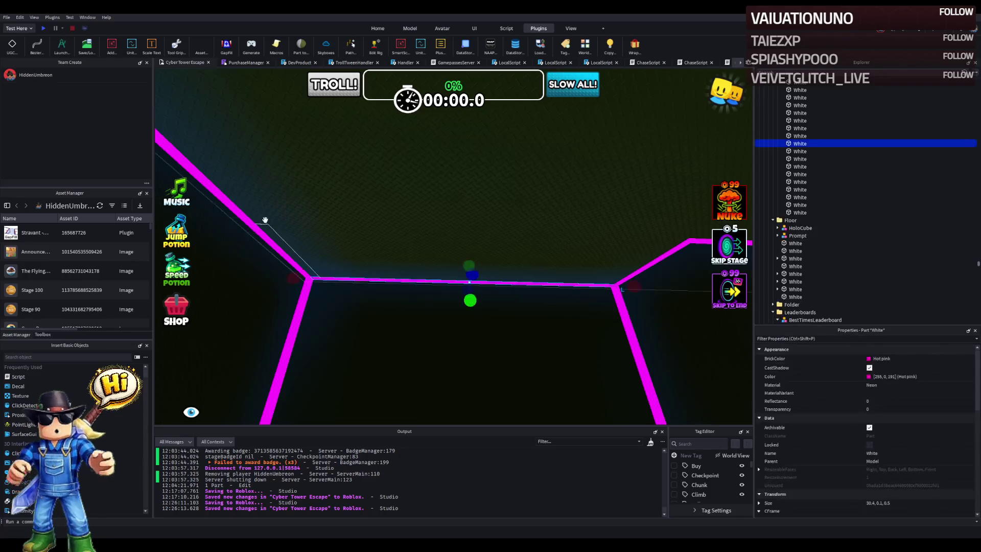
click(669, 252)
click(592, 268)
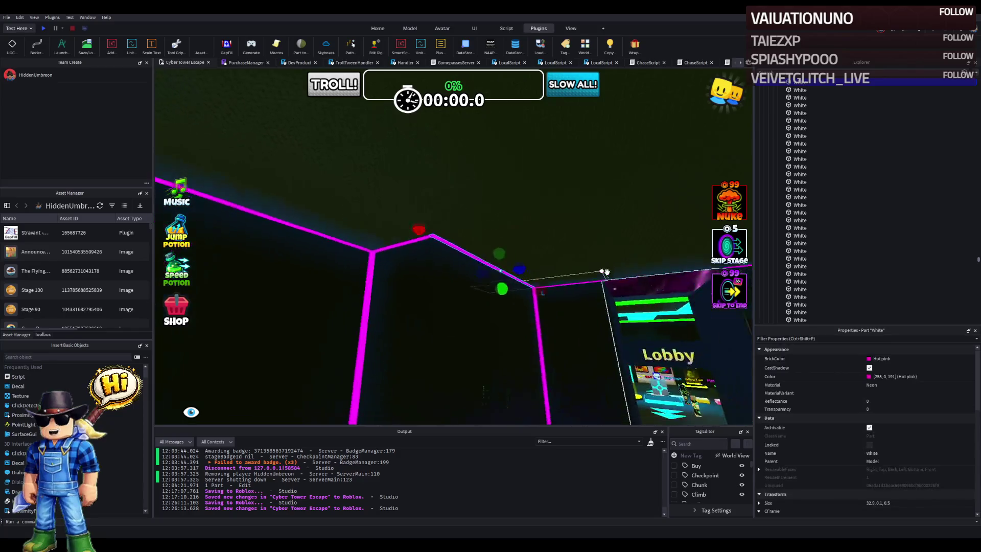
scroll(561, 275, up, 5)
click(520, 289)
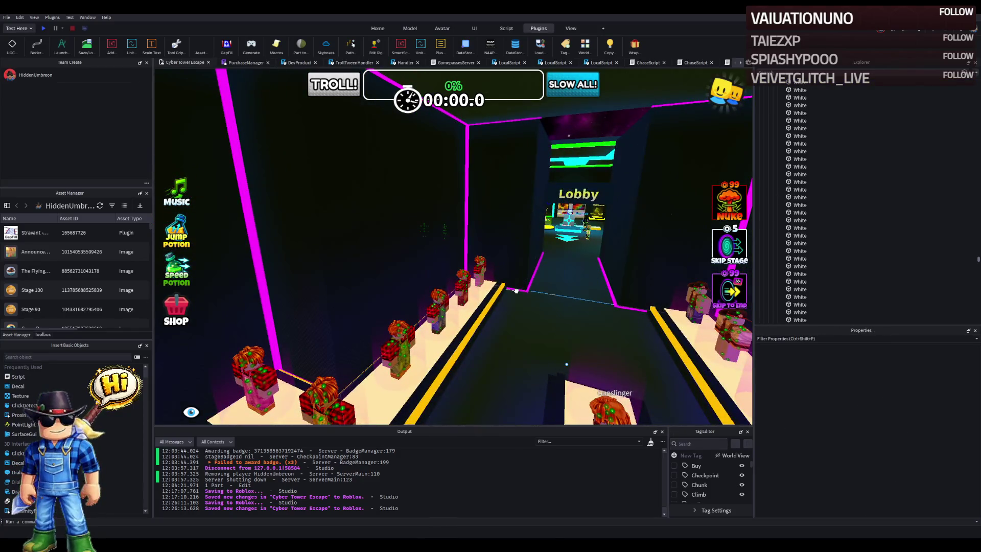
click(515, 290)
key(f)
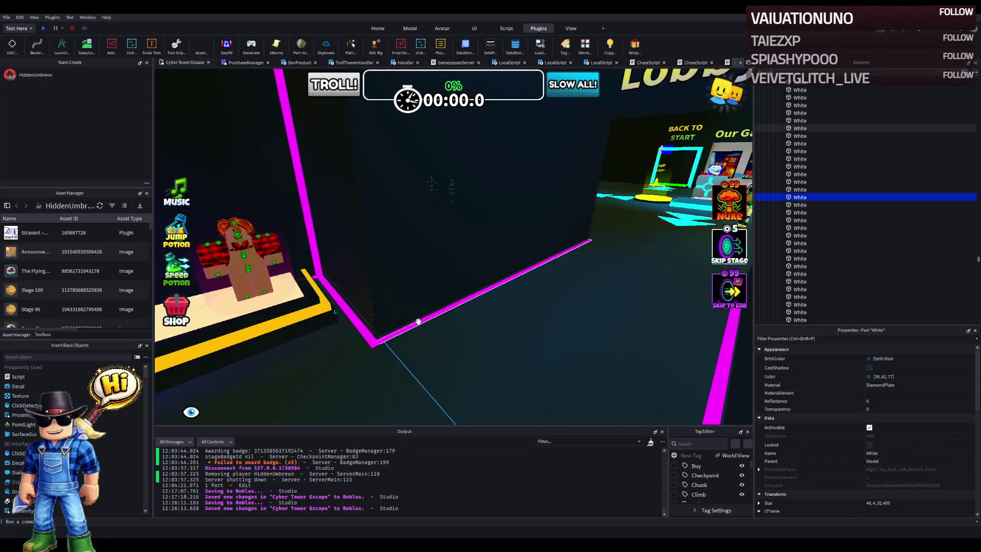
click(487, 324)
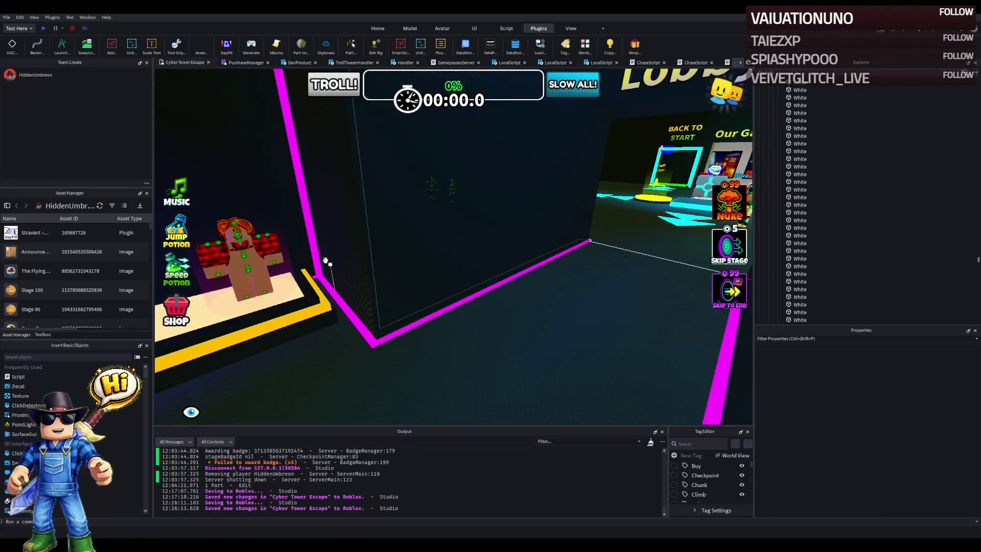
Step: Inspect the pink corner and walkway trims beside the podium
click(313, 249)
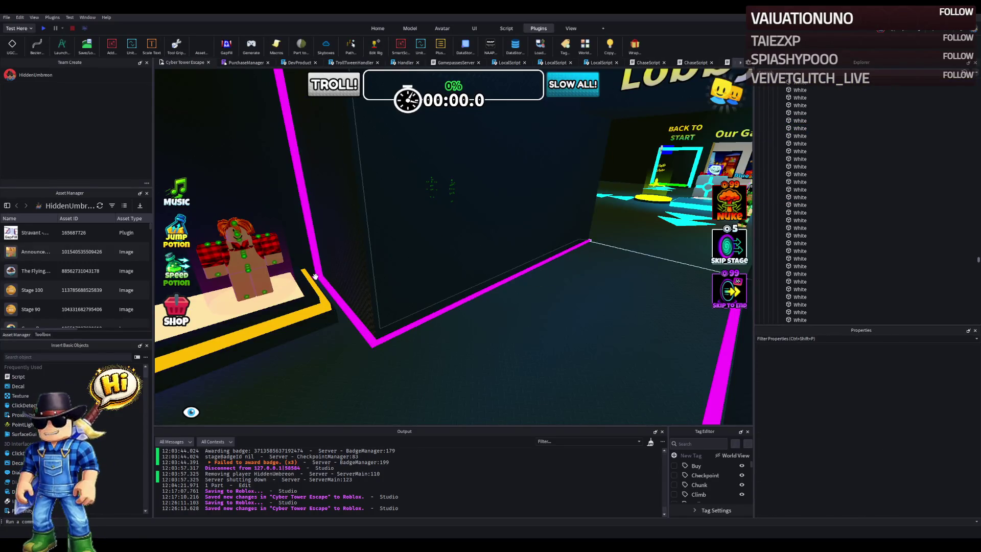
click(316, 276)
key(f)
scroll(410, 303, down, 3)
click(403, 301)
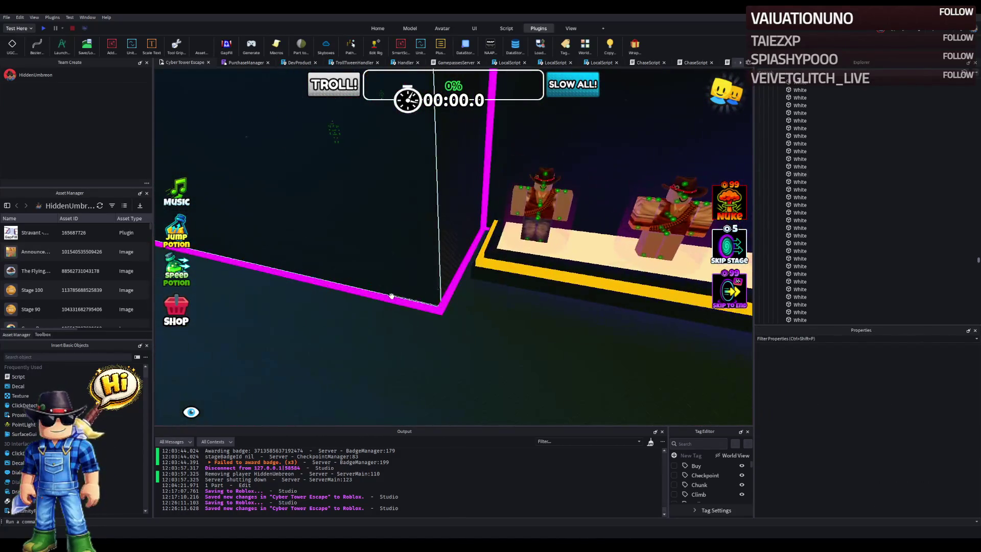
click(392, 296)
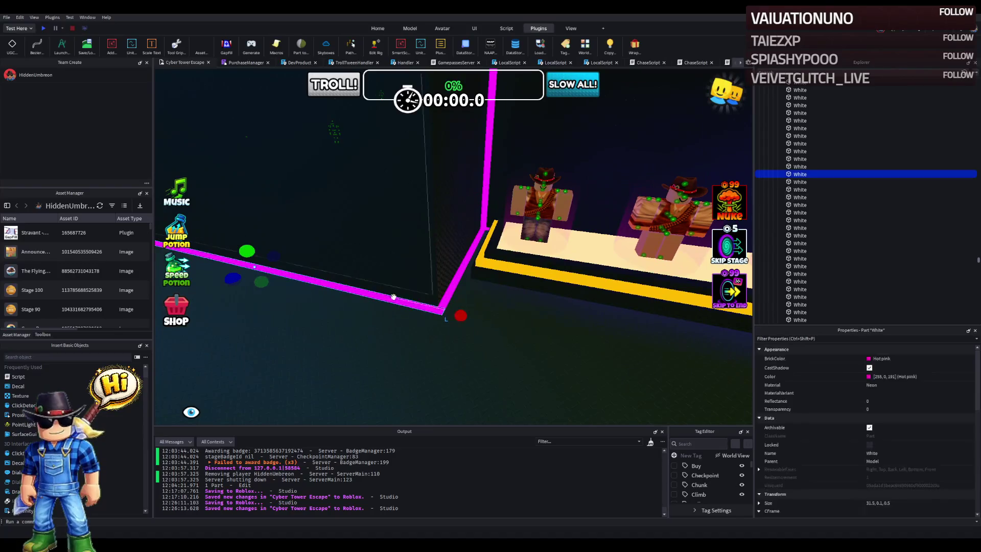
click(447, 296)
click(455, 212)
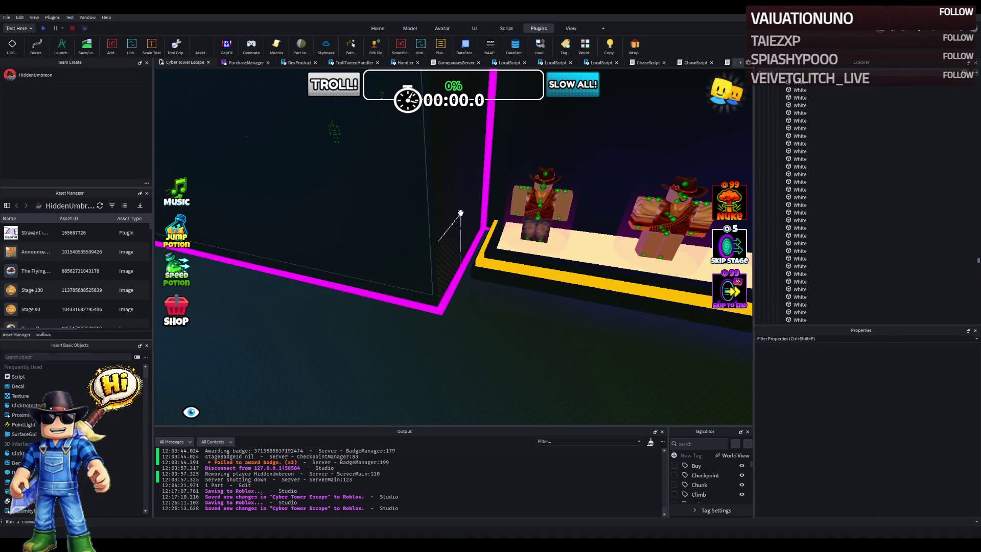
Step: Select the gradient cylinder on a clothing podium and focus the camera on it
scroll(455, 212, up, 5)
click(433, 211)
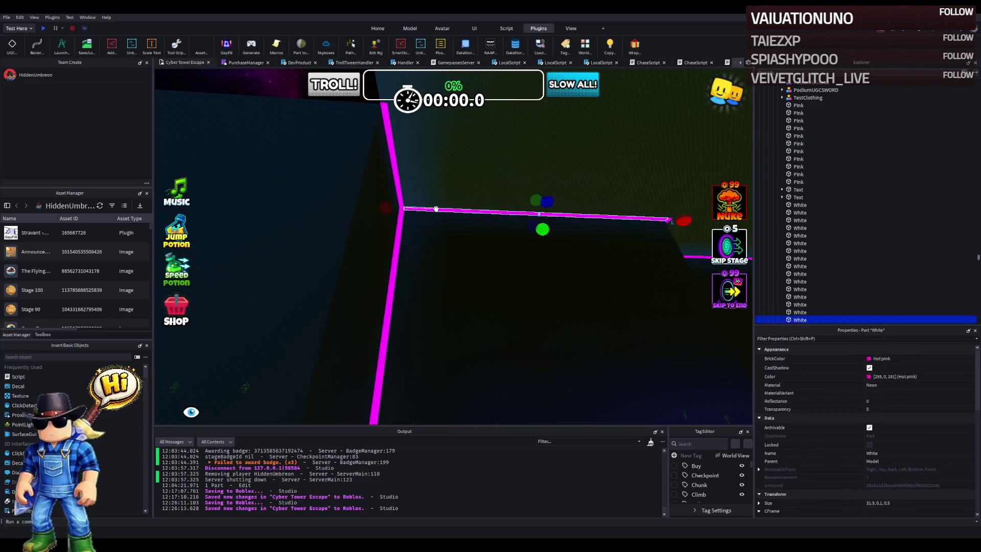
click(399, 185)
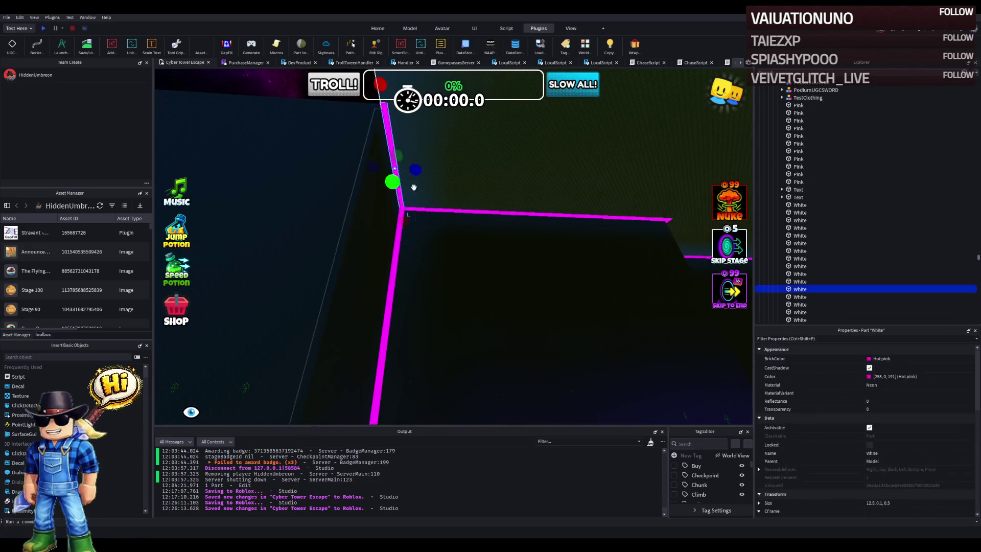
click(464, 213)
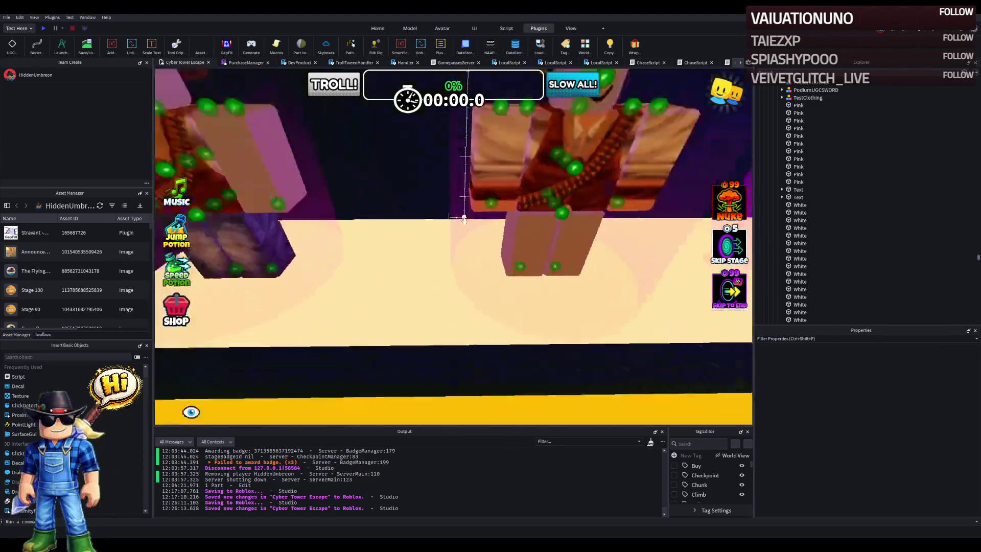
click(378, 220)
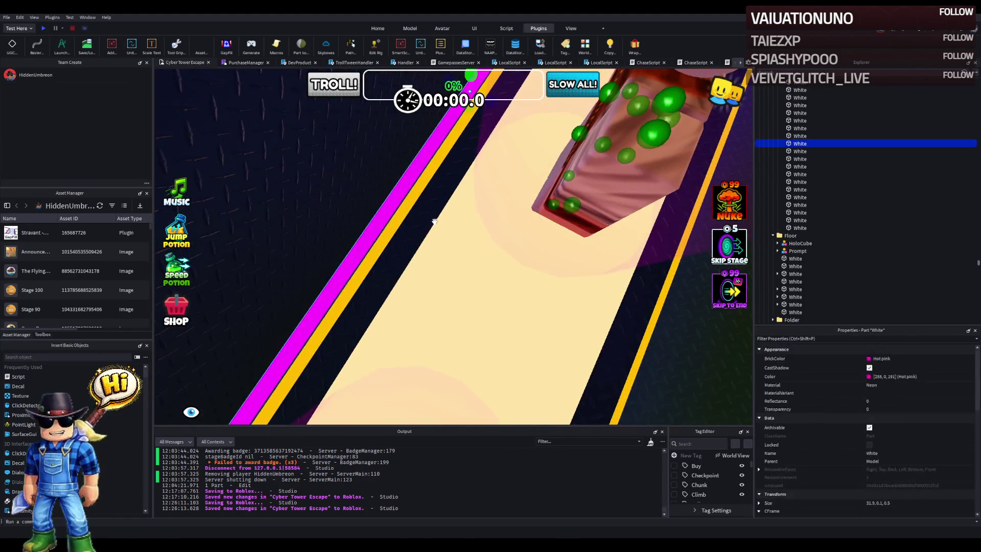
click(434, 222)
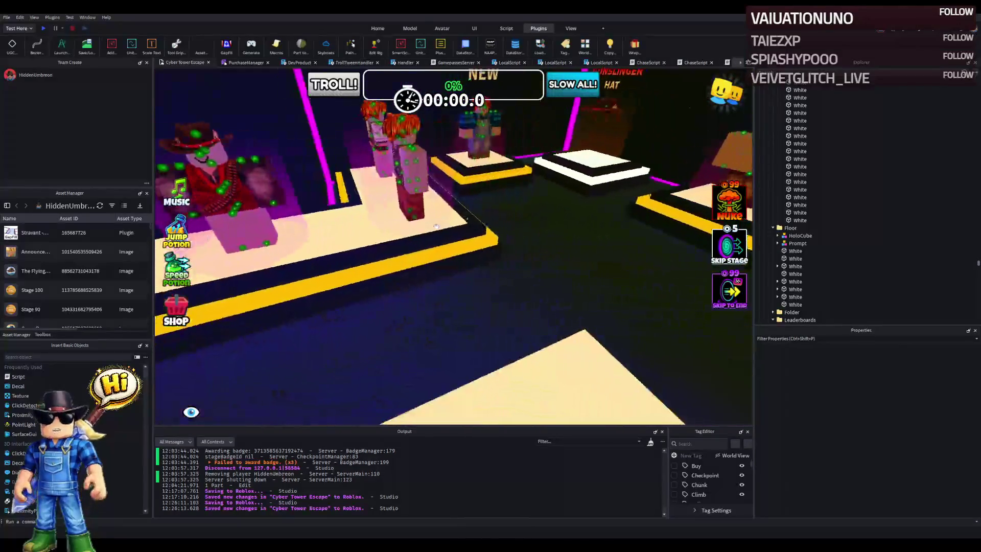
click(435, 224)
key(f)
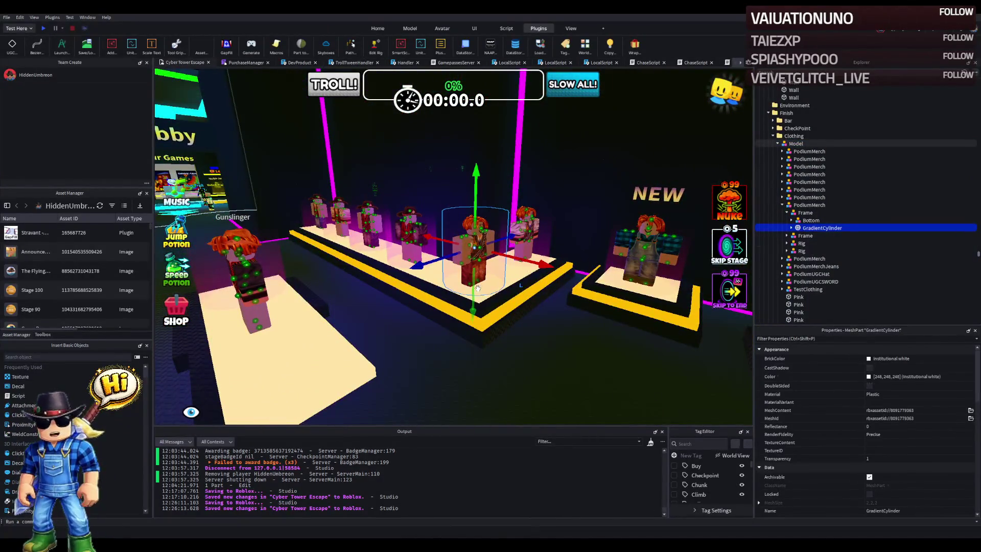
Step: Move the hot pink neon ceiling trim along its vertical axis
scroll(515, 175, down, 5)
click(521, 180)
scroll(520, 180, up, 5)
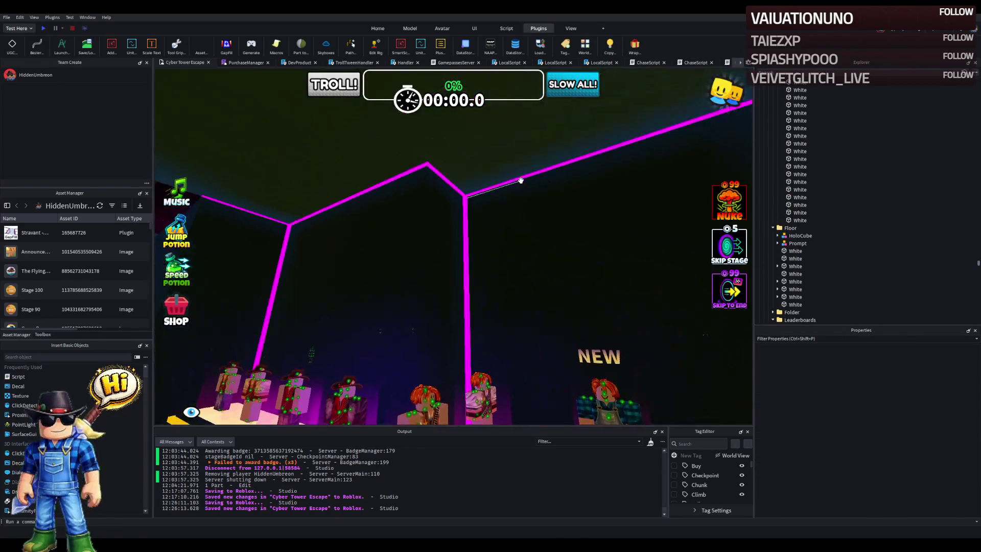
click(551, 212)
click(541, 169)
drag(583, 204, 579, 170)
Step: Select and focus on the dark Pink wall and roof panels of the room
click(579, 242)
key(f)
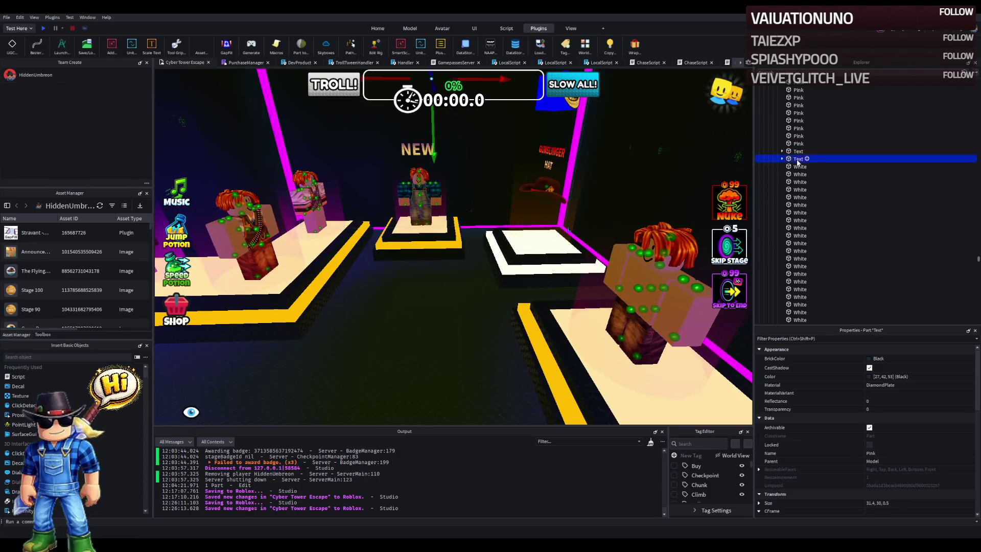
click(527, 227)
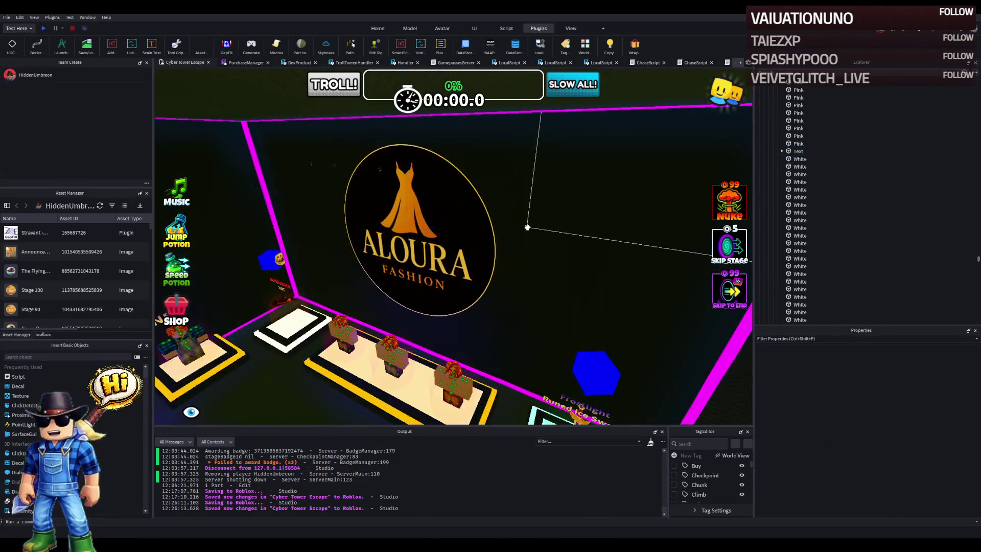
click(527, 227)
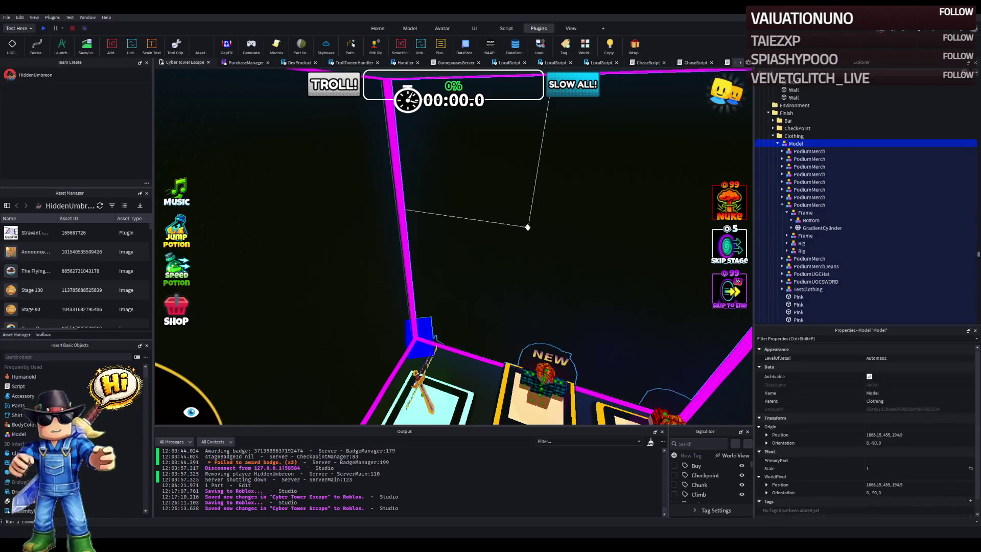
click(527, 227)
click(520, 227)
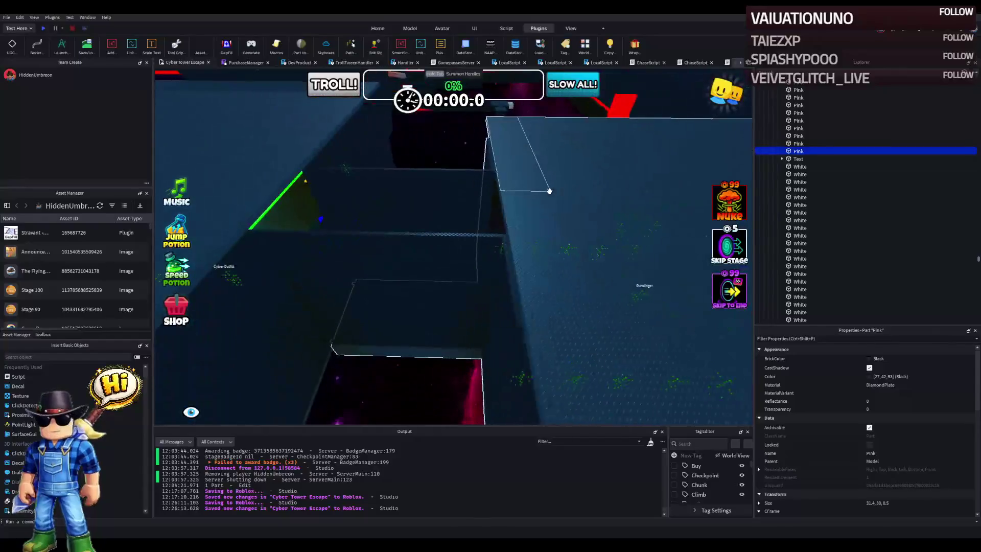
Step: Shorten the blue diamond-plate roof panel slightly along its Z size
click(645, 189)
key(f)
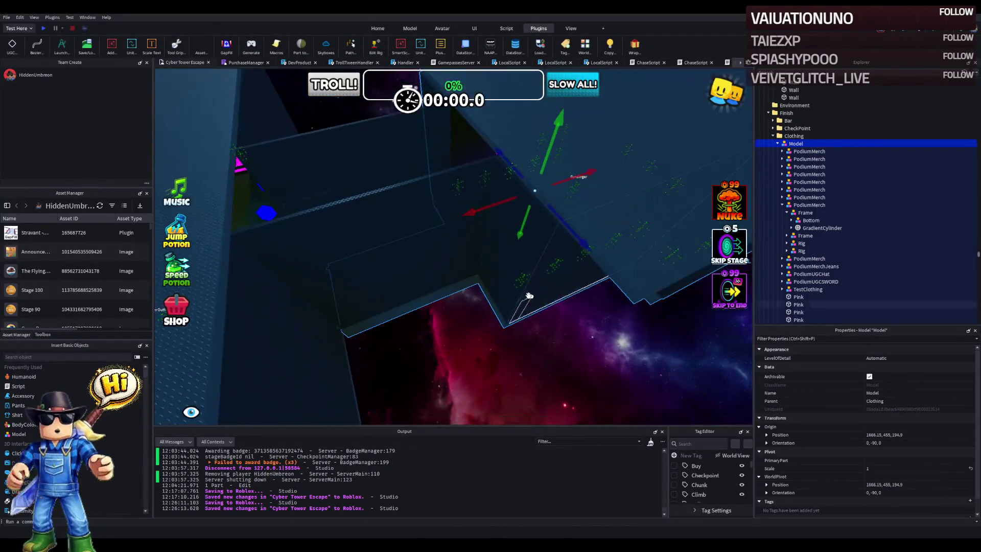
click(534, 260)
click(549, 189)
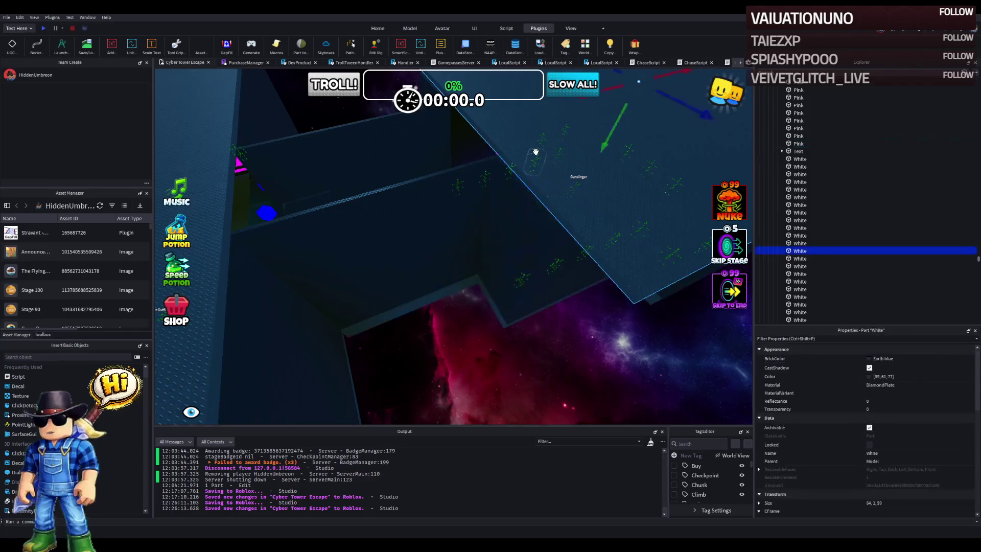
key(f)
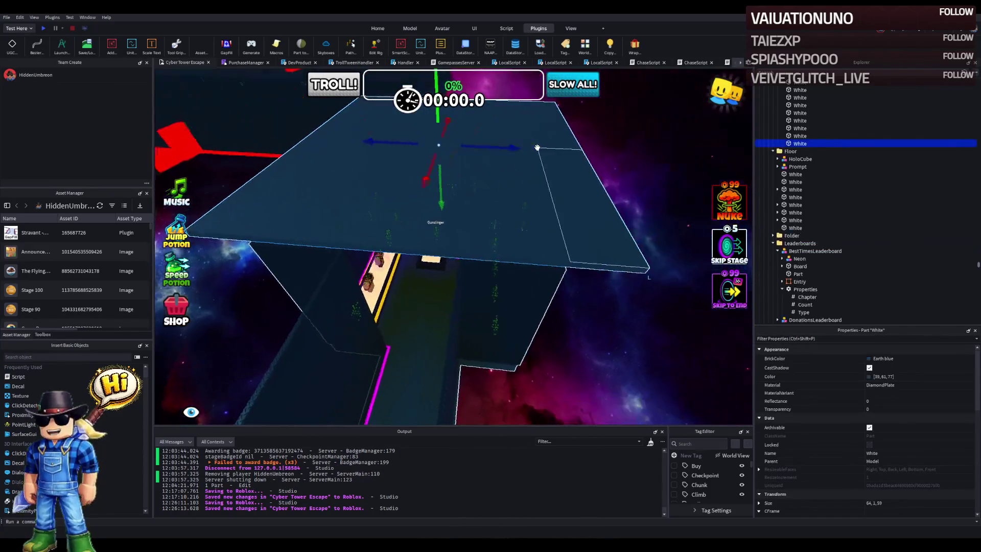
drag(598, 149, 581, 149)
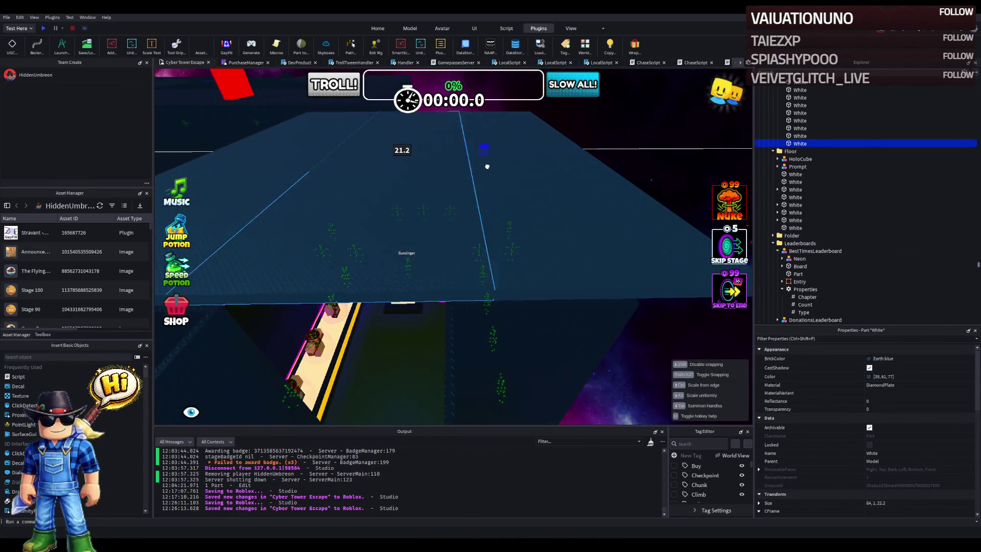
mouse_move(471, 174)
mouse_down()
mouse_move(633, 192)
mouse_move(607, 173)
mouse_move(587, 172)
mouse_up()
Step: Cut the blue panel's width from 64 to about 30.5 studs
click(495, 286)
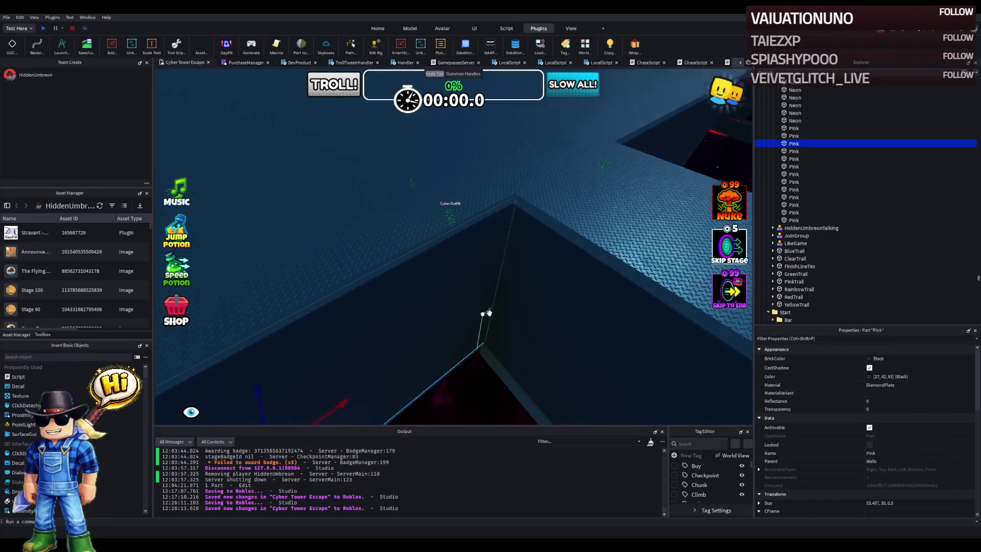
click(519, 326)
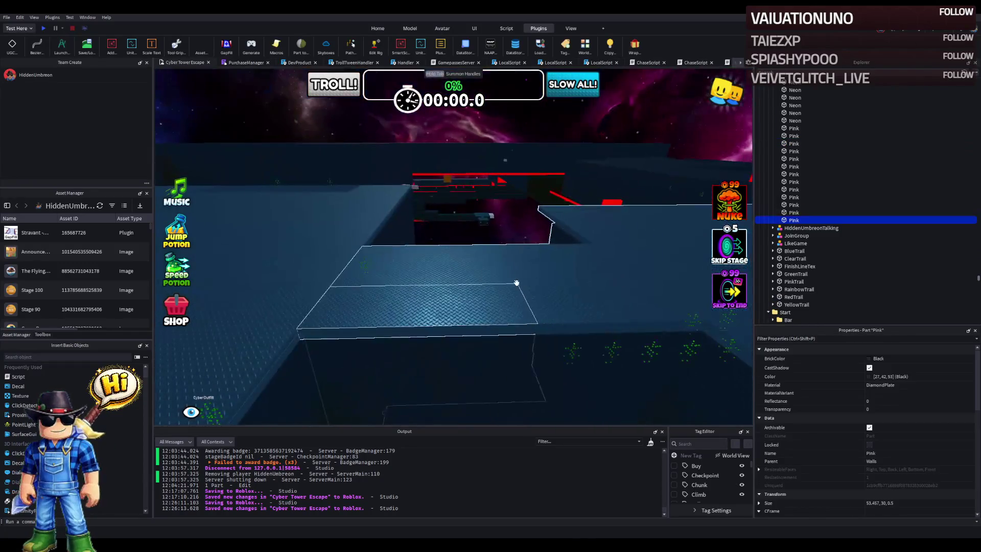
key(d)
drag(513, 223, 497, 233)
key(s)
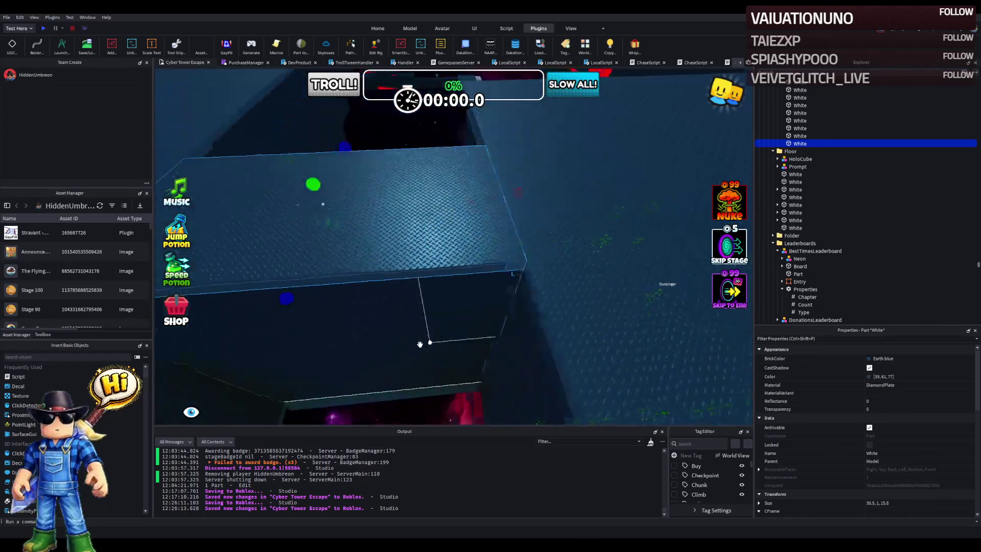
key(w)
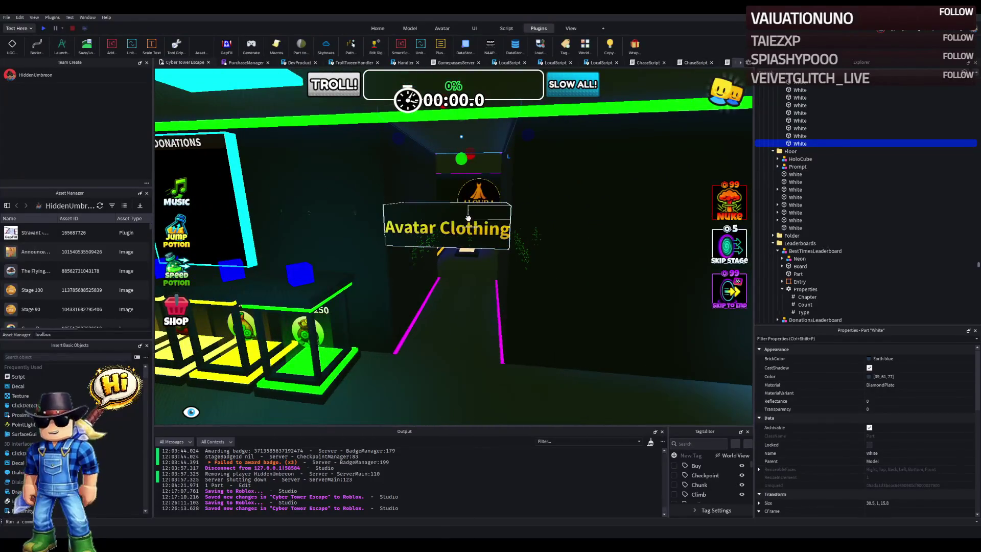
Step: Frame the Lobby sign, trying a taller height and then undoing it
key(w)
key(w)
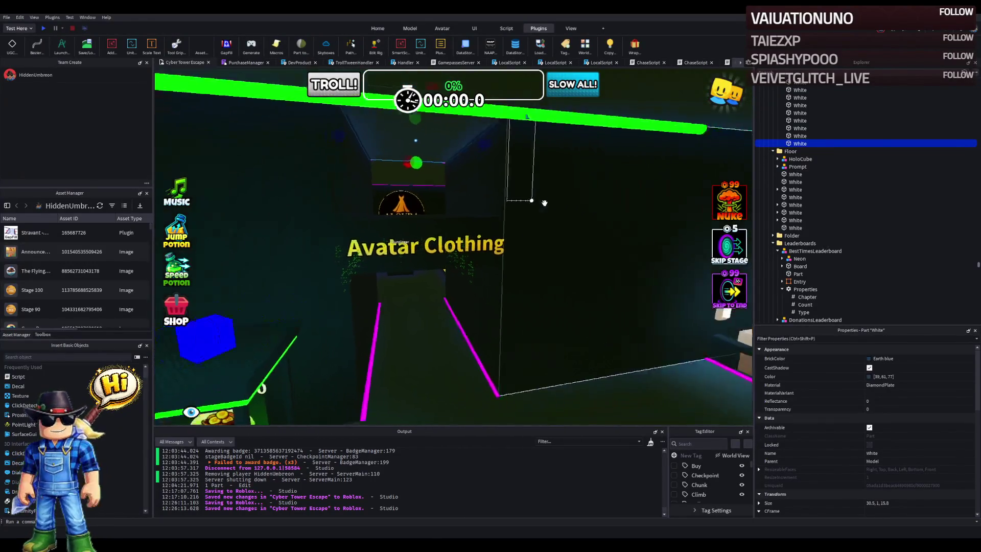
click(468, 240)
key(w)
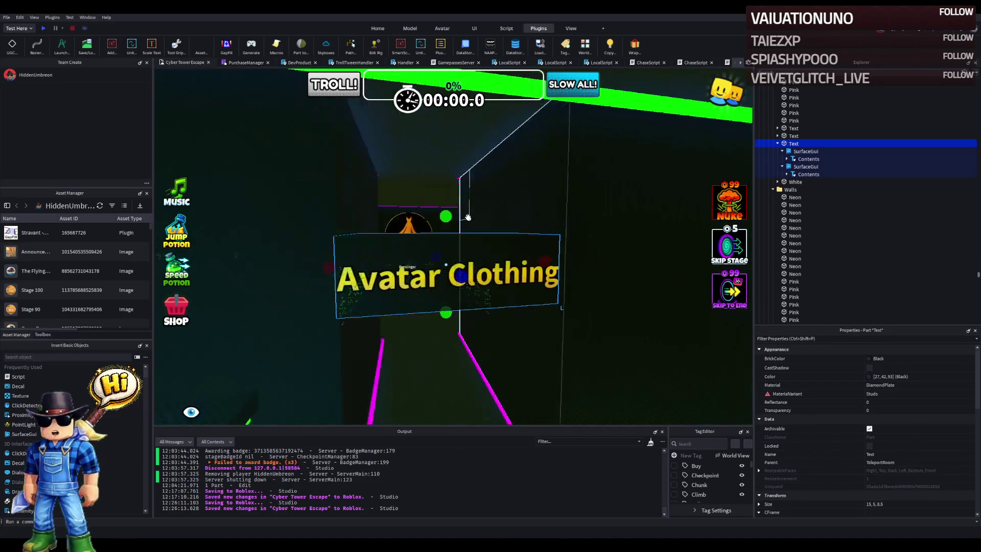
key(s)
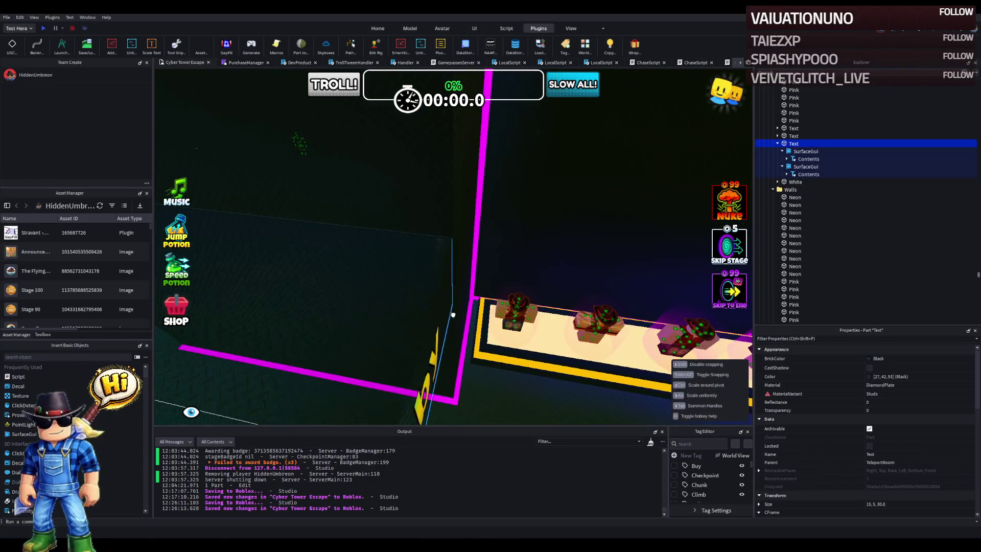
key(f)
drag(397, 244, 407, 220)
key(s)
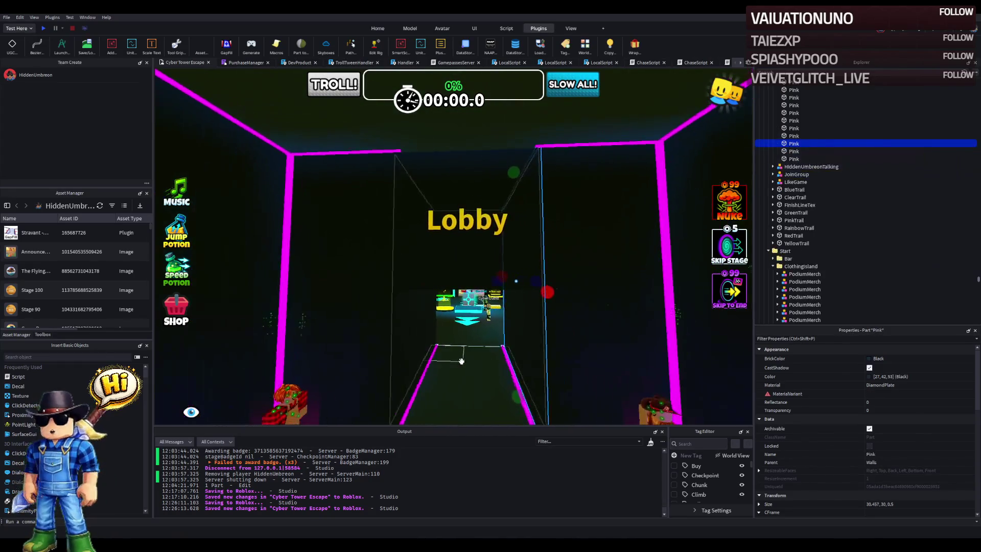
key(ctrl+z)
scroll(480, 328, up, 3)
Step: Duplicate the Lobby sign, raise the copy above the original, and make it taller
key(ctrl+d)
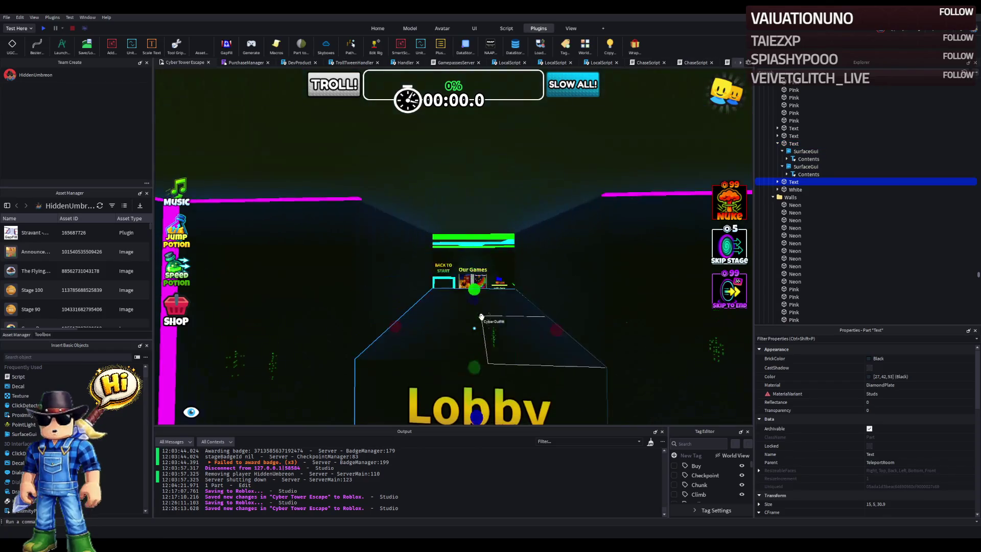
drag(477, 310, 495, 282)
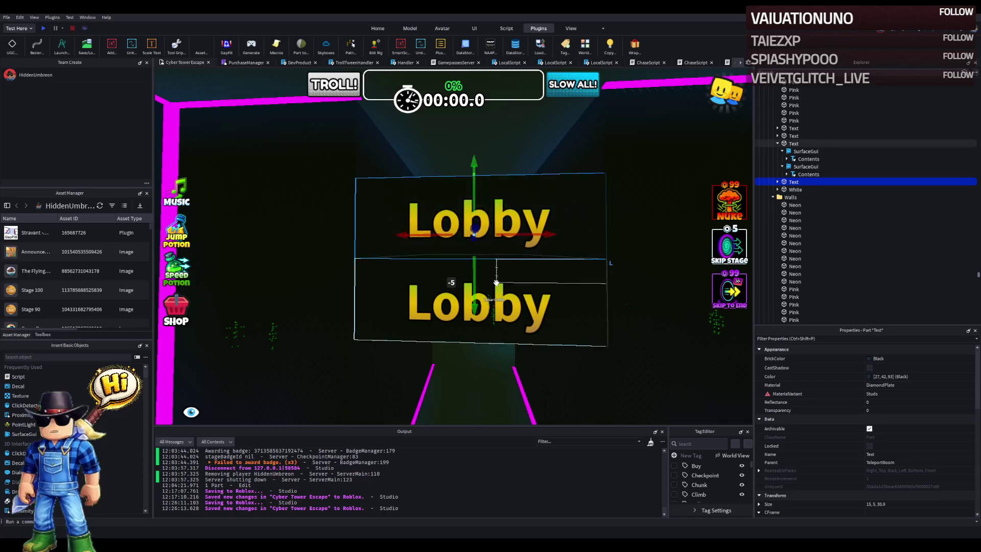
key(e)
key(ctrl+3)
drag(472, 241, 488, 210)
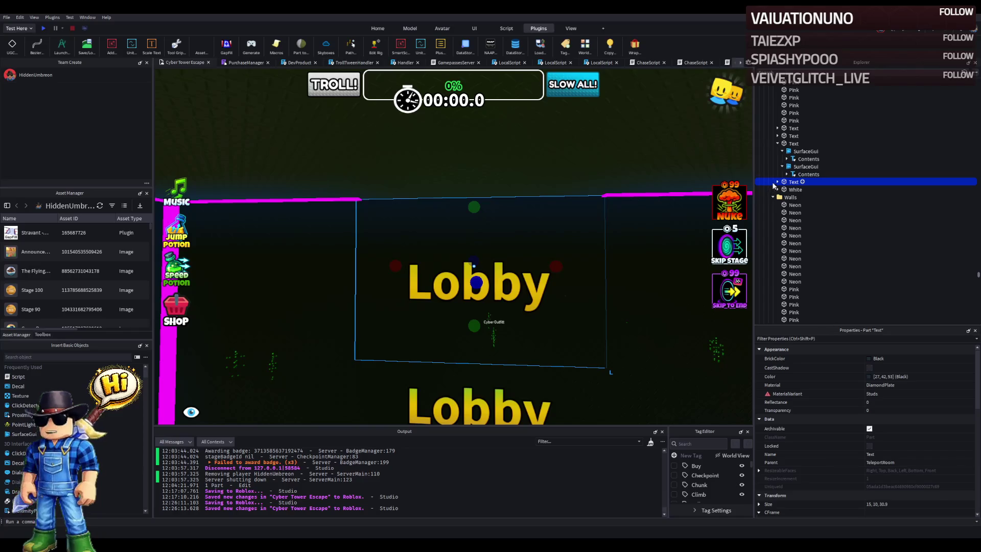